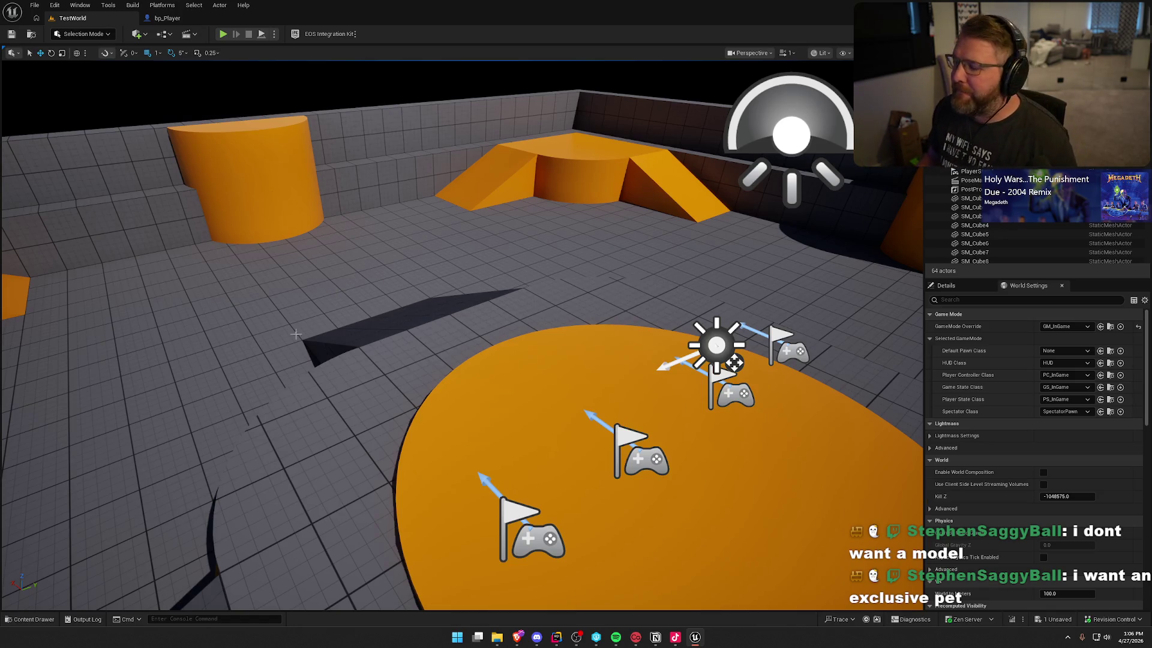
Step: Test-play the level briefly, then swing the view around the arena
{"action": "scroll", "coordinate": [423, 286], "scroll_direction": "down", "scroll_amount": 5}
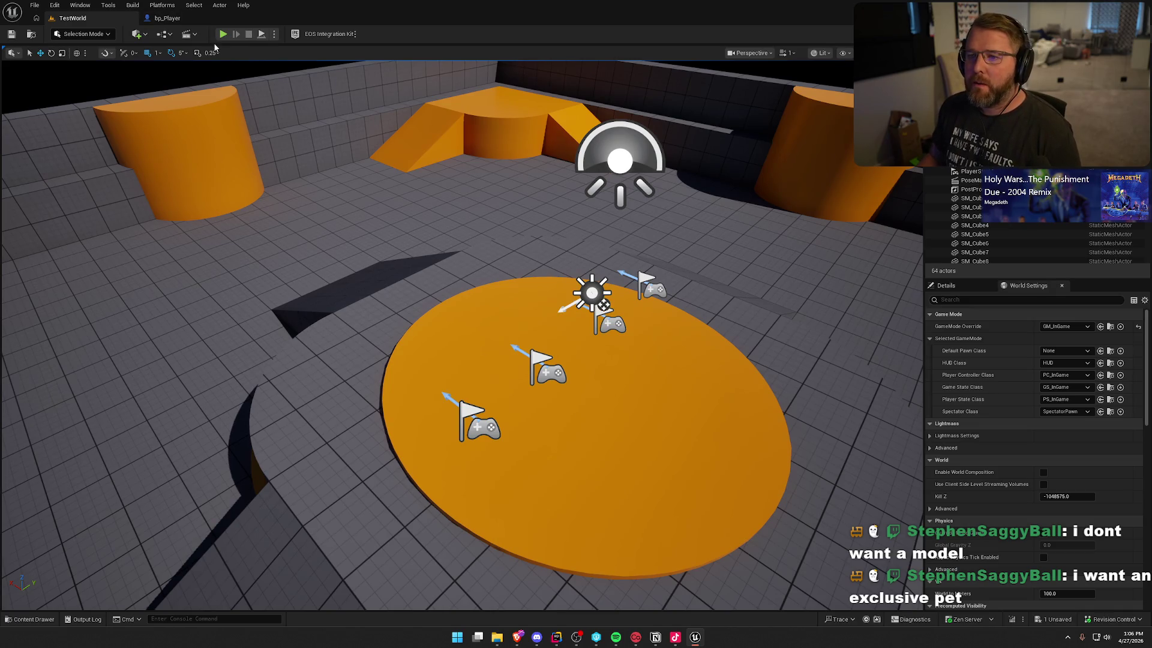
{"action": "left_click", "coordinate": [222, 34]}
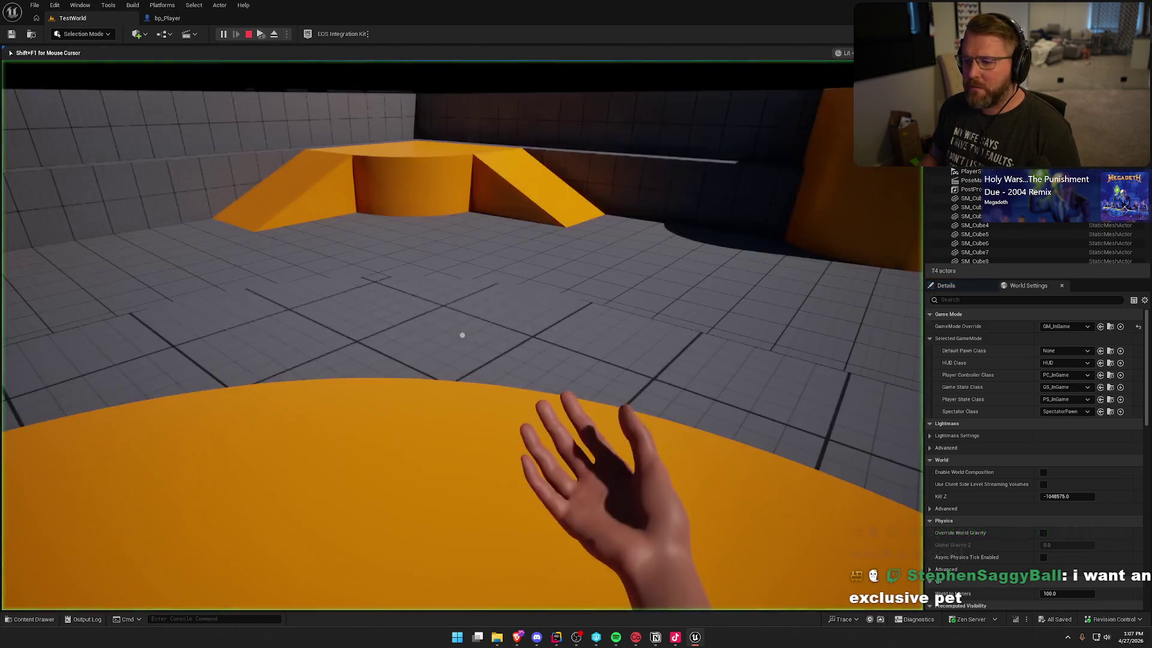
{"action": "key", "text": "Escape"}
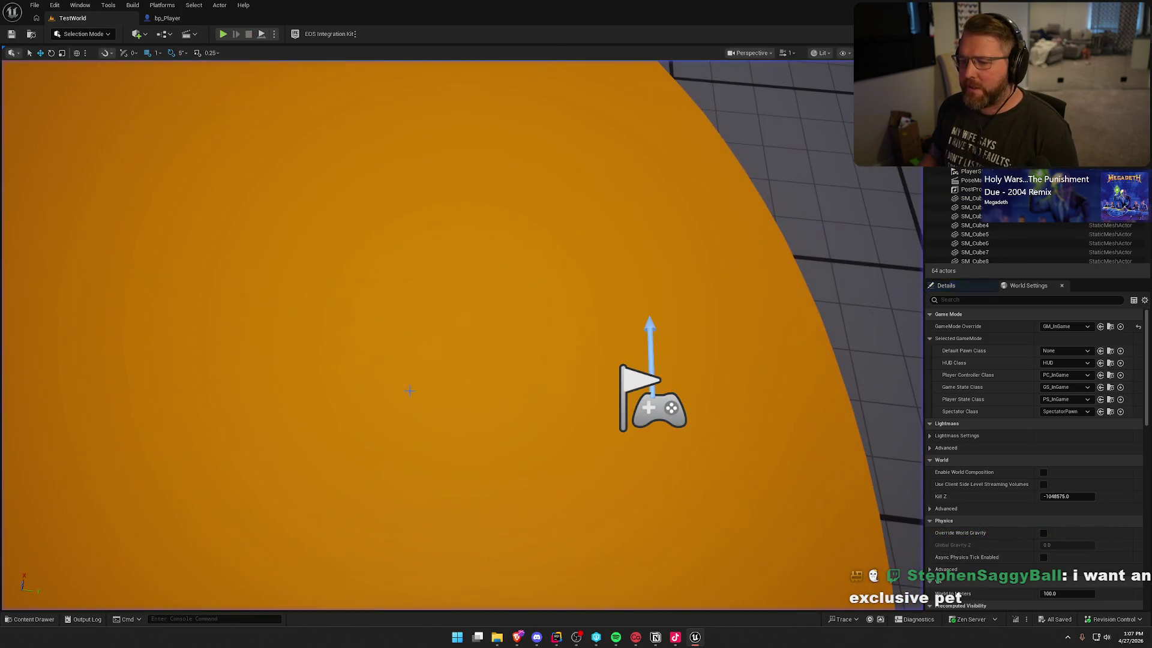
{"action": "scroll", "coordinate": [467, 326], "scroll_direction": "down", "scroll_amount": 10}
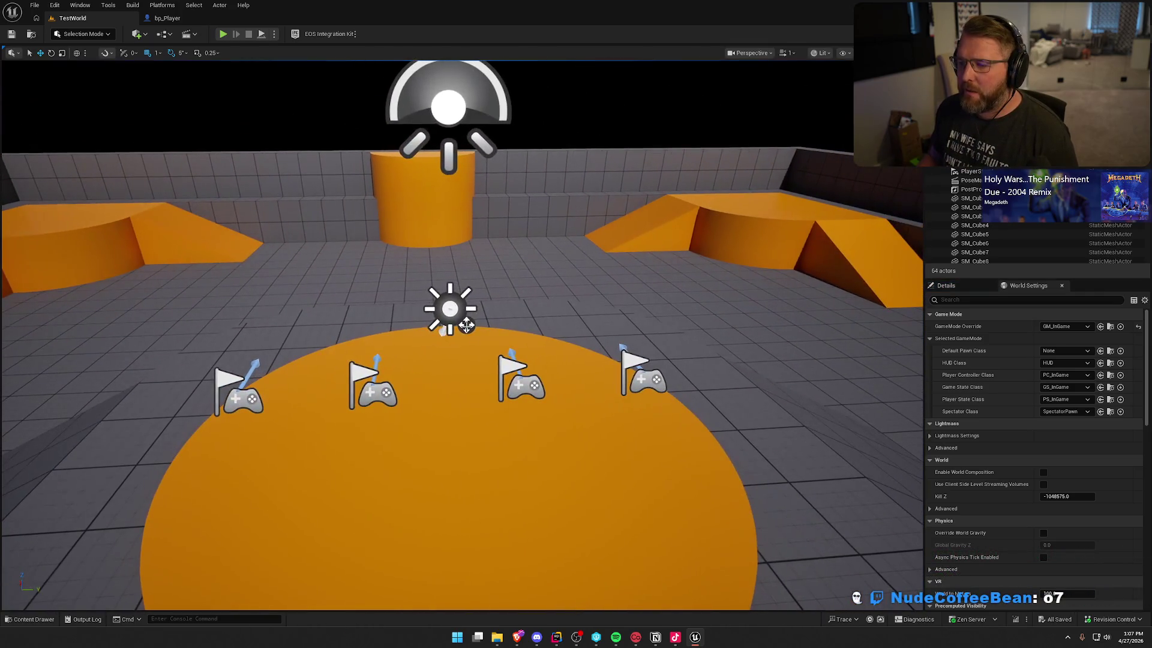
{"action": "right_click_drag", "start_coordinate": [466, 326], "coordinate": [440, 323]}
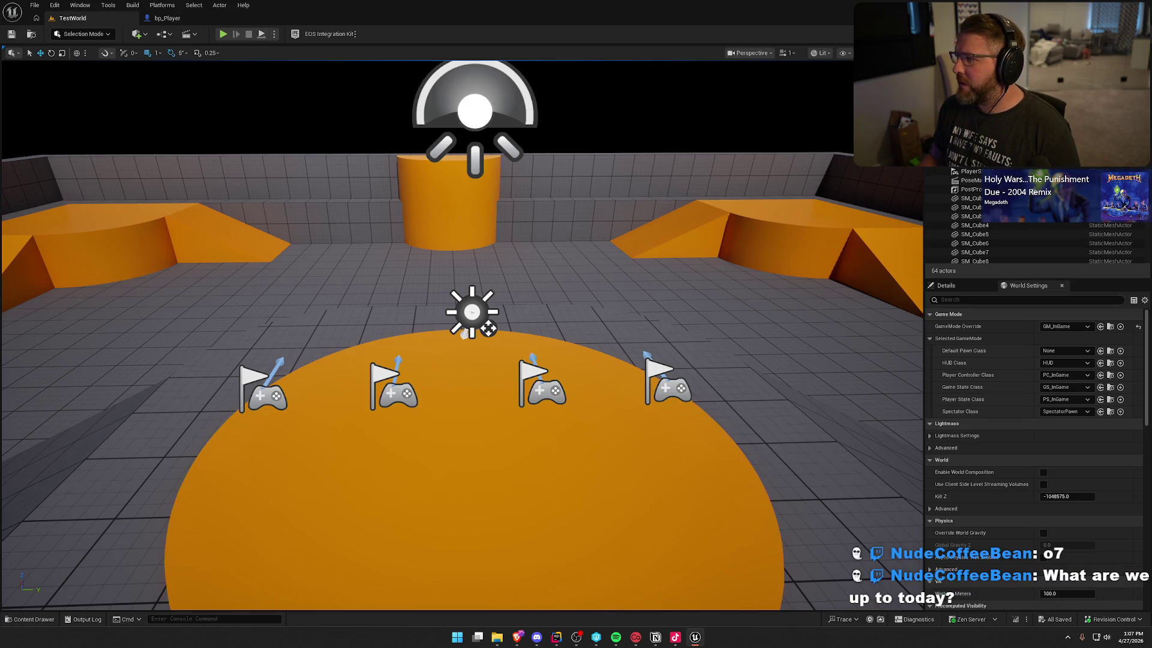
{"action": "right_click_drag", "start_coordinate": [688, 258], "coordinate": [689, 258]}
Step: In Rider, close the extra header tabs and LobbyPlayerState.cpp, and collapse the Player folder
{"action": "key", "text": "alt+Tab"}
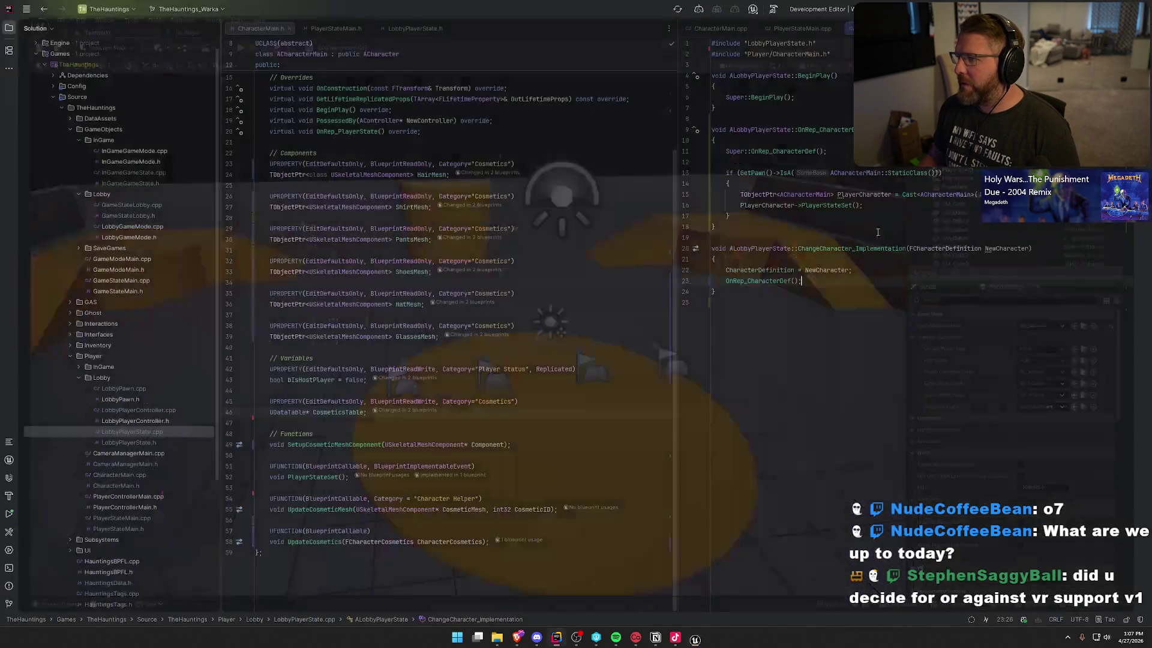
{"action": "middle_click", "coordinate": [258, 30]}
{"action": "middle_click", "coordinate": [258, 30]}
{"action": "middle_click", "coordinate": [258, 30]}
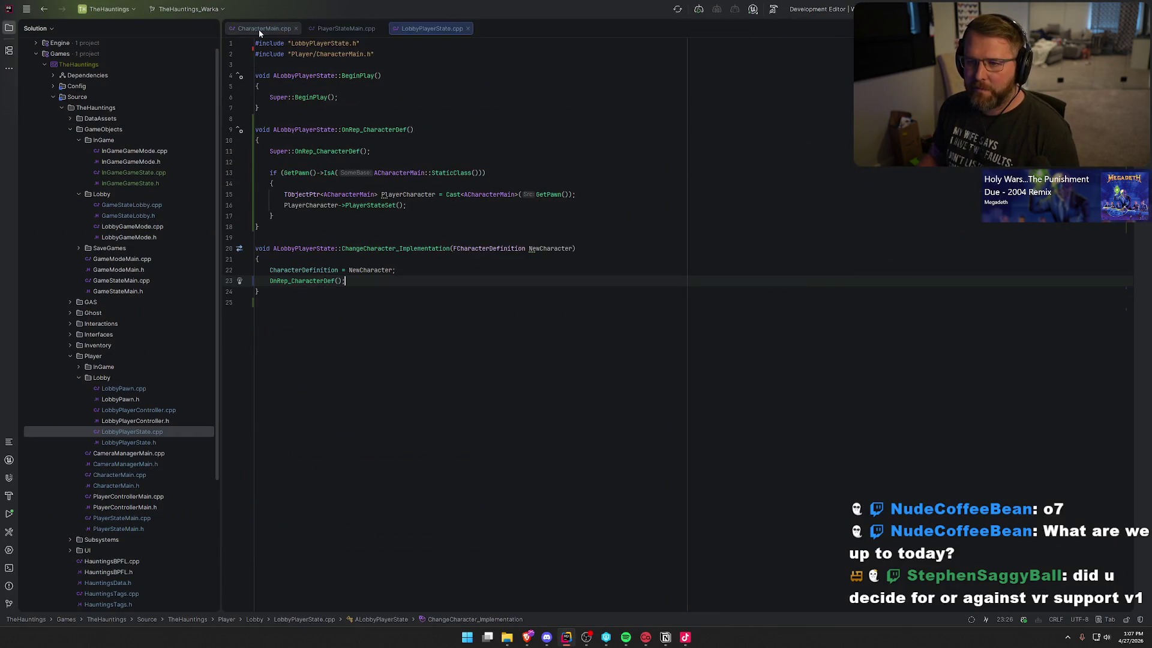
{"action": "middle_click", "coordinate": [258, 30]}
{"action": "left_click", "coordinate": [70, 130]}
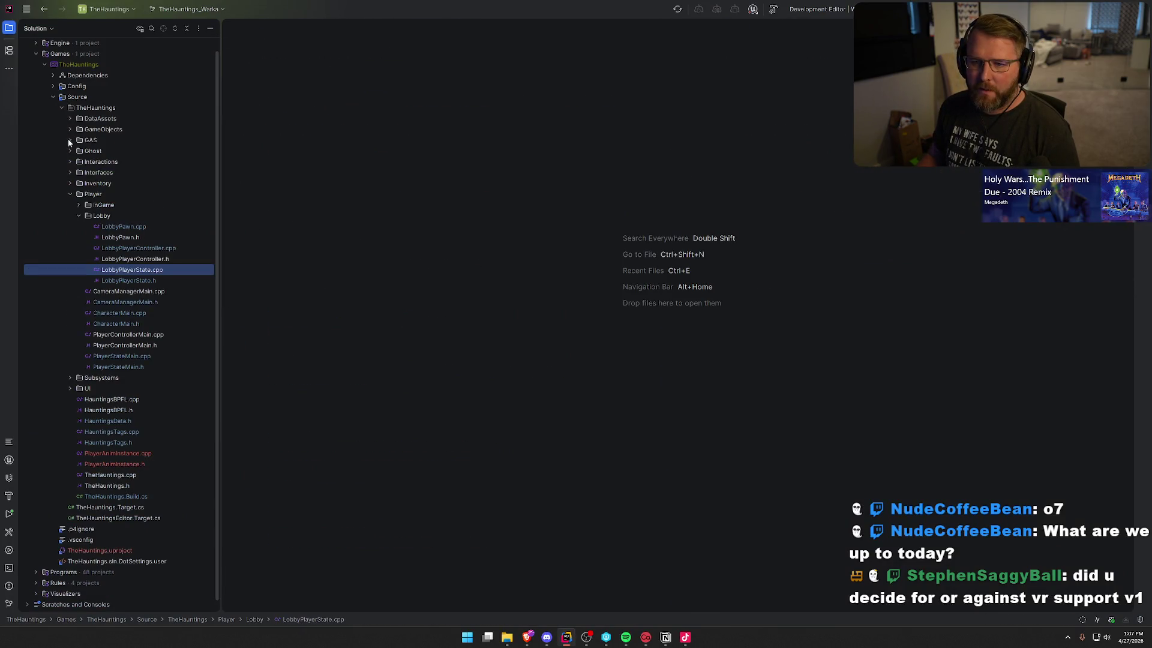
{"action": "left_click", "coordinate": [71, 194]}
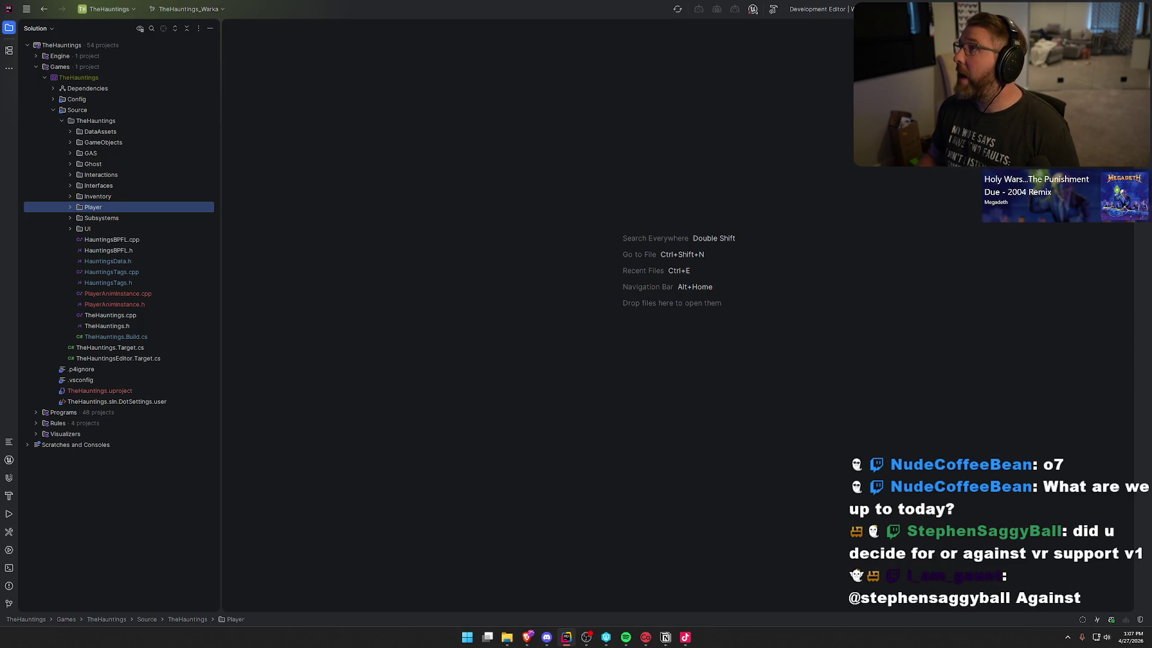
Step: Exit Rider and confirm the exit
{"action": "key", "text": "alt+Tab"}
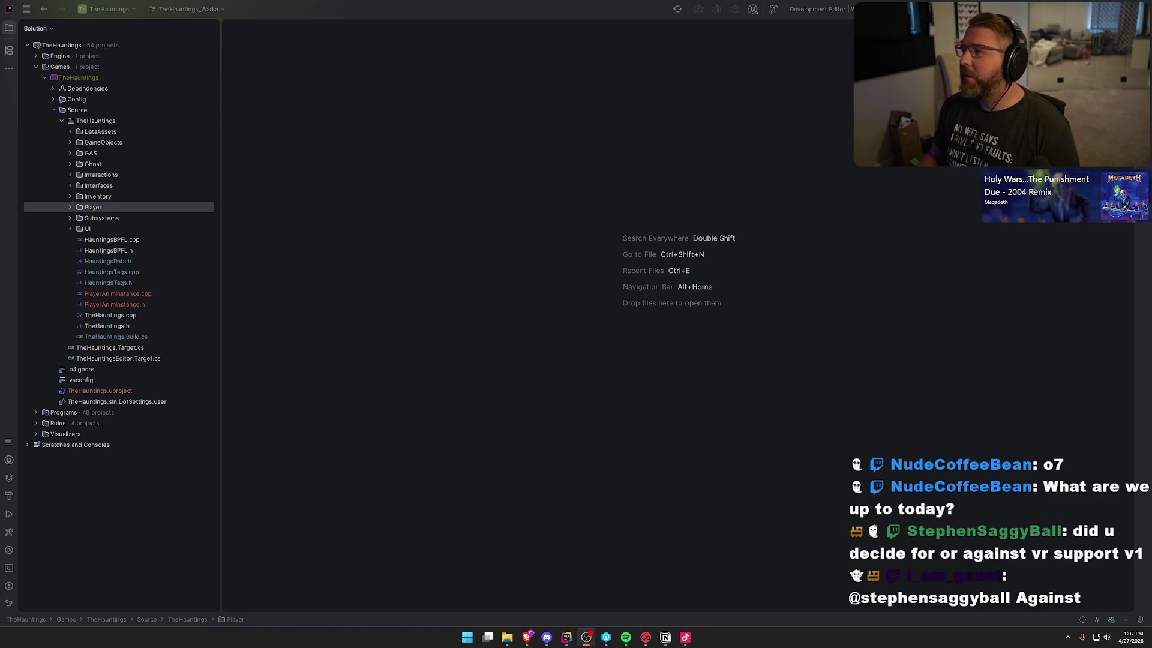
{"action": "left_click", "coordinate": [1138, 9]}
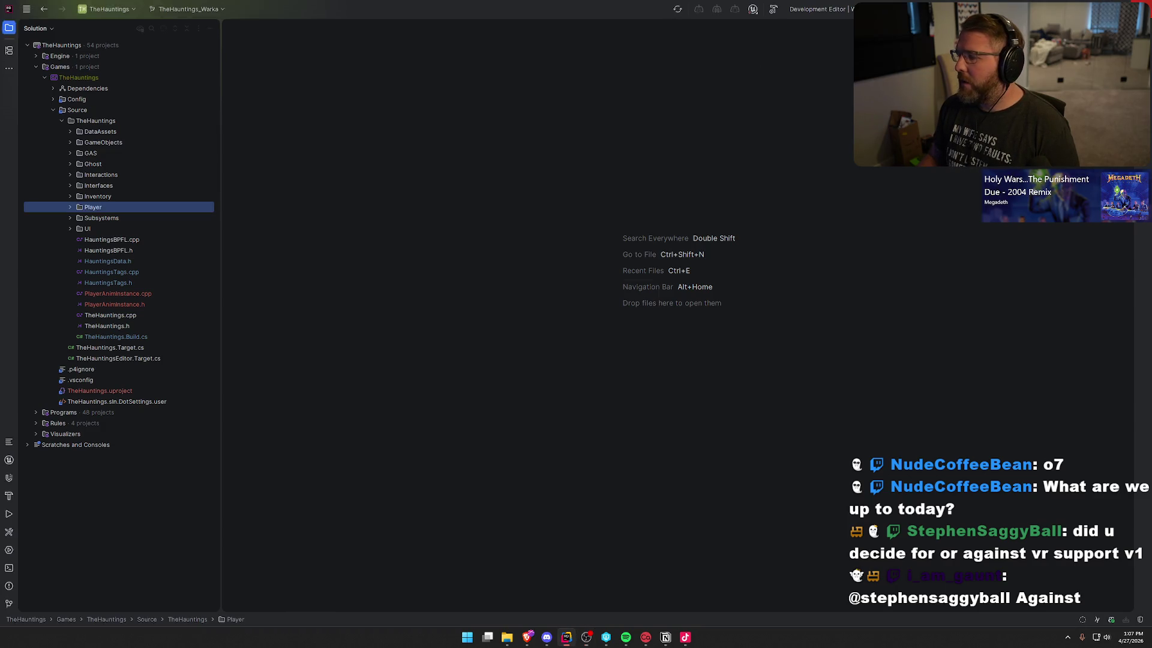
{"action": "left_click", "coordinate": [591, 331]}
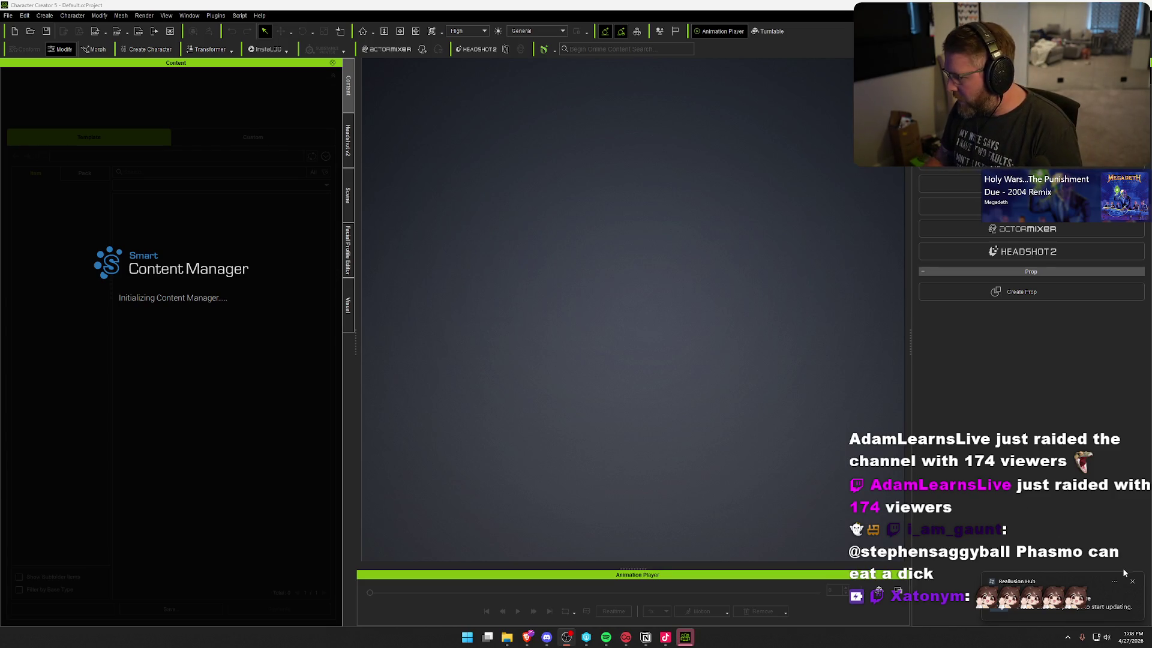
Step: Open the Hub from its notification, accept the EULA and update the Hub to v5.61
{"action": "left_click", "coordinate": [1041, 607]}
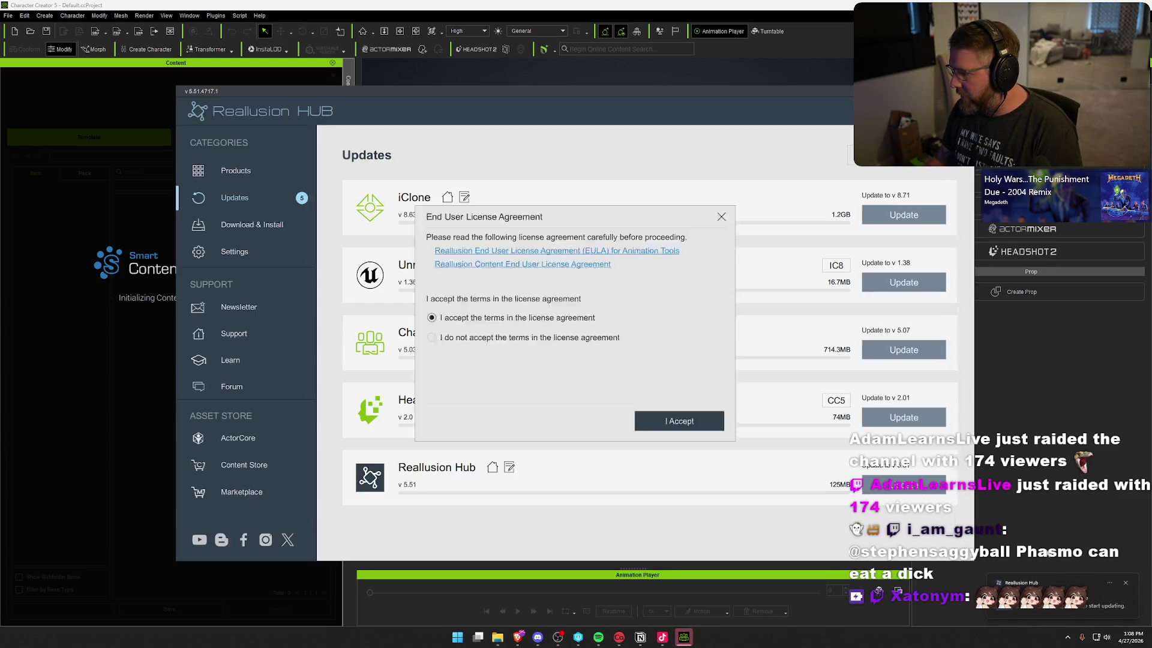
{"action": "left_click", "coordinate": [673, 420]}
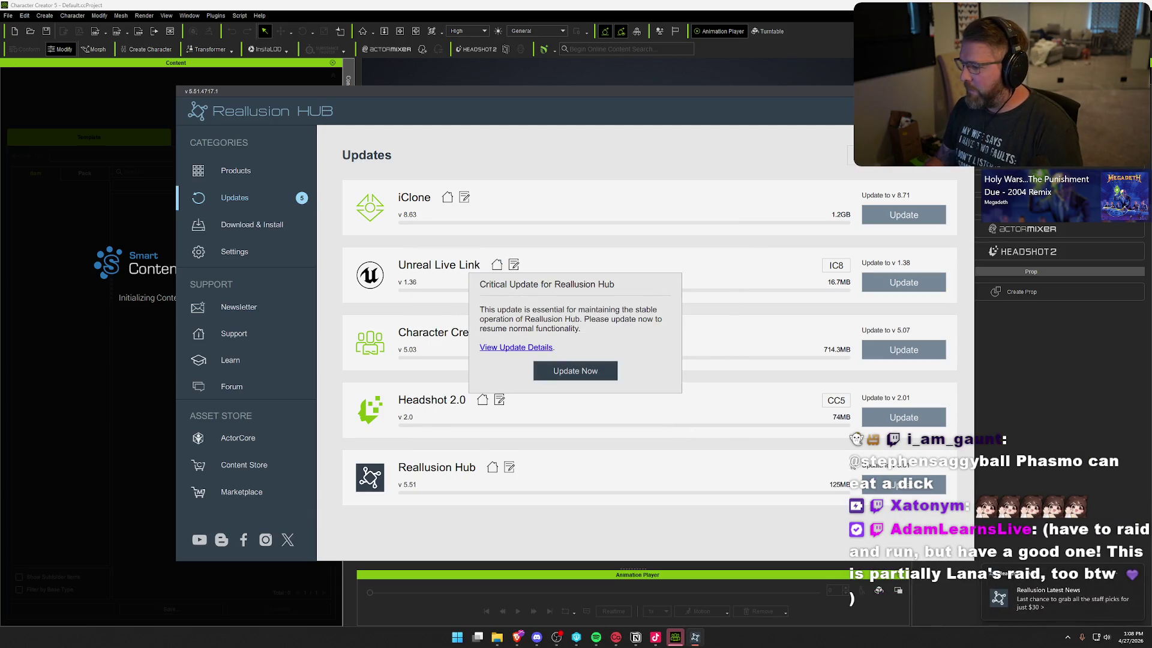
{"action": "left_click", "coordinate": [576, 379]}
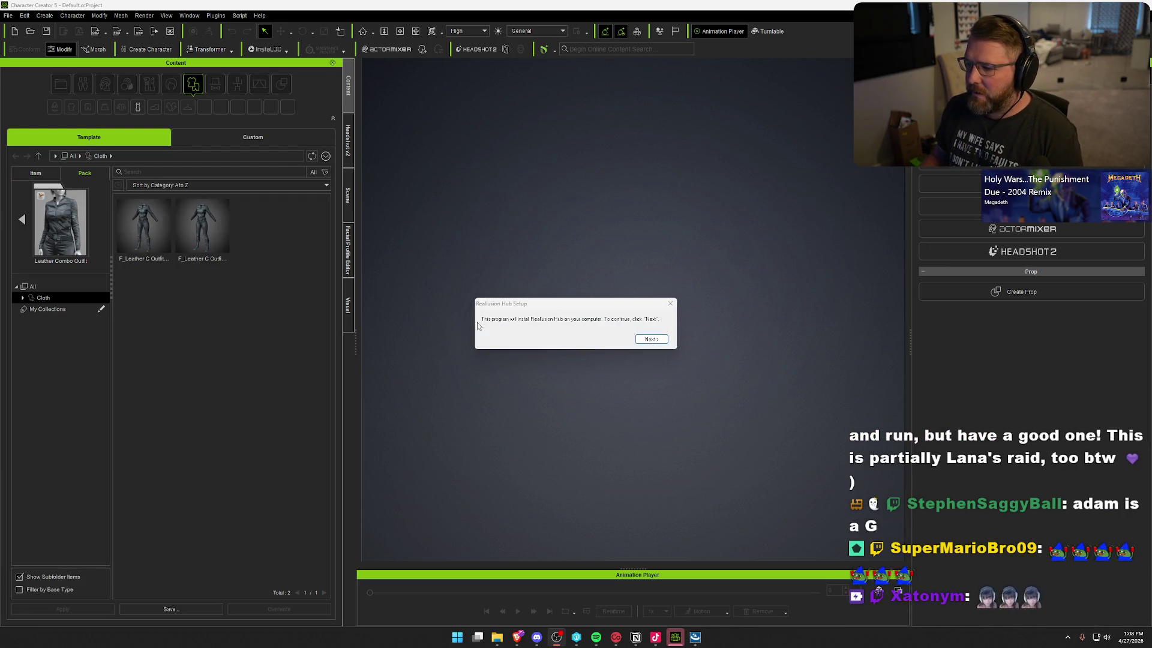
{"action": "left_click", "coordinate": [651, 339]}
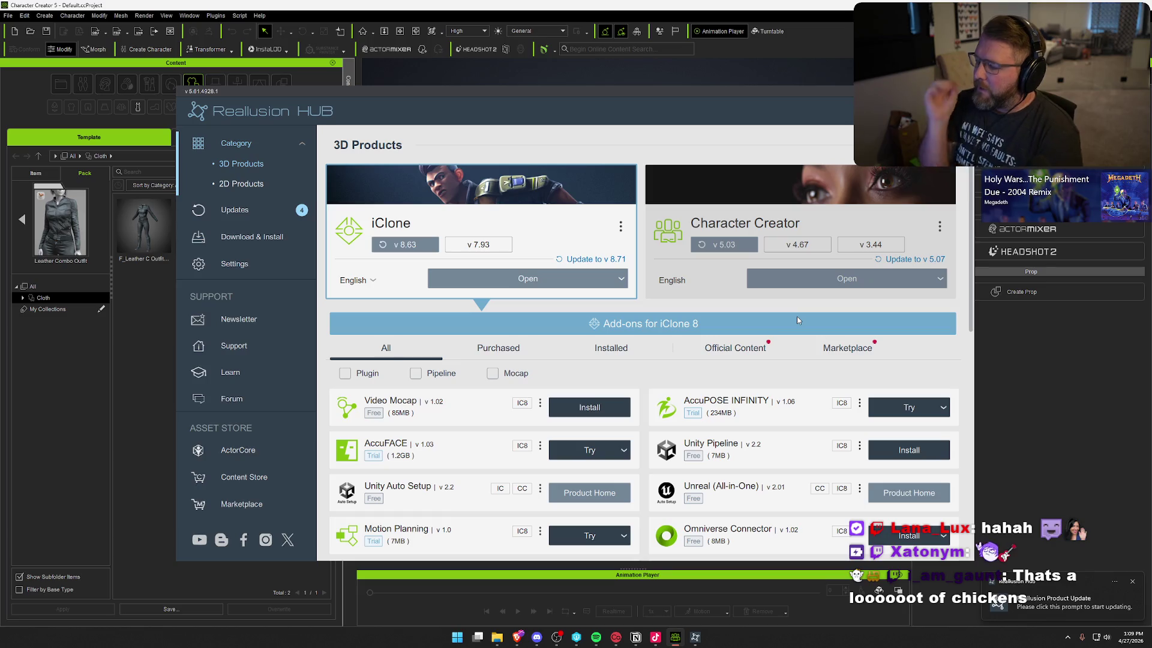
Step: Start the iClone update from the Updates list, including the Unreal Live Link prerequisite
{"action": "left_click", "coordinate": [1064, 586]}
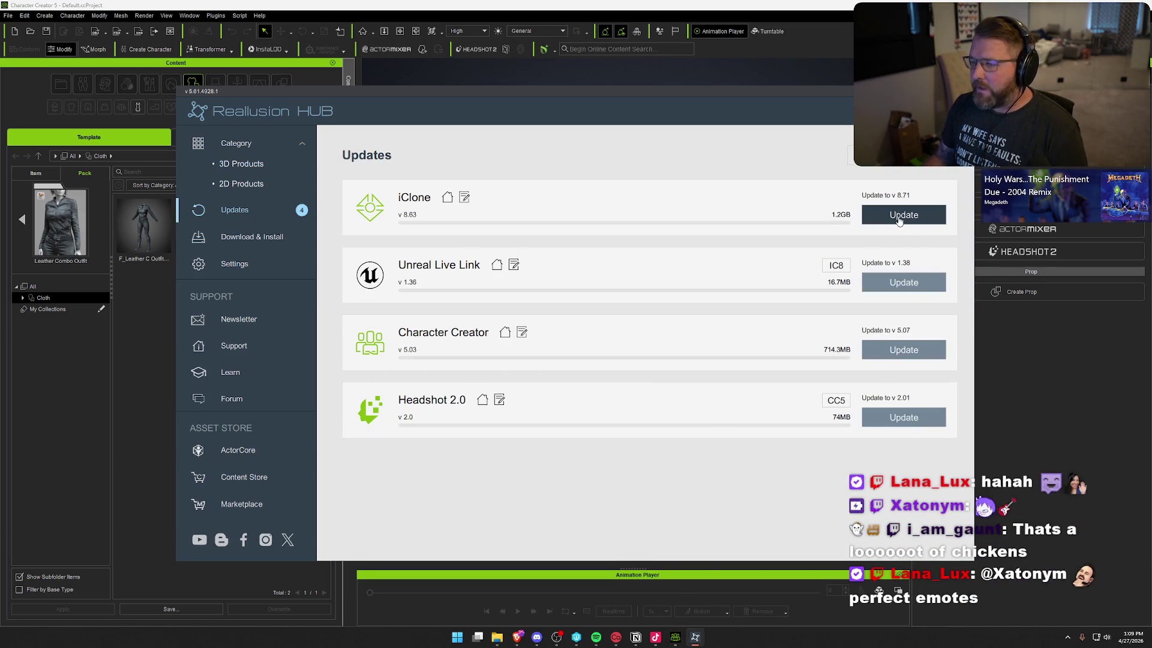
{"action": "left_click", "coordinate": [905, 282]}
{"action": "left_click", "coordinate": [575, 391]}
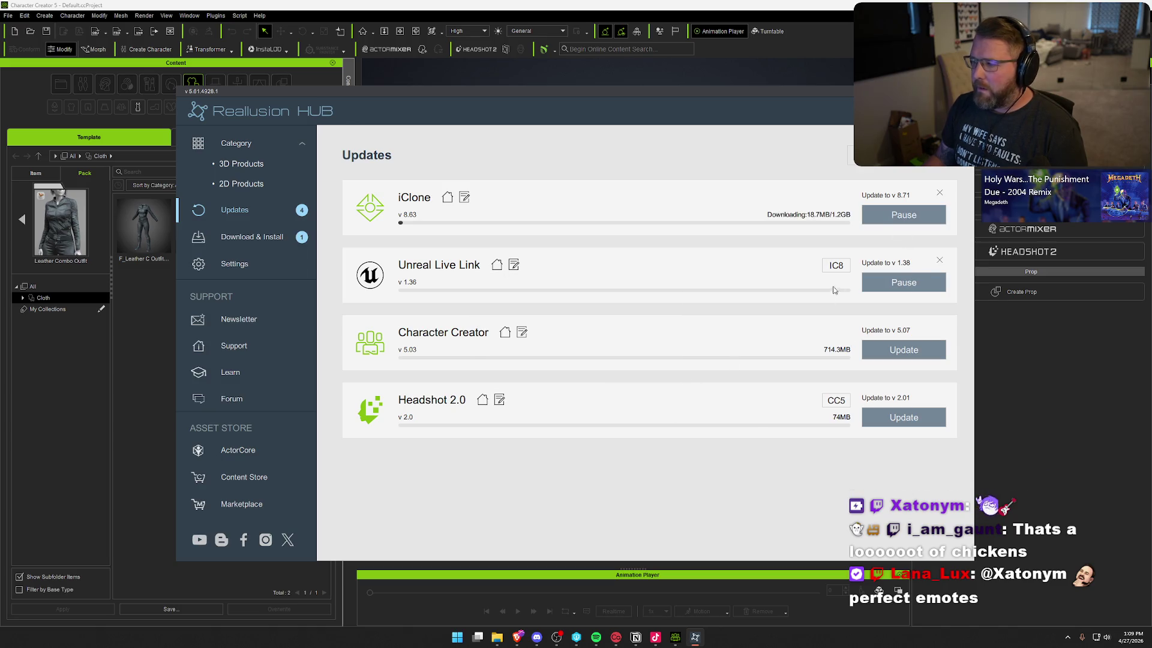
Step: Queue the Character Creator and Headshot 2.0 updates, dismissing the installation-failed warning
{"action": "left_click", "coordinate": [904, 350]}
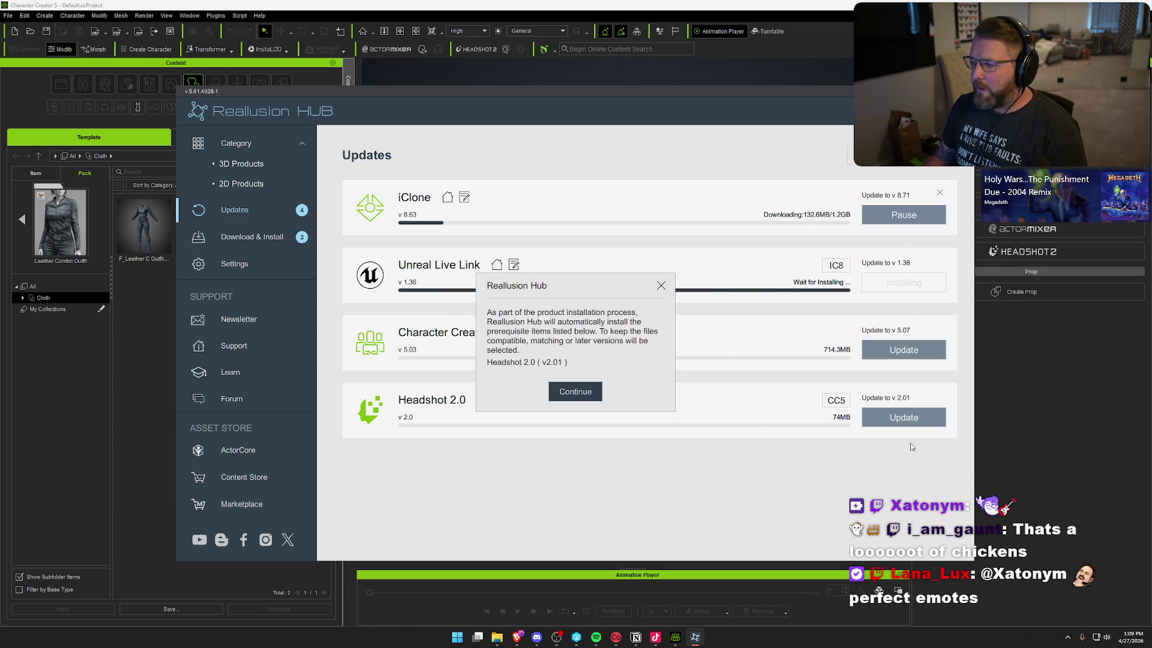
{"action": "left_click", "coordinate": [576, 390]}
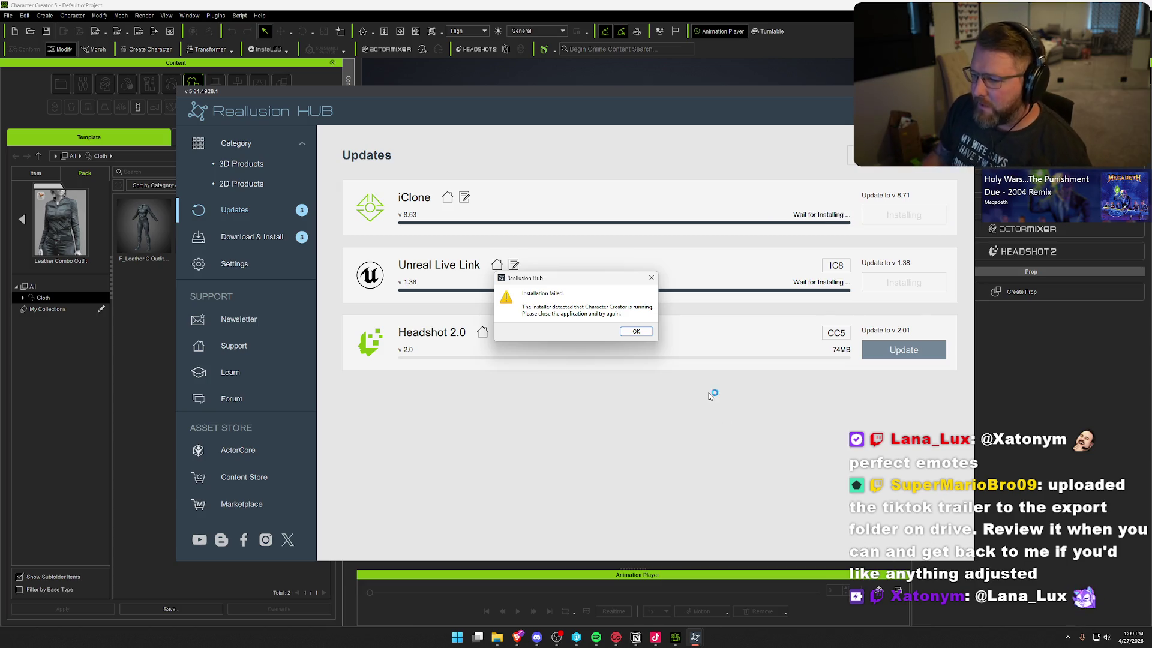
{"action": "left_click", "coordinate": [635, 332]}
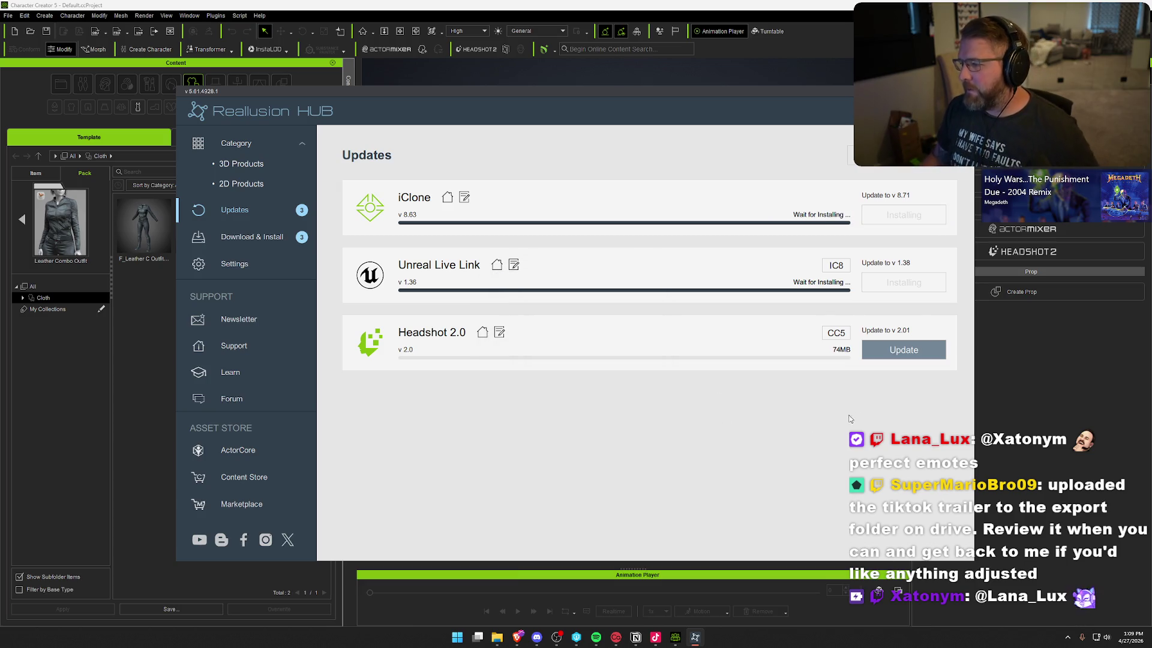
{"action": "left_click", "coordinate": [900, 354]}
{"action": "left_click", "coordinate": [576, 392]}
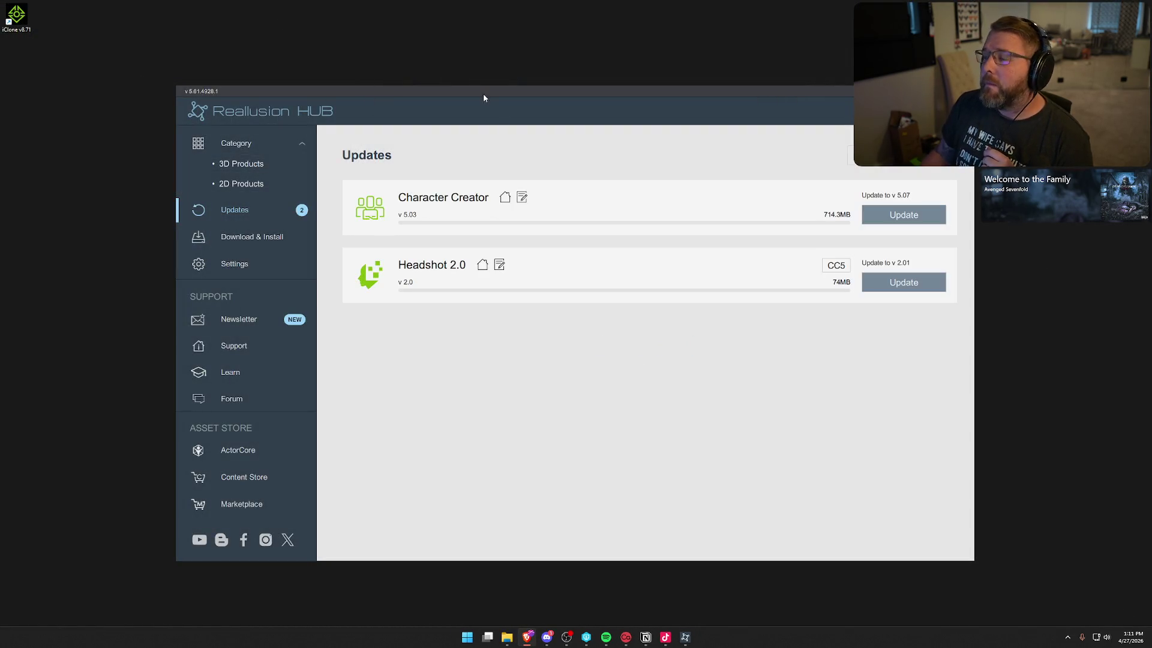
Step: Start the Character Creator 5.07 update with its Headshot 2.0 prerequisite and let it install
{"action": "left_click", "coordinate": [903, 216]}
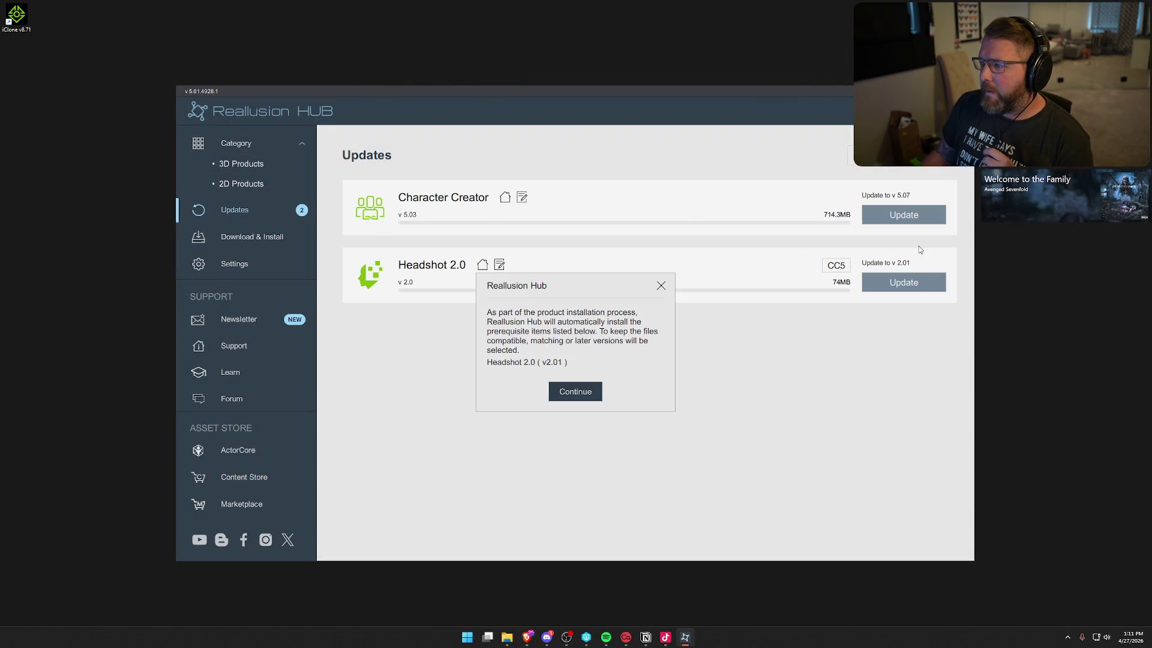
{"action": "left_click", "coordinate": [576, 390]}
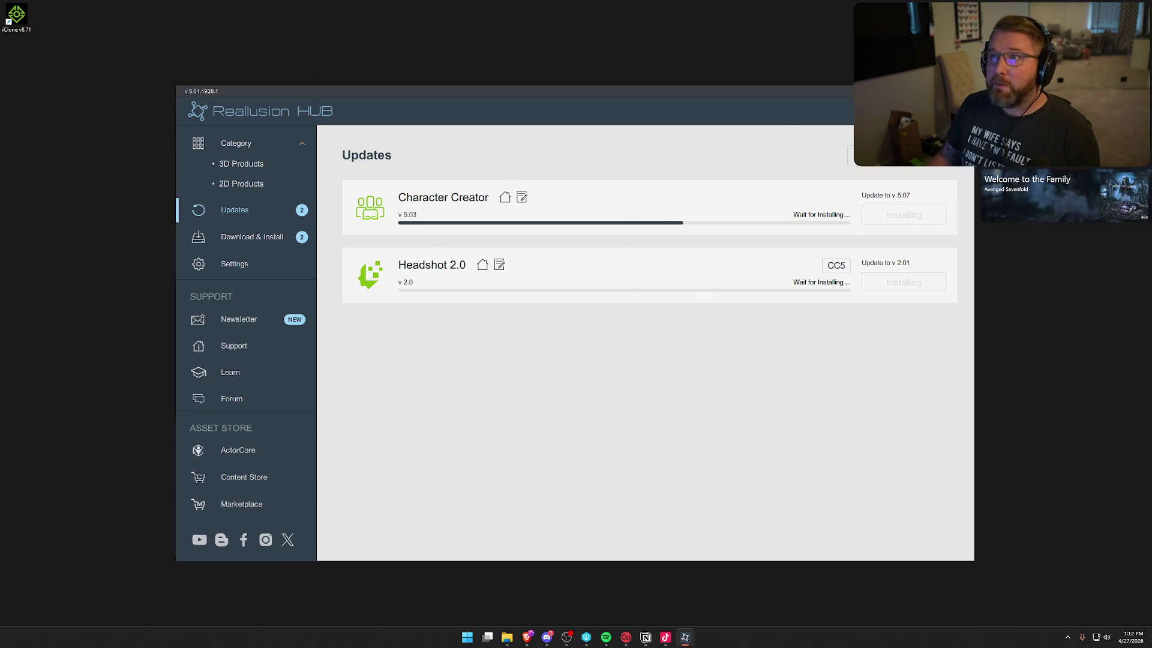
{"action": "key", "text": "alt+Tab"}
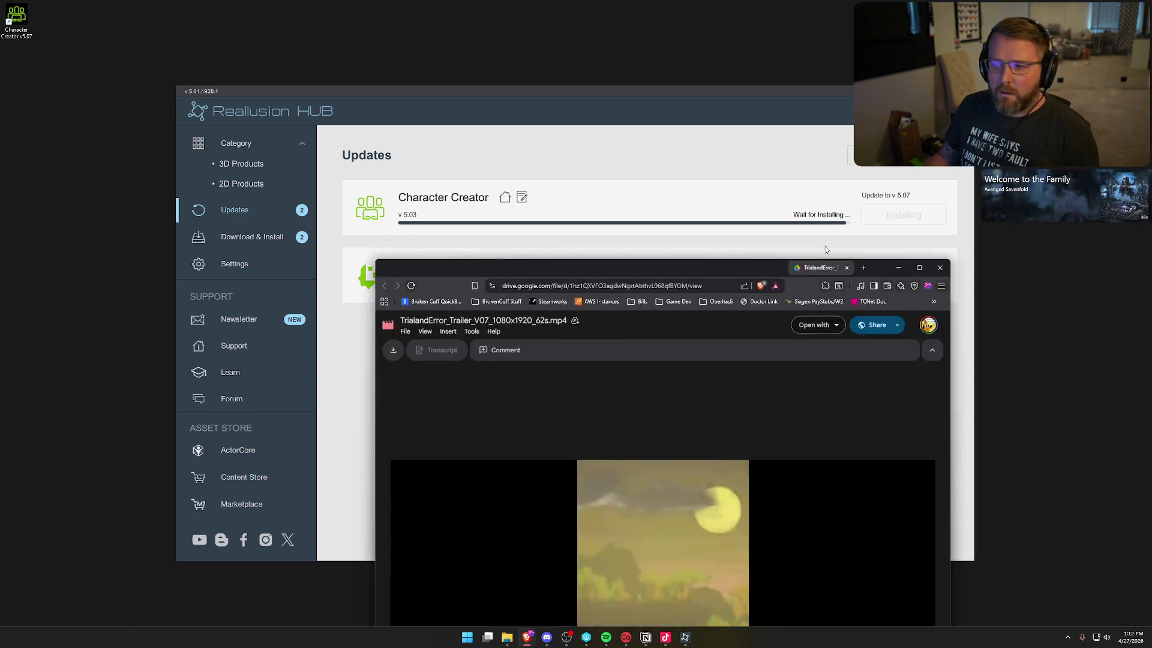
Step: Maximize the Drive window and play the trailer video at a lower volume
{"action": "left_click_drag", "start_coordinate": [785, 265], "coordinate": [570, 82]}
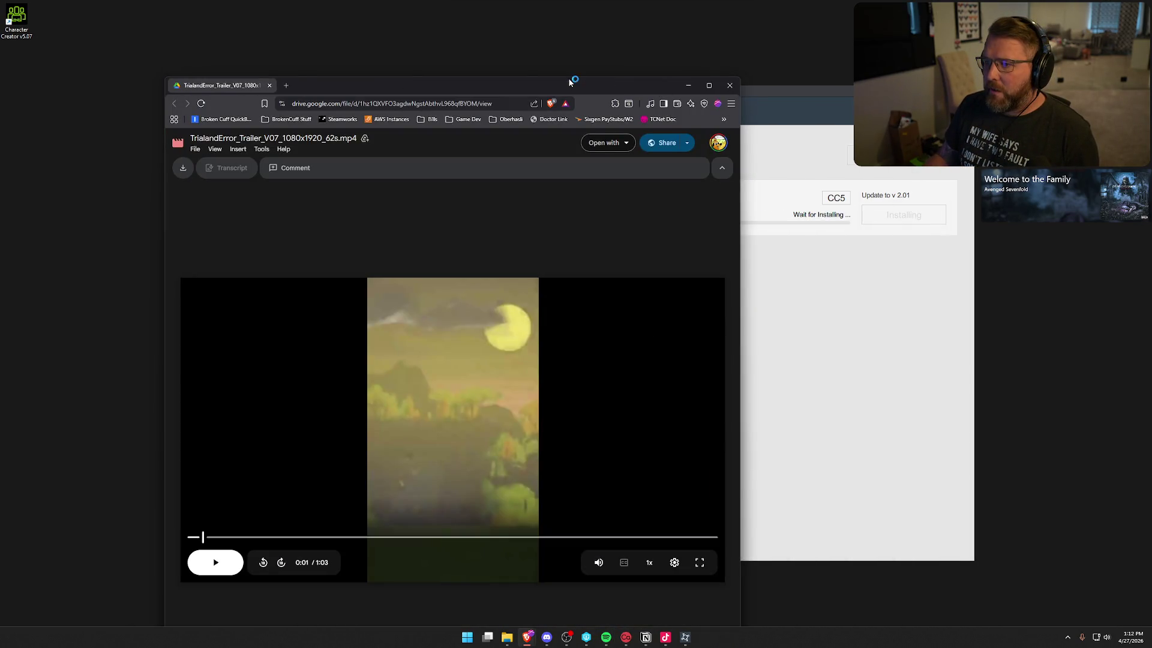
{"action": "double_click", "coordinate": [570, 83]}
{"action": "left_click", "coordinate": [162, 579]}
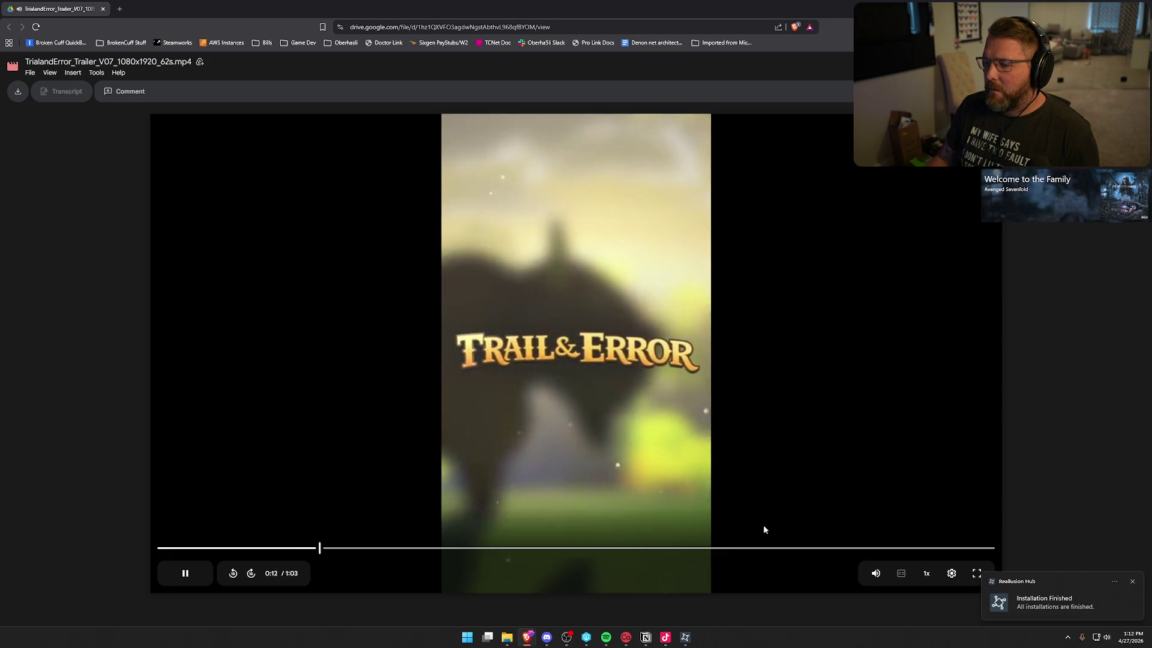
{"action": "mouse_move", "coordinate": [876, 573]}
{"action": "left_click_drag", "start_coordinate": [982, 547], "coordinate": [959, 547]}
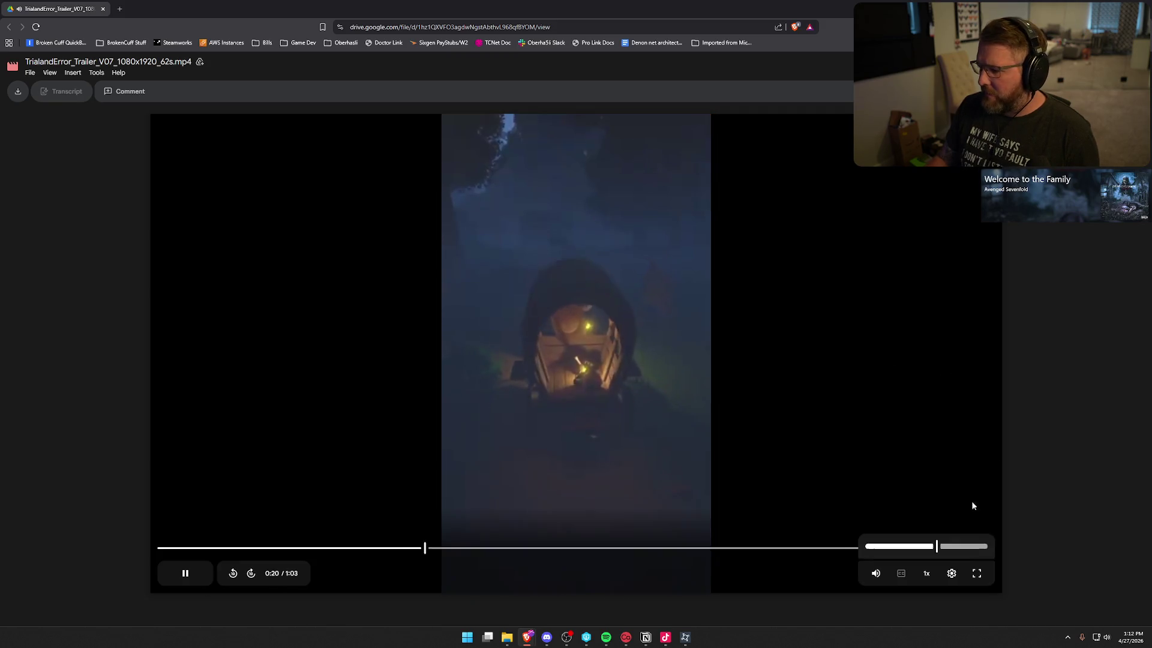
Step: Set the trailer's playback quality to 720p, then minimize the browser
{"action": "left_click", "coordinate": [952, 574]}
{"action": "left_click", "coordinate": [918, 525]}
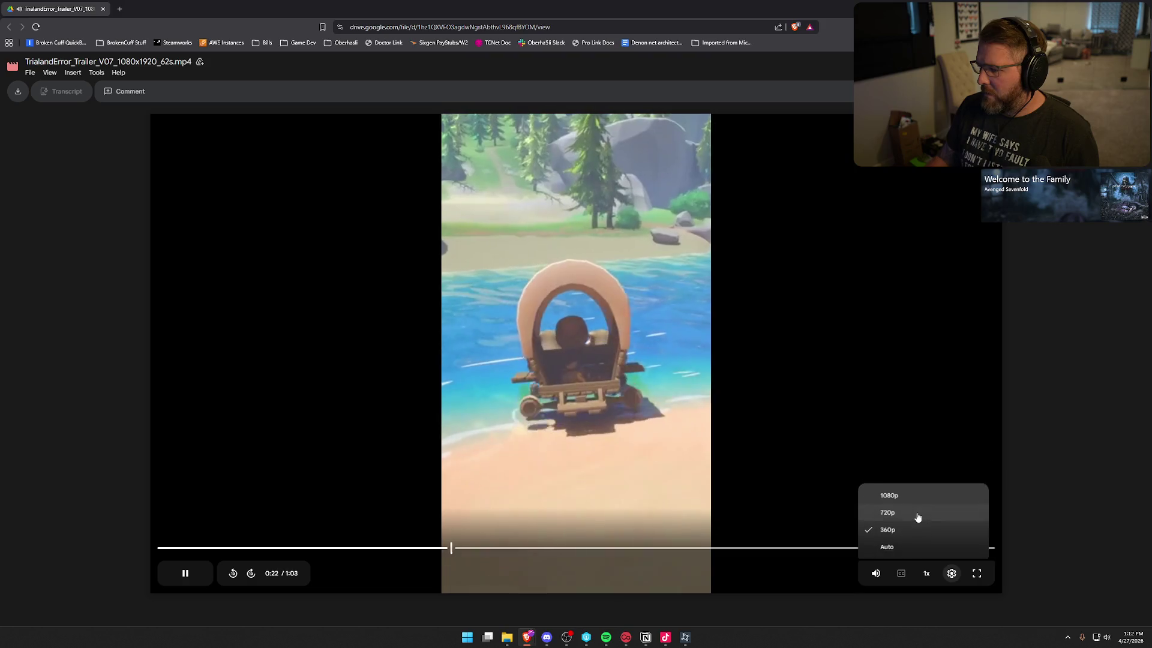
{"action": "left_click", "coordinate": [909, 512]}
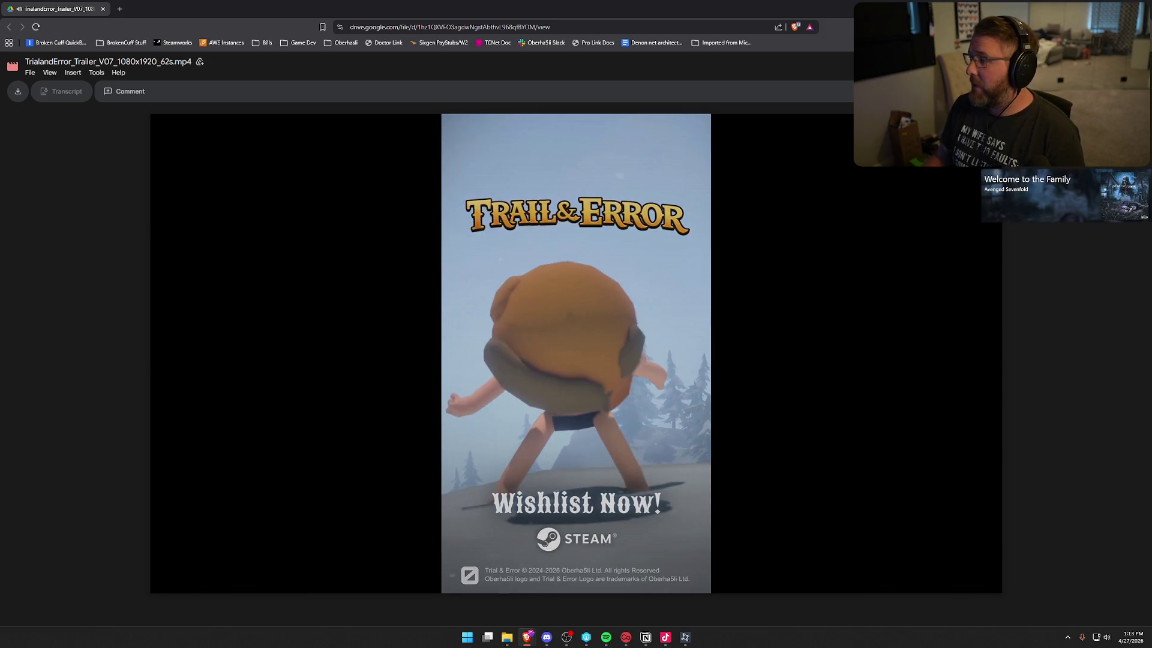
{"action": "left_click", "coordinate": [1098, 8]}
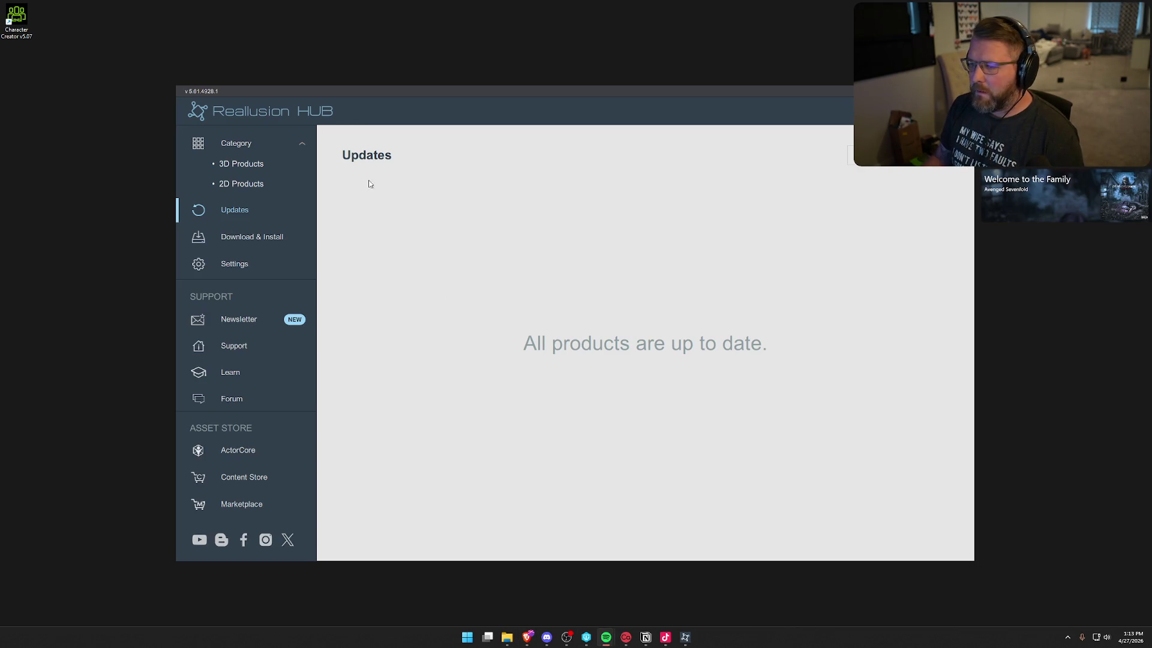
Step: Bring the up-to-date Reallusion Hub window forward and close it with Alt+F4
{"action": "left_click", "coordinate": [419, 206]}
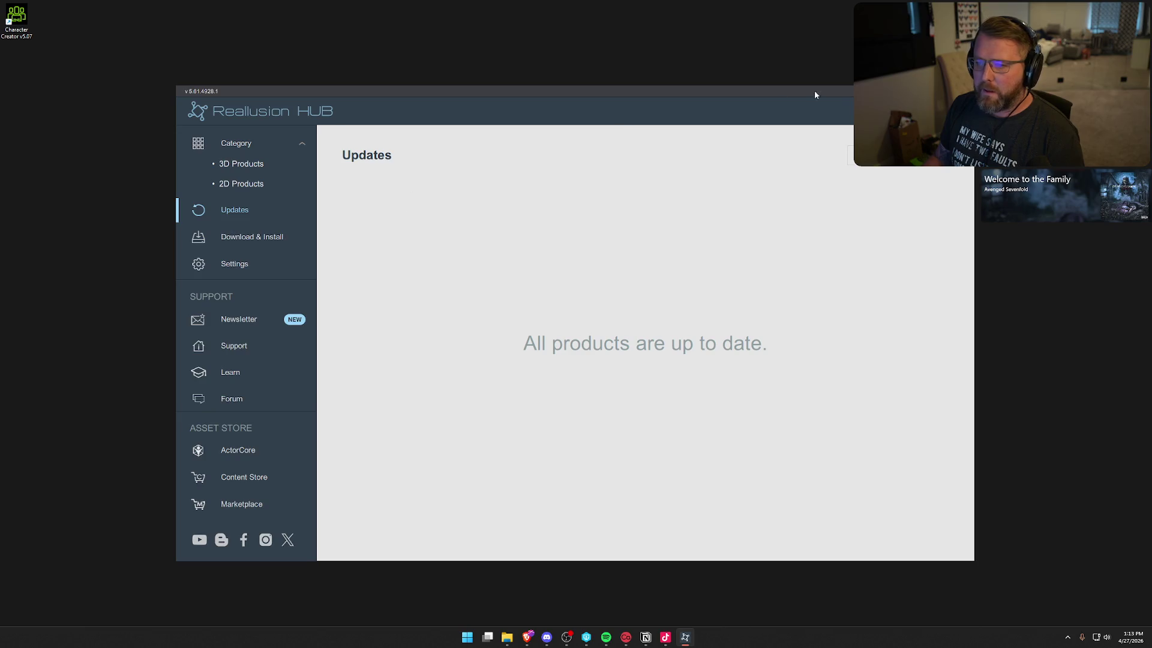
{"action": "key", "text": "alt+F4"}
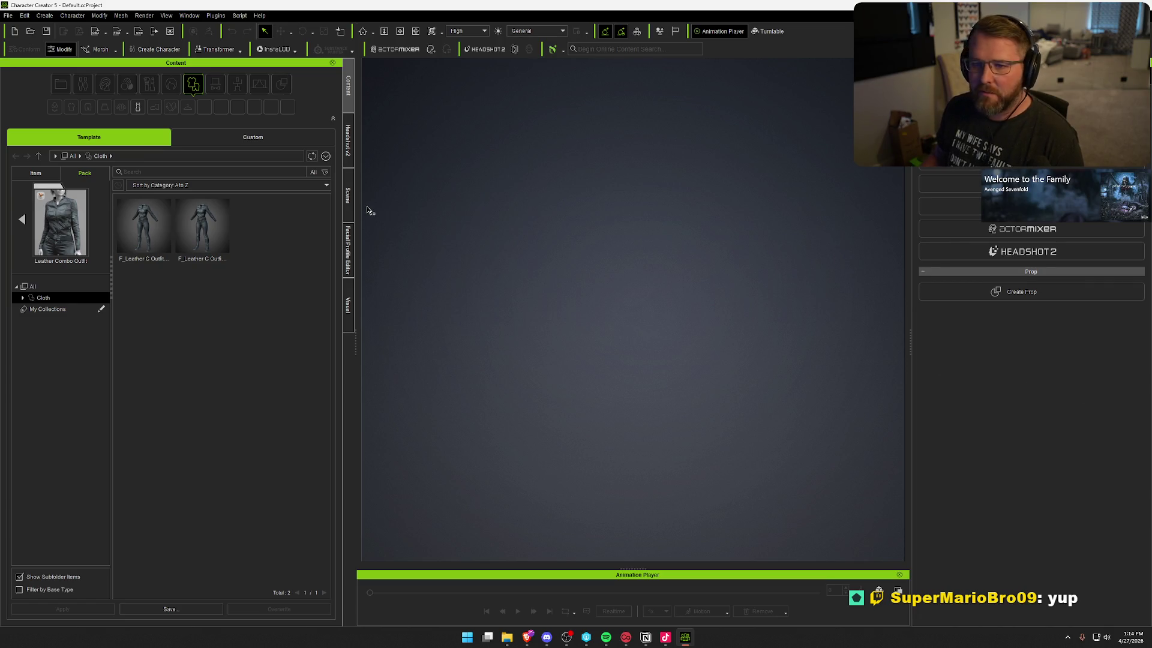
Step: Start creating a prop from a file, then cancel the file dialog
{"action": "left_click", "coordinate": [54, 18]}
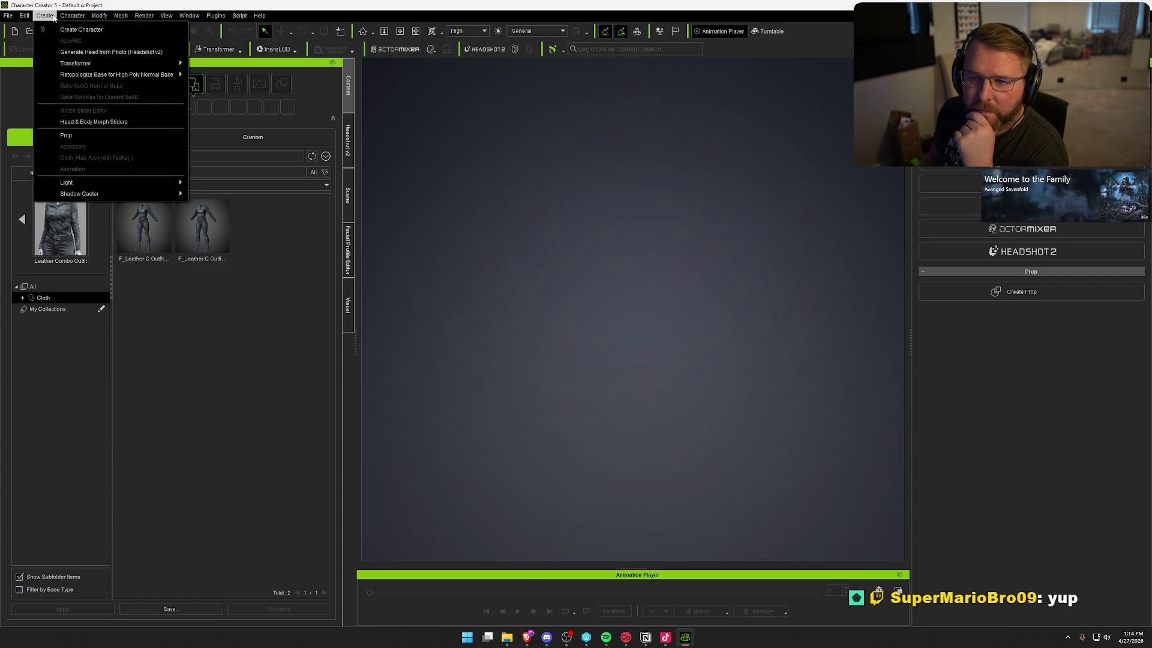
{"action": "left_click", "coordinate": [66, 135]}
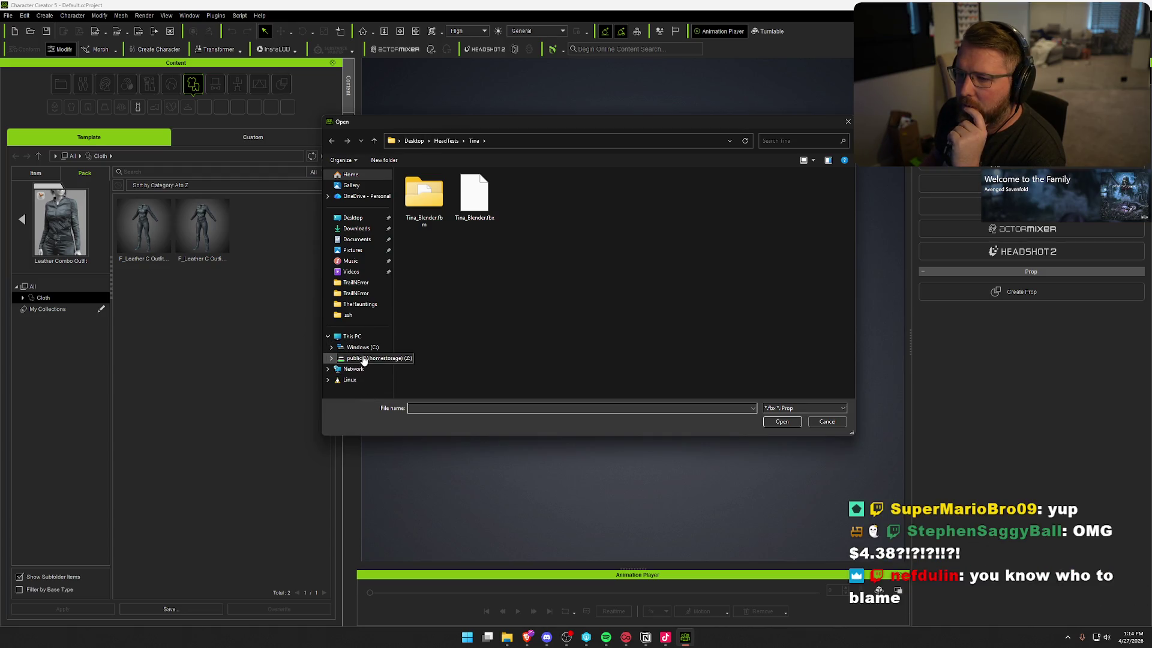
{"action": "left_click", "coordinate": [827, 422]}
Step: Return the content library to the All grid of 60 packs
{"action": "left_click", "coordinate": [8, 15]}
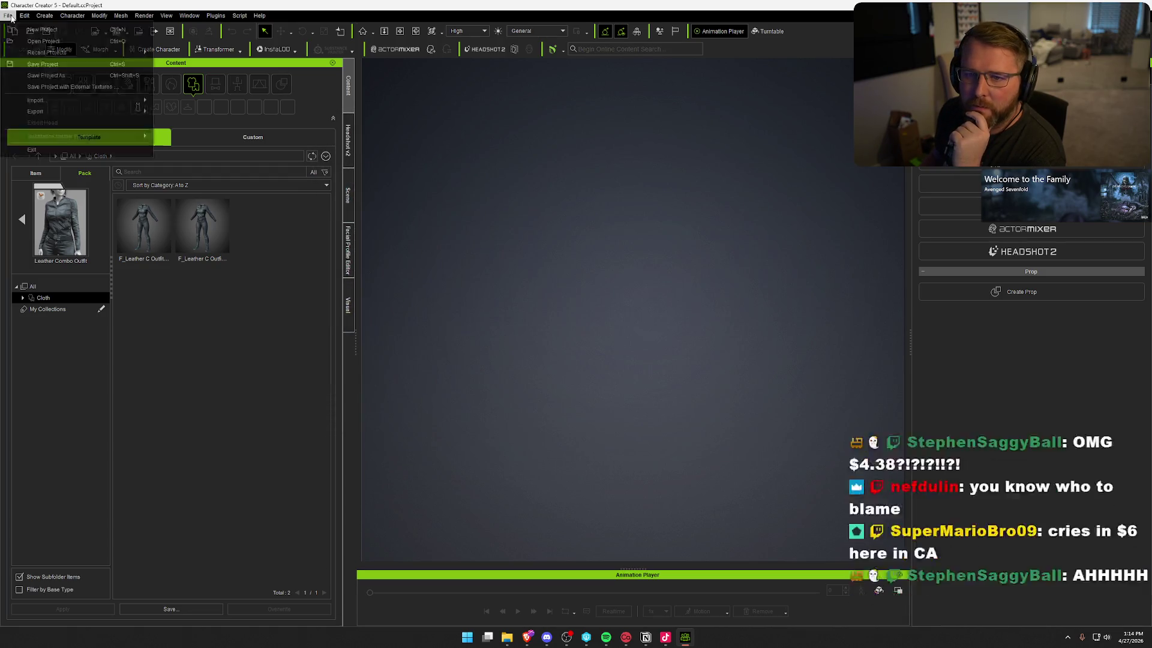
{"action": "left_click", "coordinate": [188, 353]}
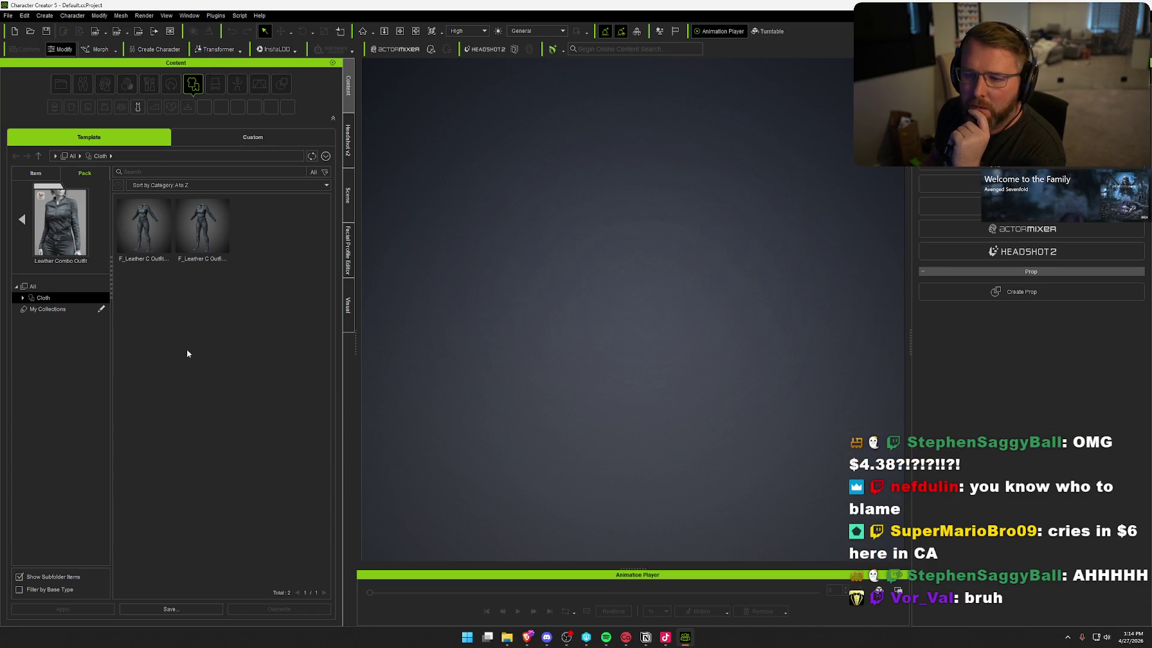
{"action": "left_click", "coordinate": [21, 220]}
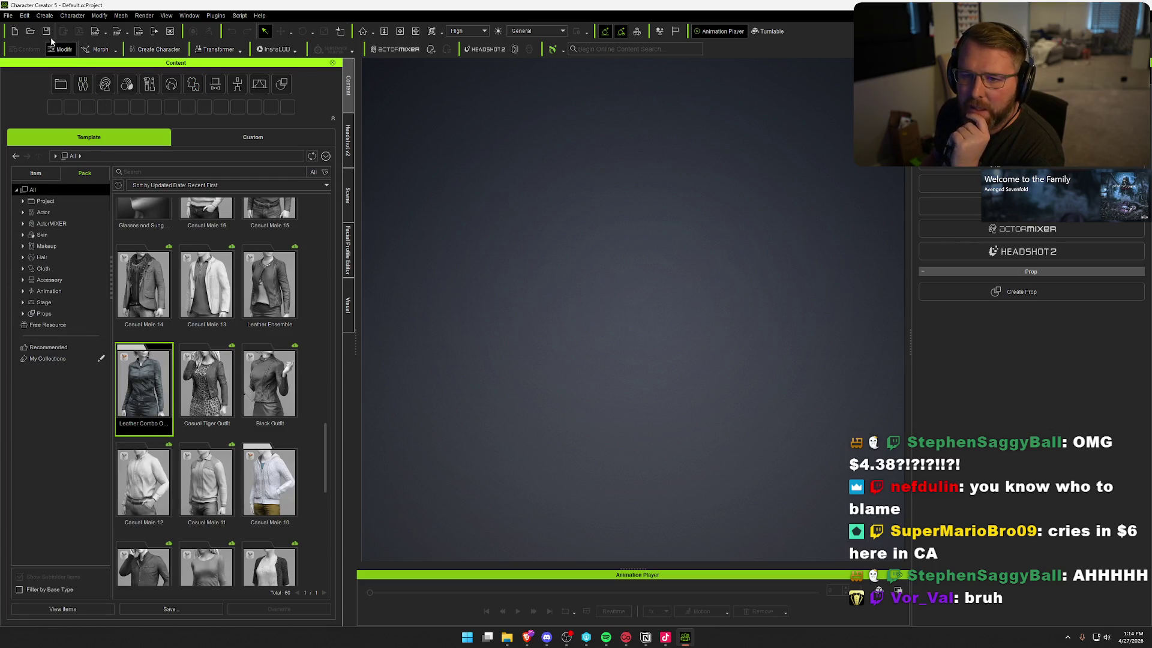
{"action": "left_click", "coordinate": [73, 16]}
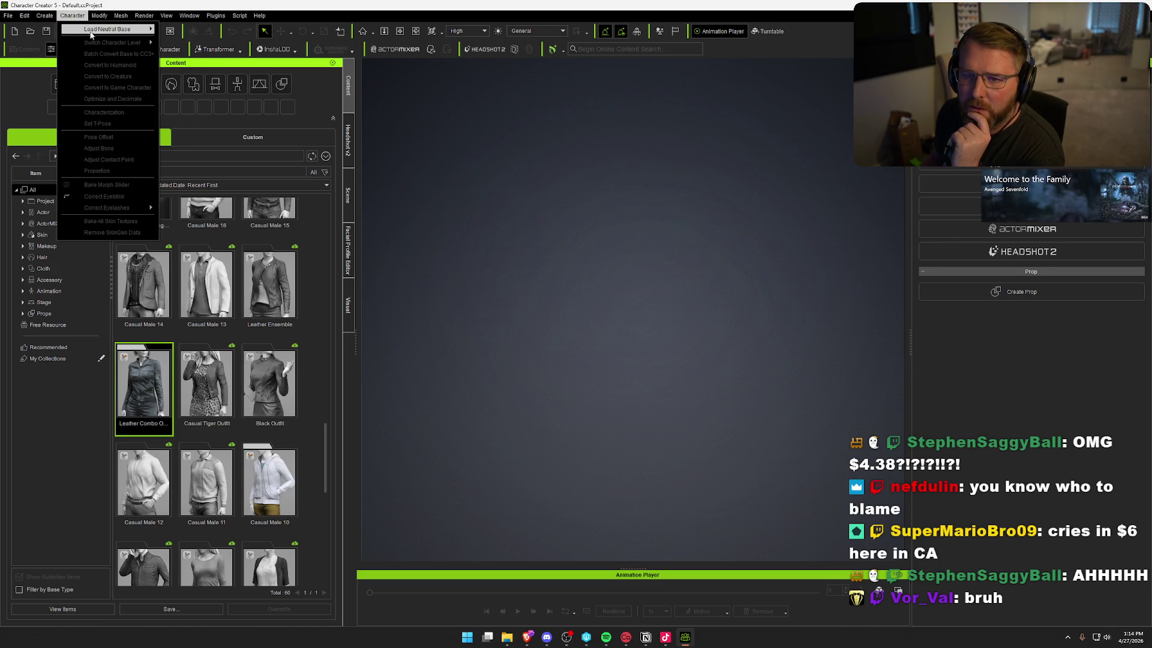
Step: Load a neutral base character from the Character menu and pan the view across it
{"action": "mouse_move", "coordinate": [96, 30]}
{"action": "left_click", "coordinate": [191, 62]}
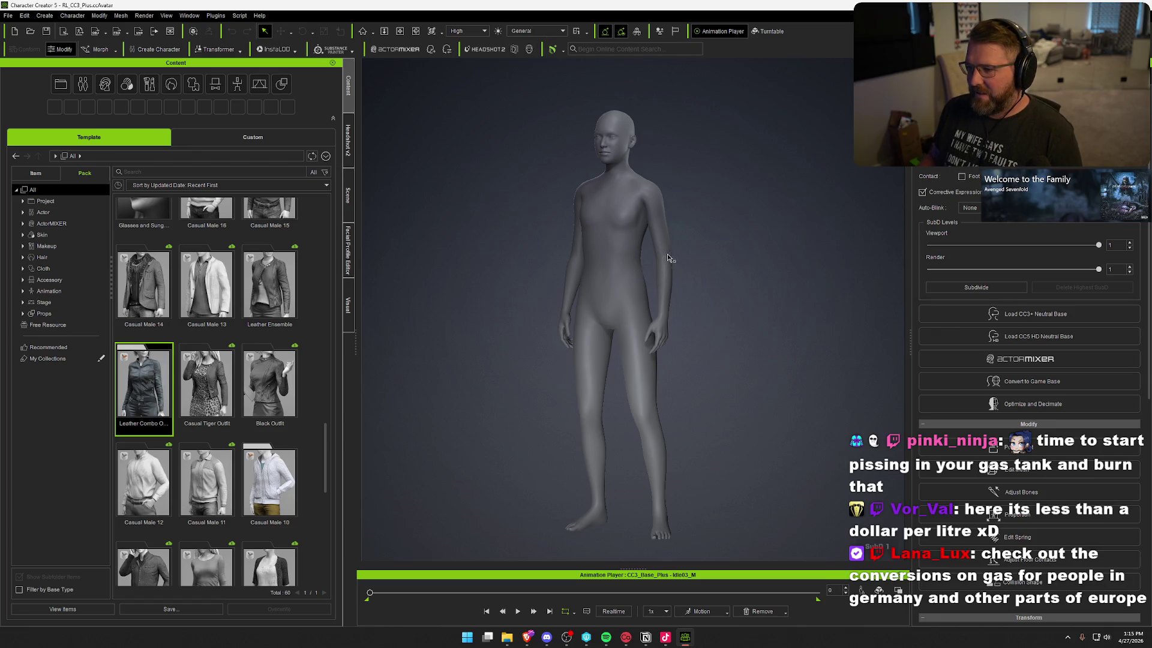
{"action": "middle_click_drag", "start_coordinate": [643, 262], "coordinate": [585, 249]}
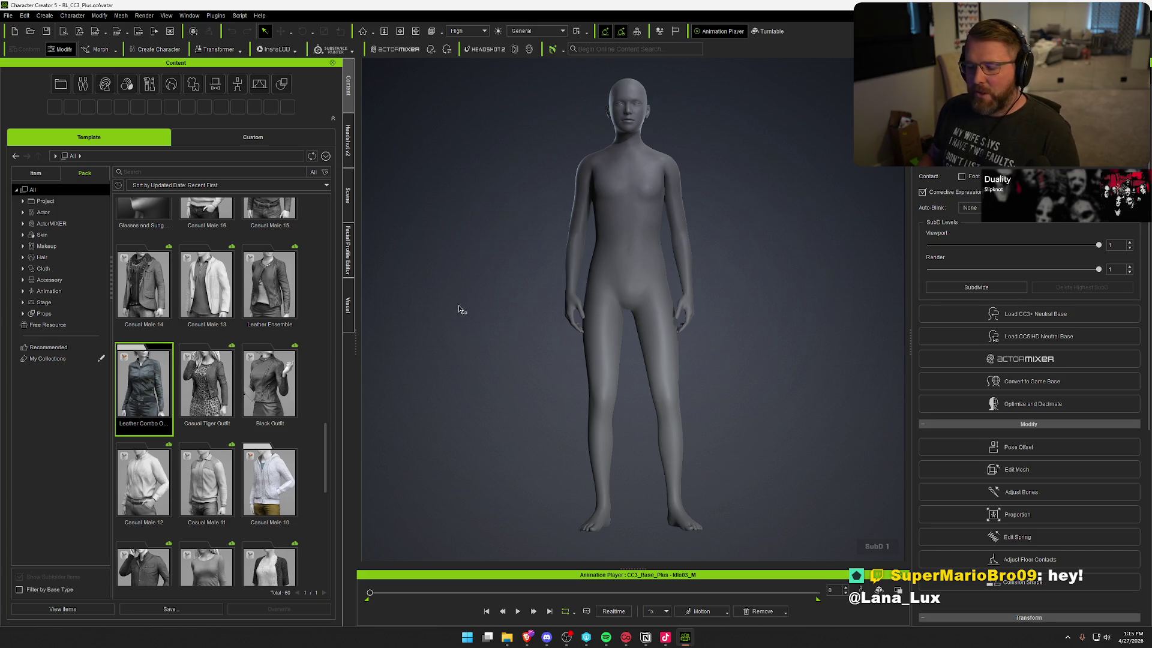
{"action": "scroll", "coordinate": [273, 420], "scroll_direction": "up", "scroll_amount": 1}
Step: Apply the HD Aaron_4K skin from the CC5 HD Textures pack to the character
{"action": "scroll", "coordinate": [270, 431], "scroll_direction": "up", "scroll_amount": 1}
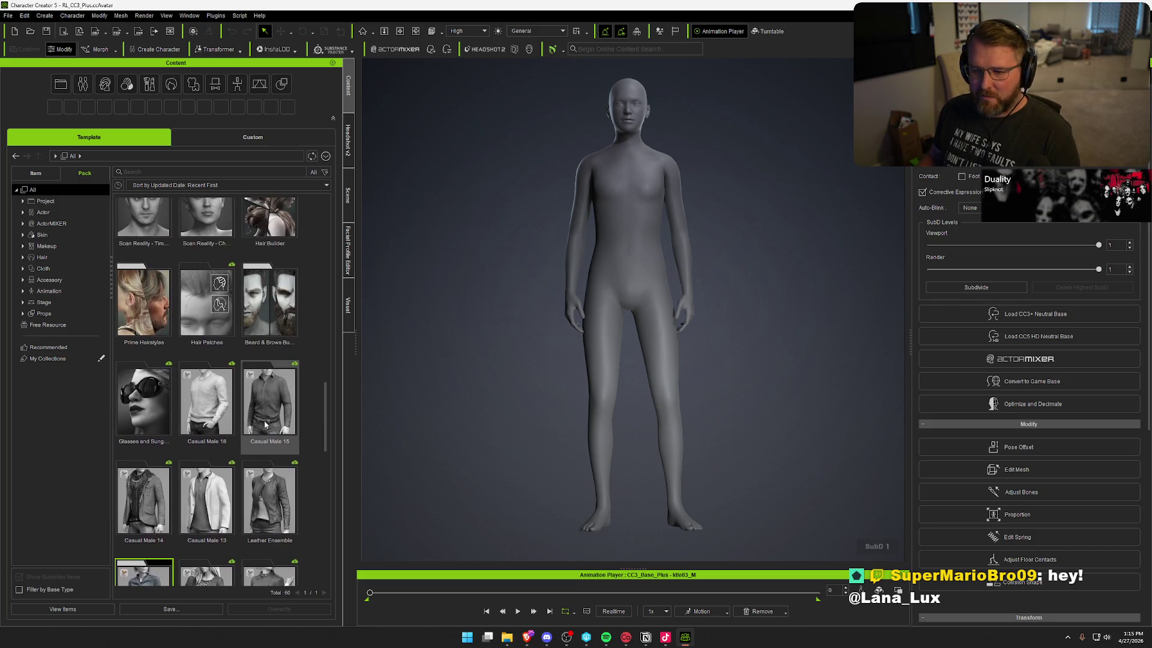
{"action": "left_click_drag", "start_coordinate": [323, 420], "coordinate": [323, 206]}
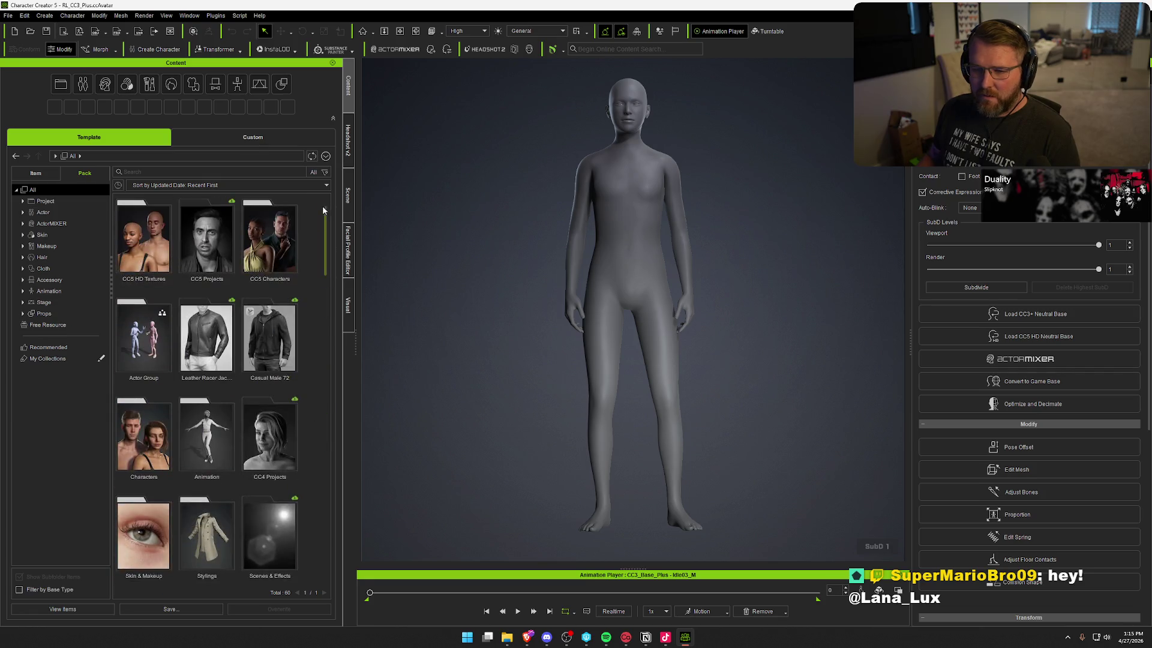
{"action": "double_click", "coordinate": [153, 239]}
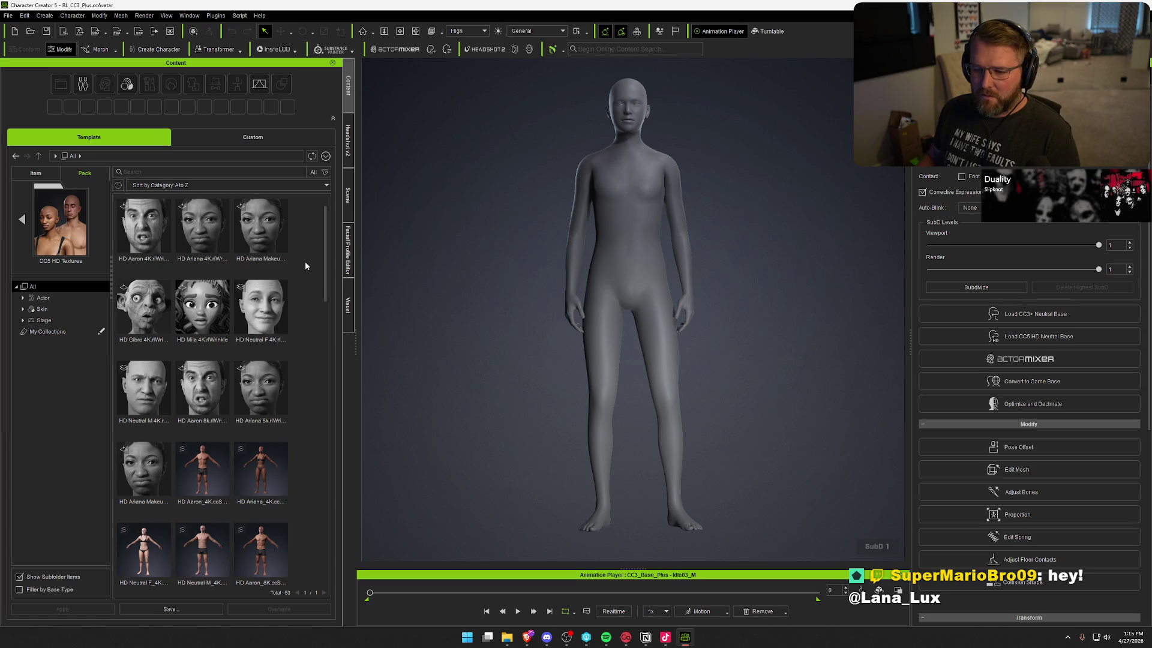
{"action": "scroll", "coordinate": [287, 461], "scroll_direction": "down", "scroll_amount": 1}
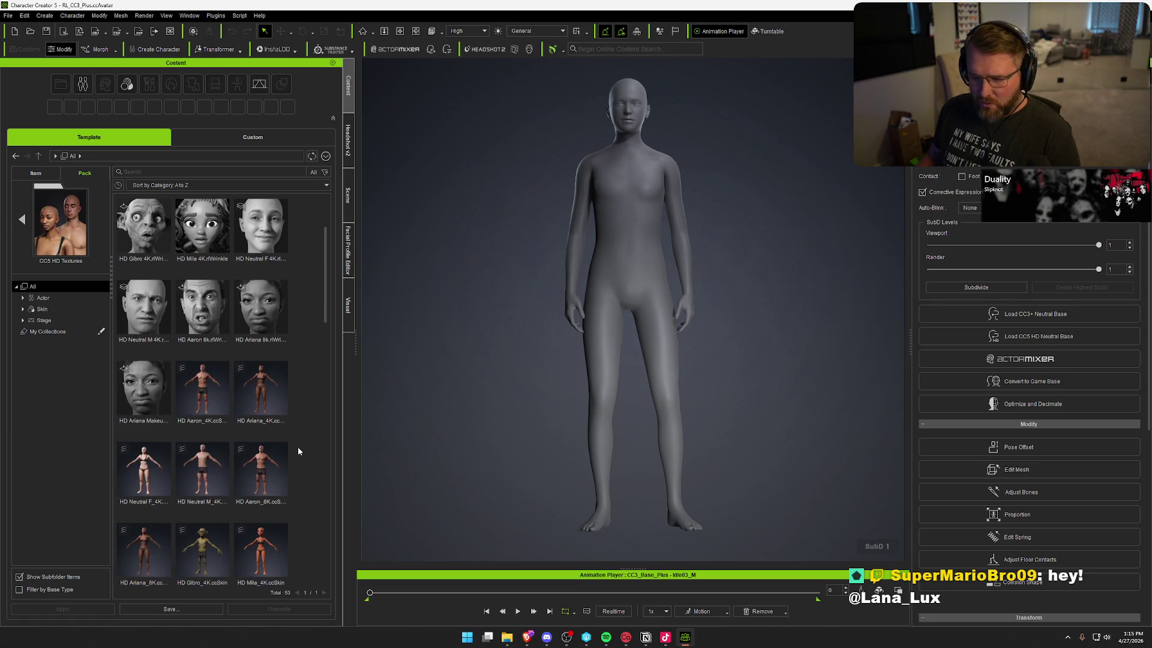
{"action": "double_click", "coordinate": [202, 389]}
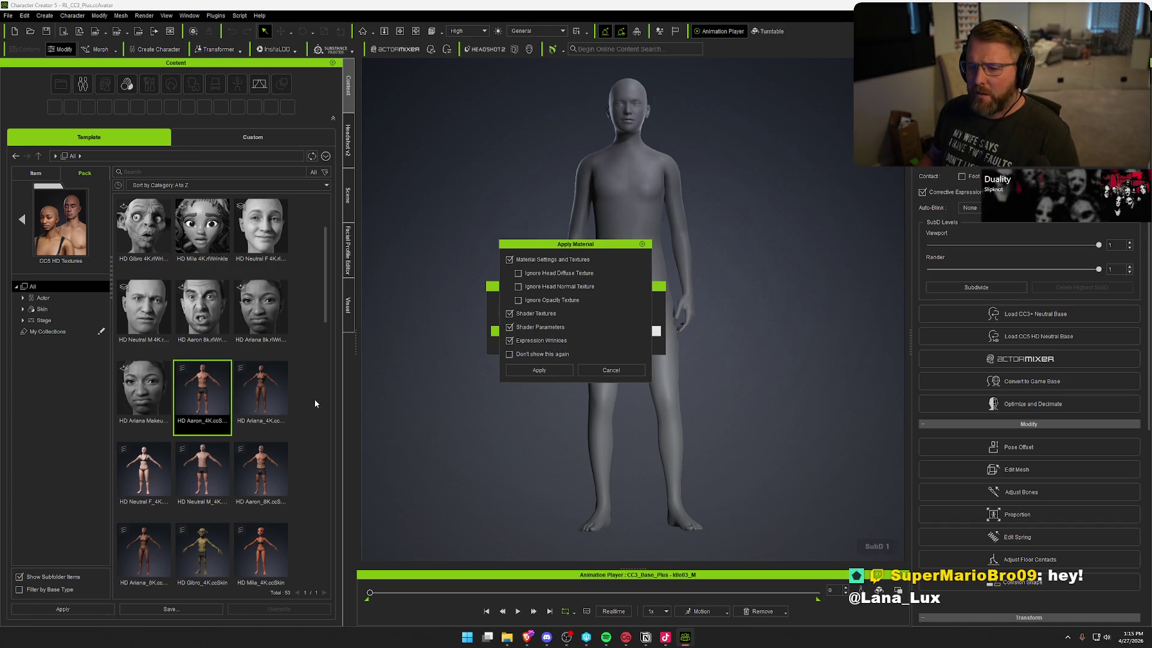
{"action": "left_click", "coordinate": [539, 370]}
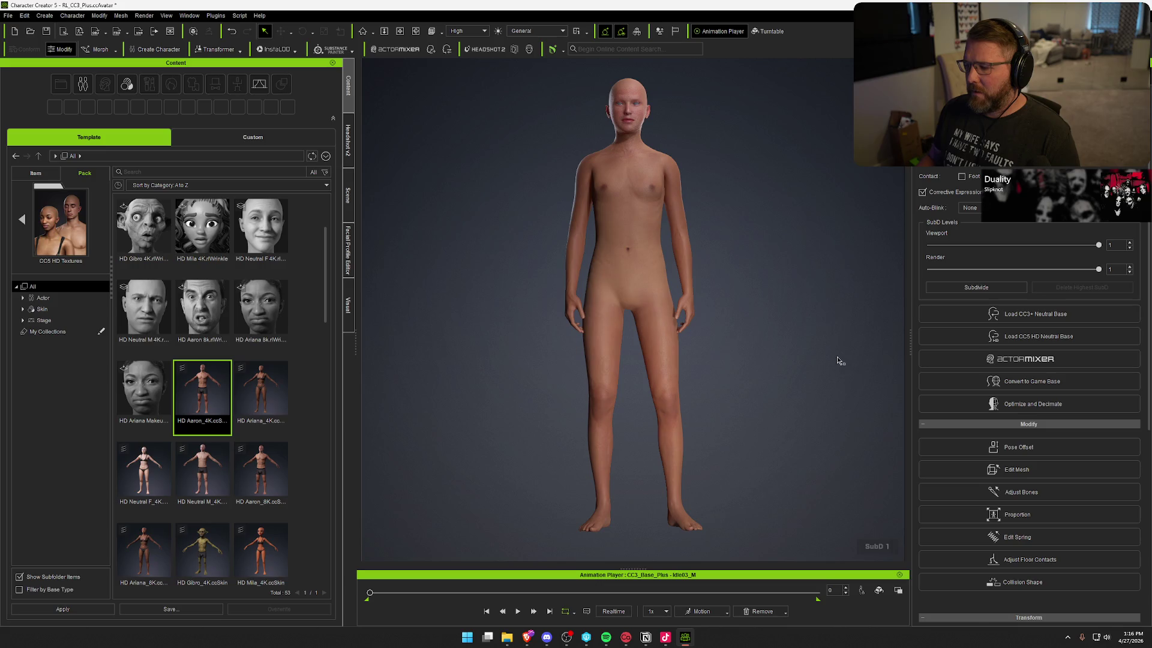
Step: Orbit and frame the textured character, then return to the full content pack list
{"action": "mouse_move", "coordinate": [721, 182]}
{"action": "right_mouse_down"}
{"action": "mouse_move", "coordinate": [732, 206]}
{"action": "mouse_move", "coordinate": [700, 224]}
{"action": "mouse_move", "coordinate": [826, 255]}
{"action": "mouse_move", "coordinate": [728, 275]}
{"action": "mouse_move", "coordinate": [474, 263]}
{"action": "mouse_move", "coordinate": [677, 268]}
{"action": "right_mouse_up"}
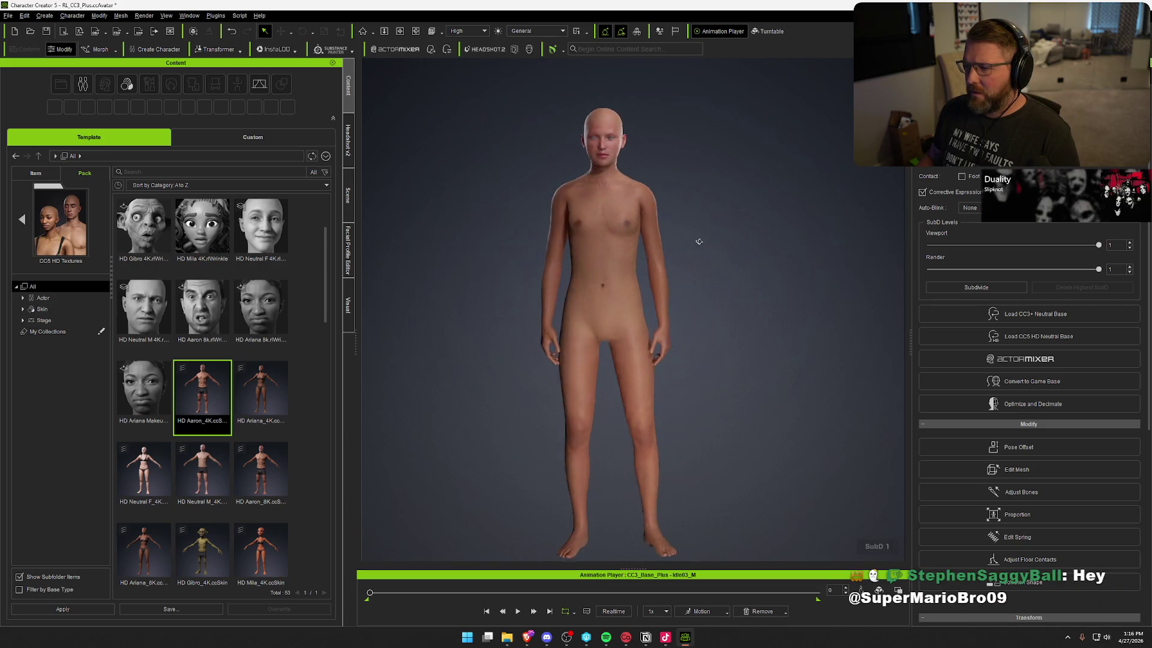
{"action": "scroll", "coordinate": [723, 247], "scroll_direction": "up", "scroll_amount": 2}
{"action": "mouse_move", "coordinate": [730, 240]}
{"action": "middle_mouse_down"}
{"action": "mouse_move", "coordinate": [739, 280]}
{"action": "mouse_move", "coordinate": [761, 211]}
{"action": "middle_mouse_up"}
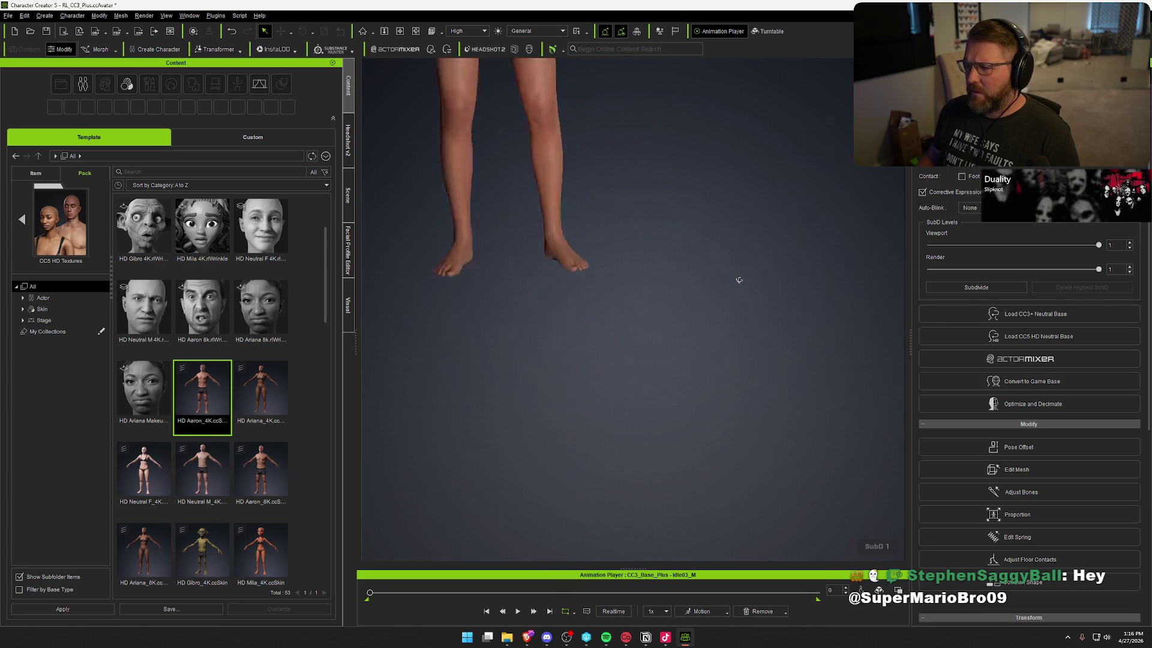
{"action": "key", "text": "f"}
{"action": "scroll", "coordinate": [728, 216], "scroll_direction": "up", "scroll_amount": 6}
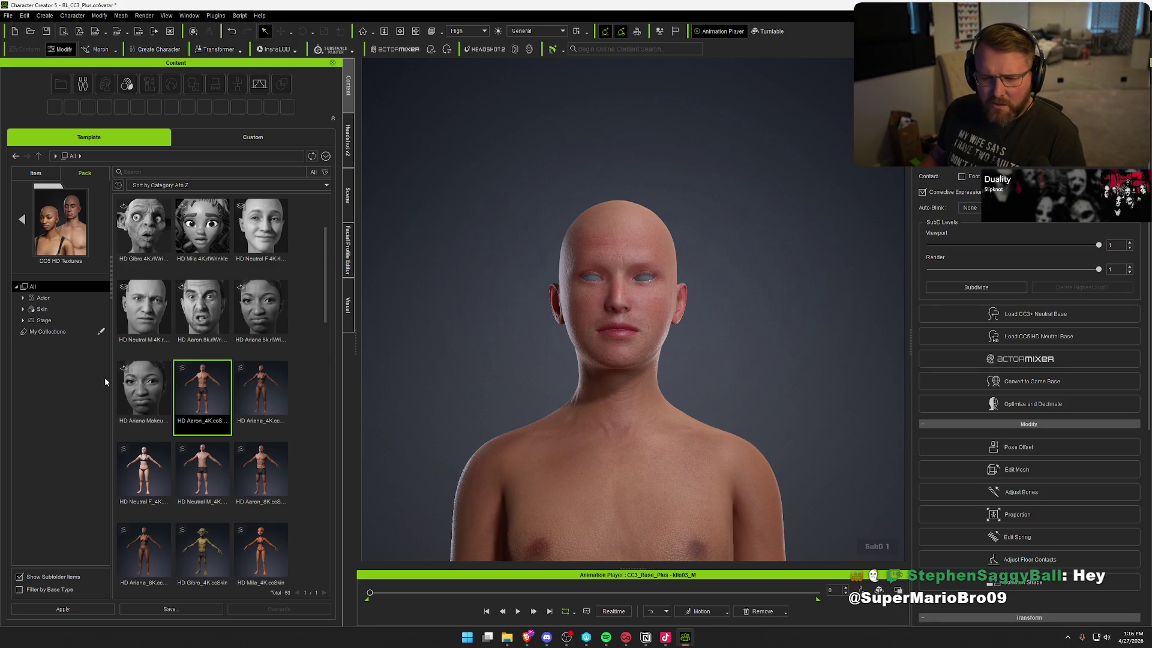
{"action": "left_click", "coordinate": [22, 219]}
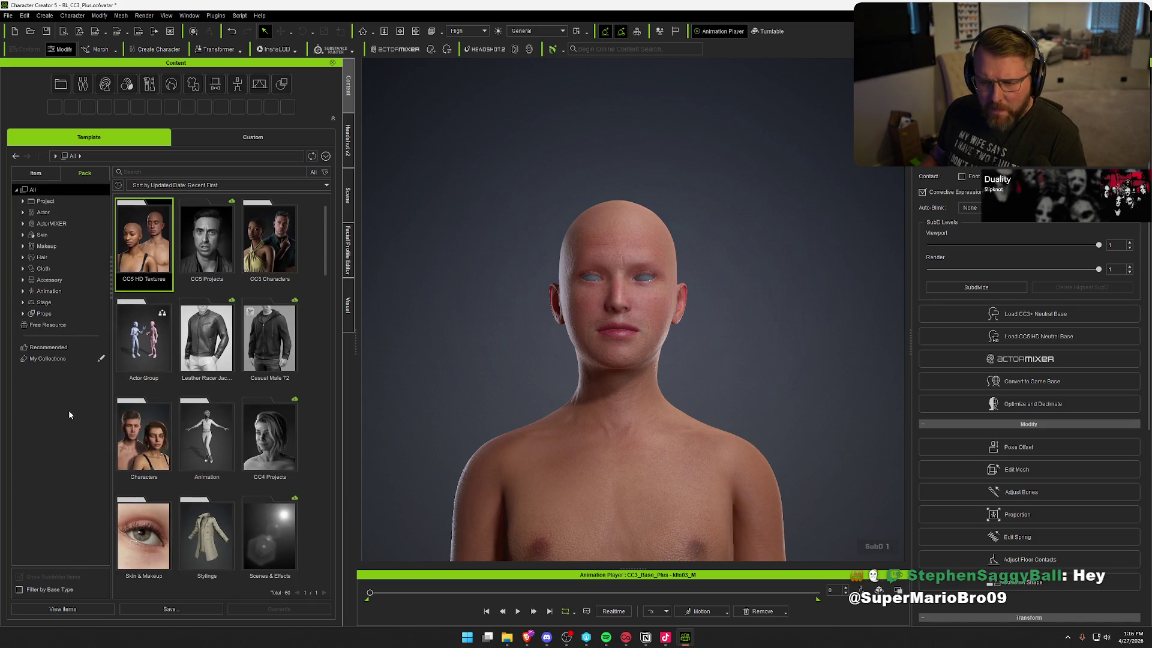
Step: Start a new project, discarding the current character without saving
{"action": "left_click", "coordinate": [8, 16]}
{"action": "left_click", "coordinate": [29, 33]}
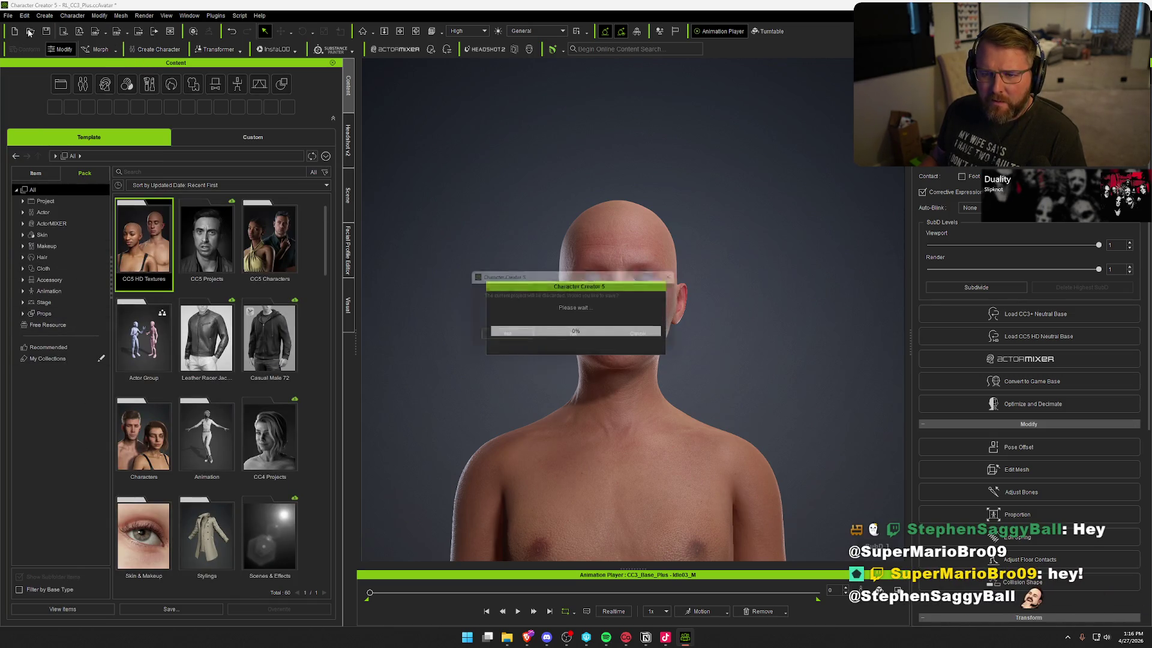
{"action": "left_click", "coordinate": [579, 338]}
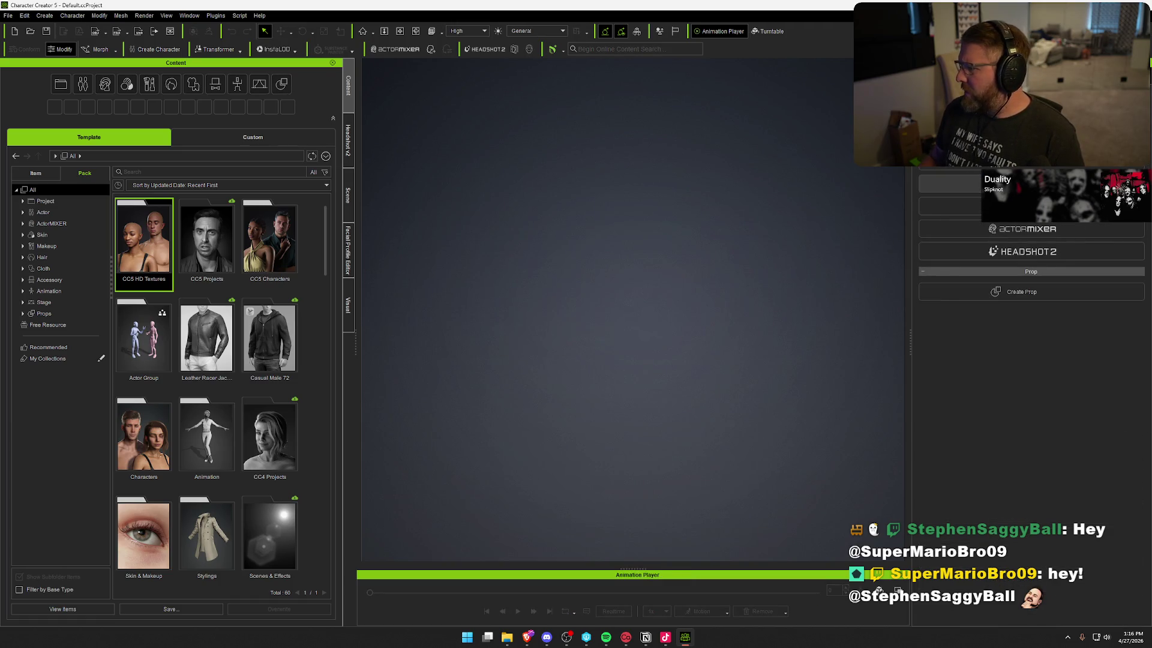
Step: Create a new Characters folder inside Z:\Art\TheHauntings from the import browser
{"action": "key", "text": "ctrl+i"}
{"action": "left_click", "coordinate": [367, 359]}
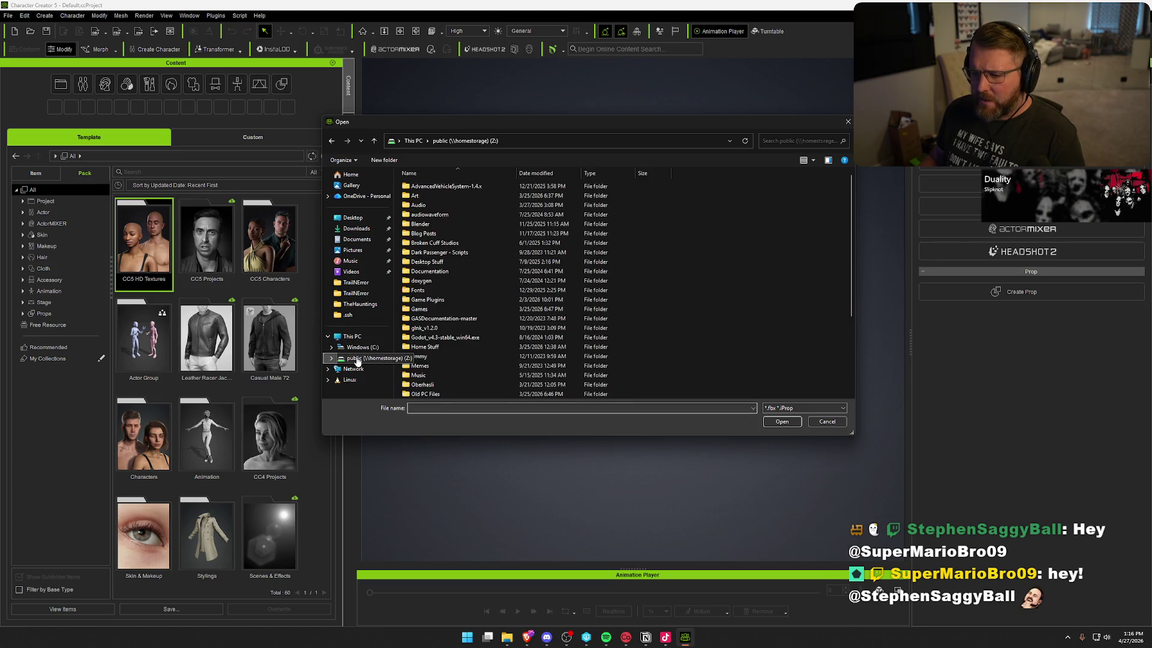
{"action": "scroll", "coordinate": [458, 357], "scroll_direction": "down", "scroll_amount": 4}
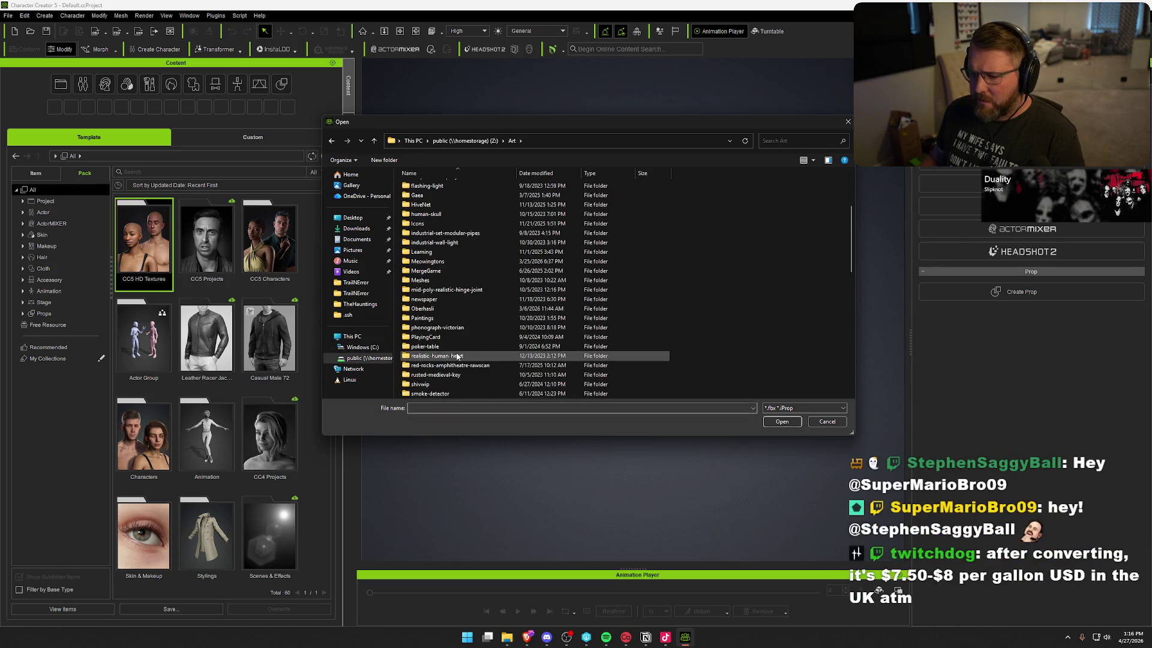
{"action": "scroll", "coordinate": [457, 356], "scroll_direction": "down", "scroll_amount": 2}
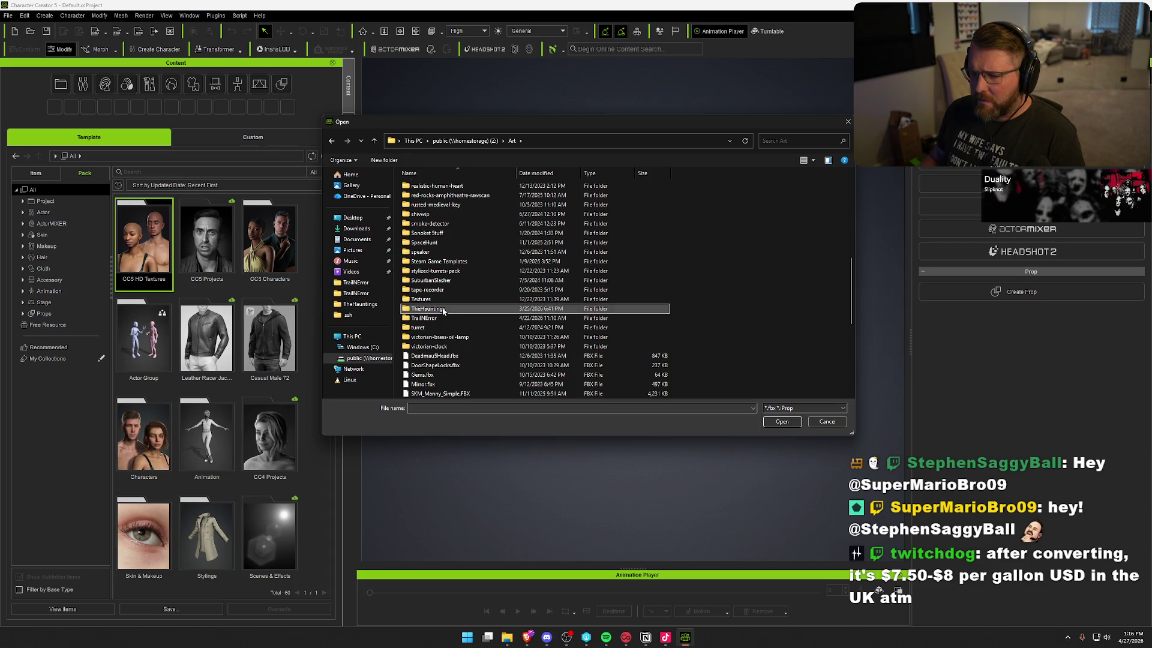
{"action": "double_click", "coordinate": [516, 309]}
{"action": "right_click", "coordinate": [488, 275]}
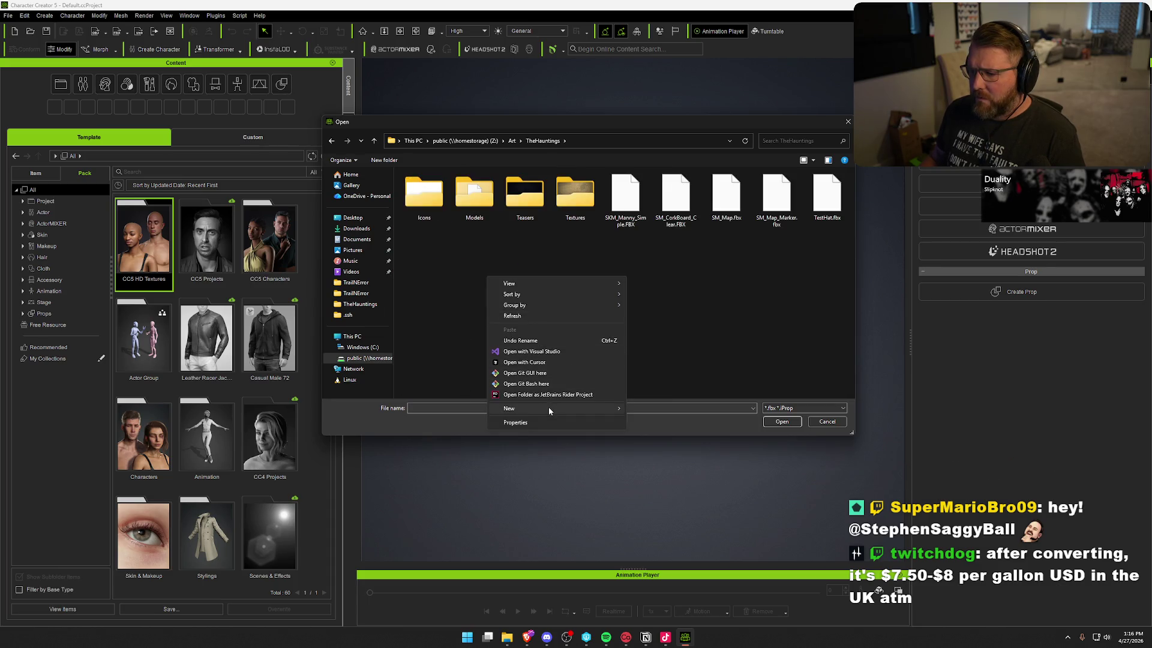
{"action": "mouse_move", "coordinate": [548, 407]}
{"action": "left_click", "coordinate": [651, 410]}
{"action": "type", "text": "Characters"}
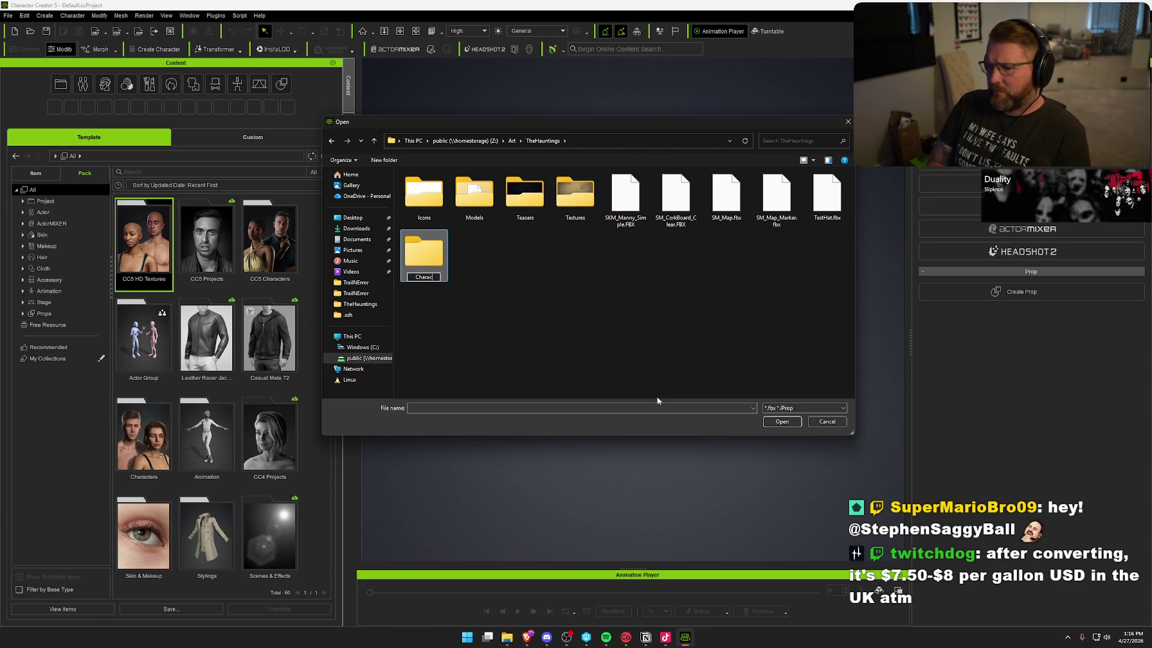
{"action": "key", "text": "Return"}
{"action": "key", "text": "Return"}
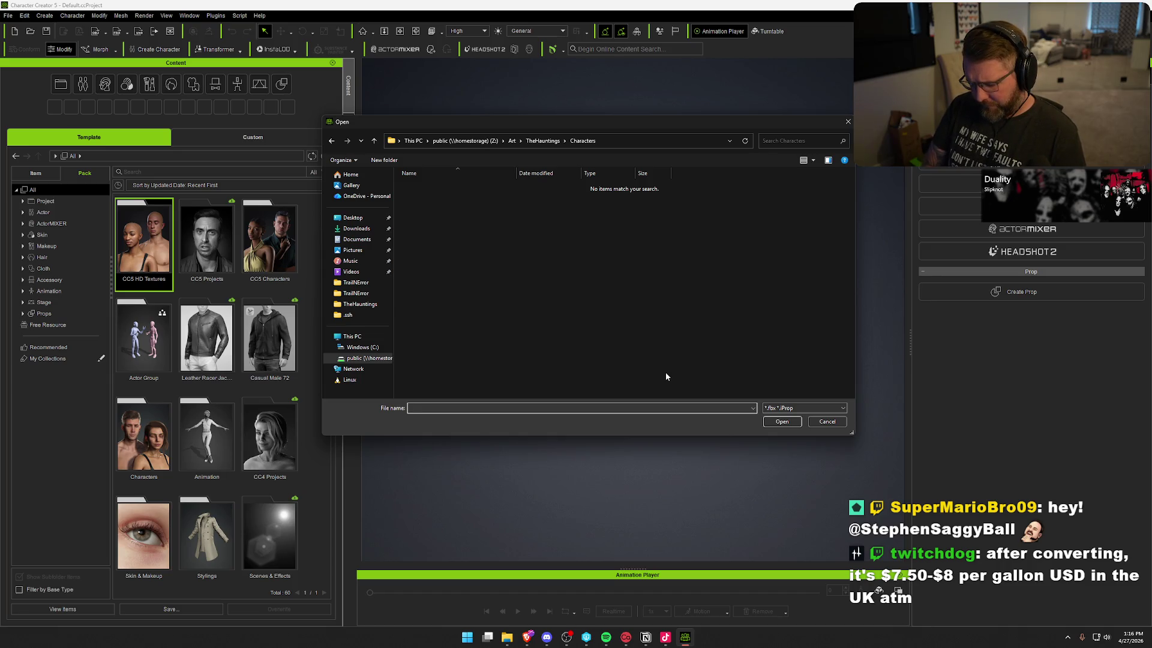
Step: Try opening TestMale, dismiss the file-not-found error and cancel the browser
{"action": "type", "text": "TestMale"}
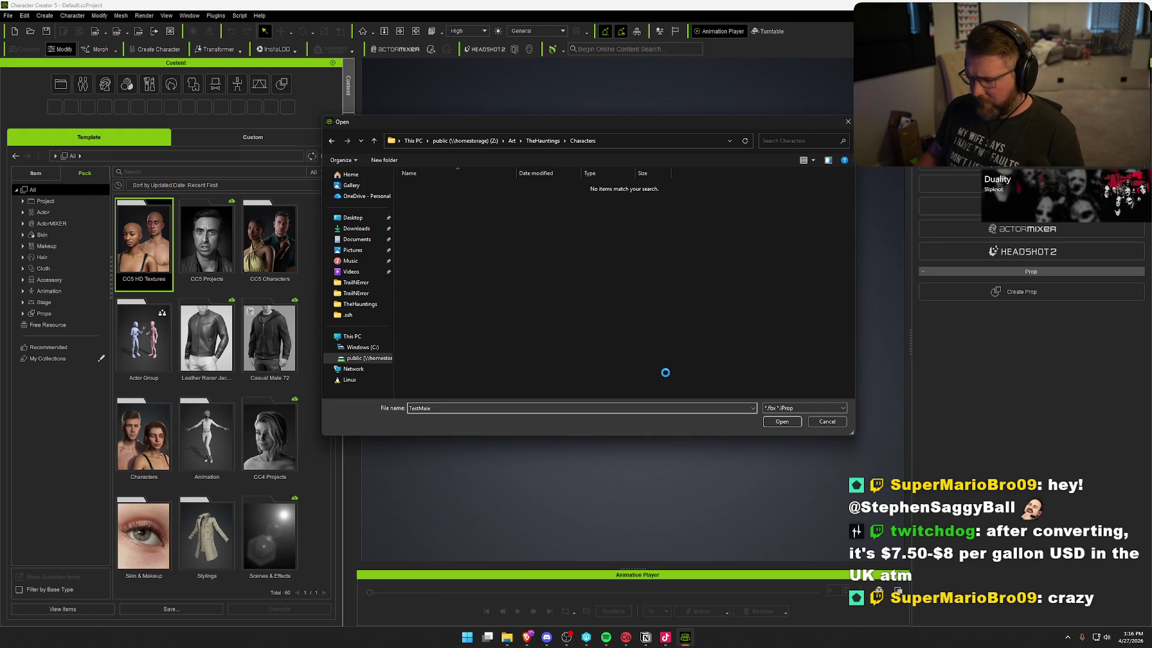
{"action": "left_click", "coordinate": [778, 425]}
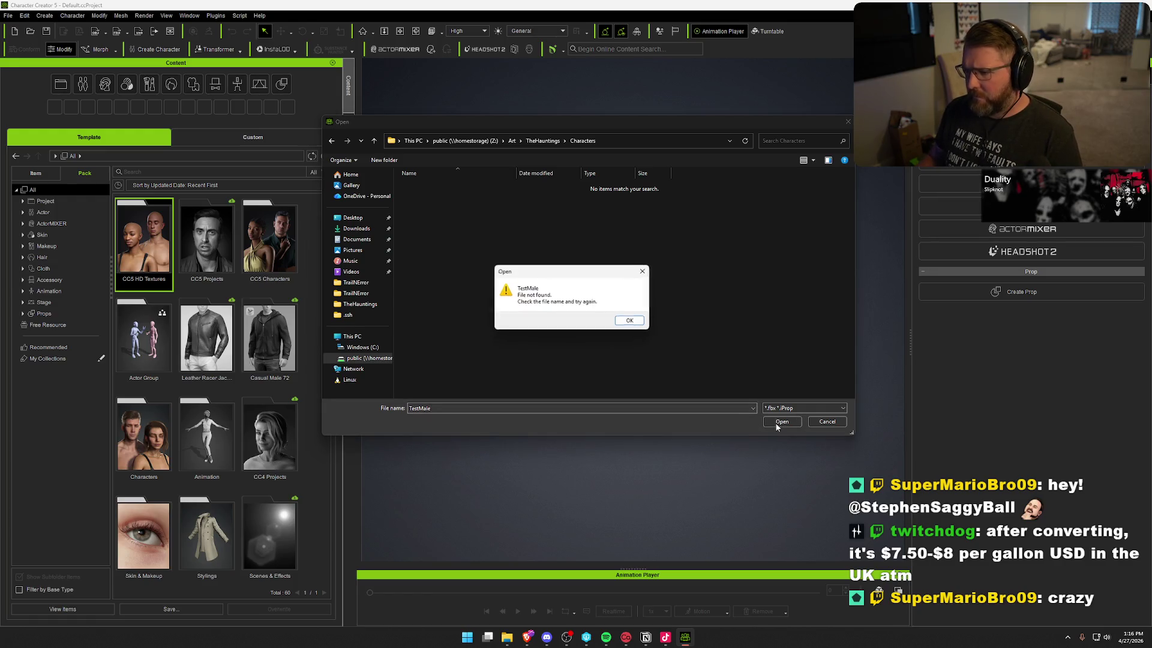
{"action": "left_click", "coordinate": [629, 323]}
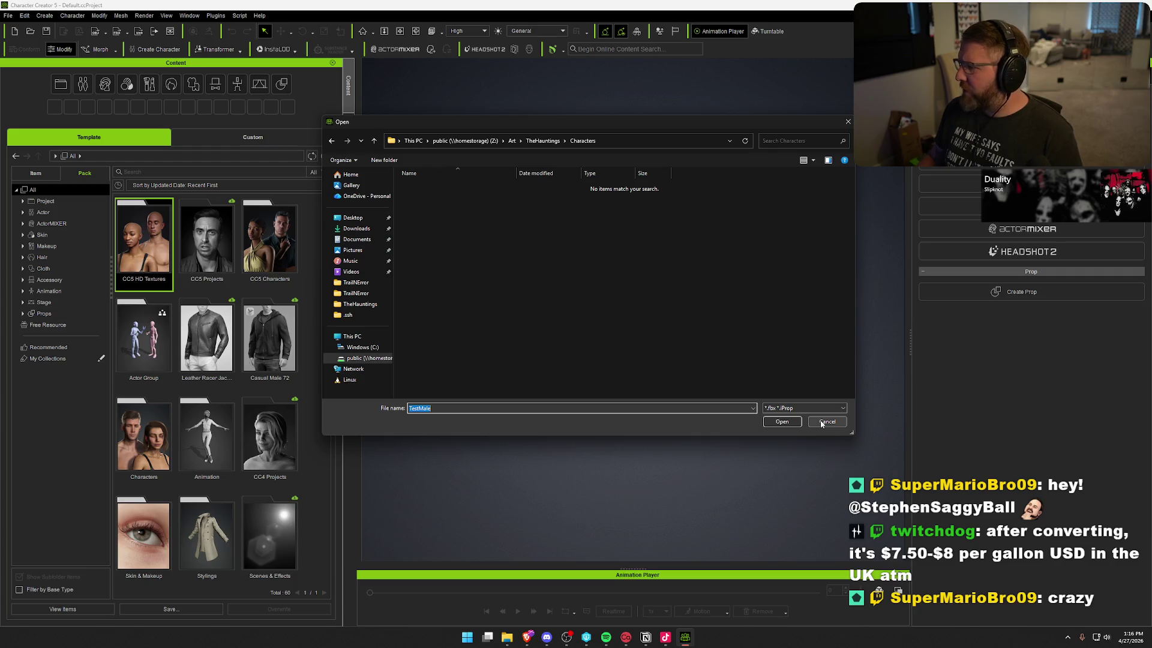
{"action": "left_click", "coordinate": [827, 422]}
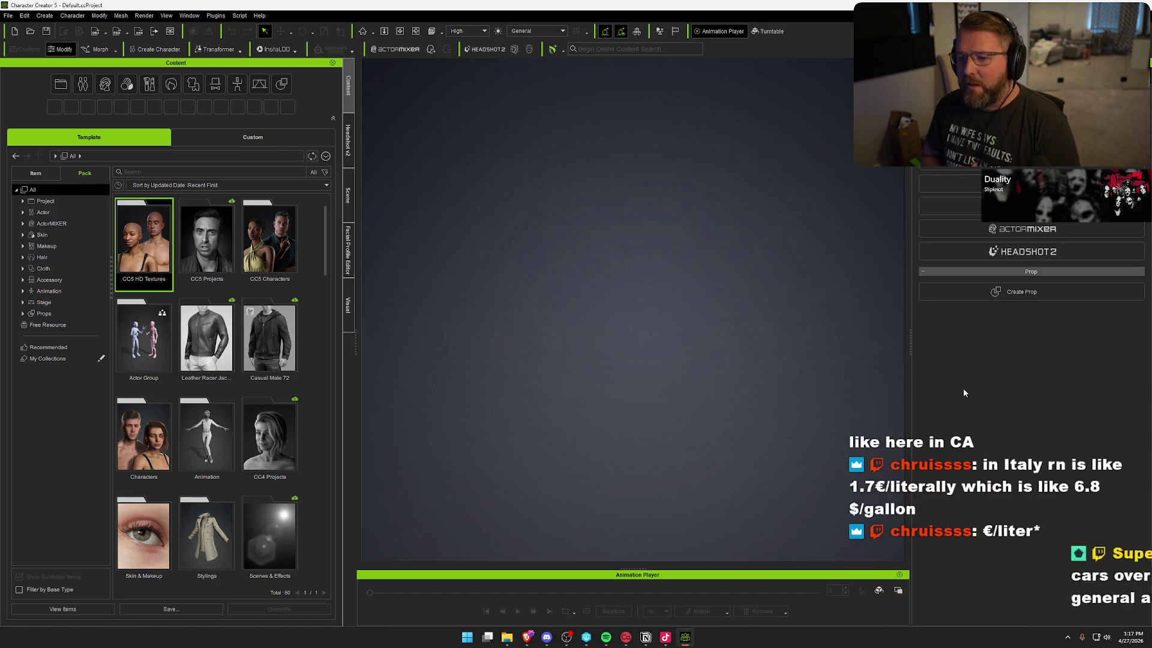
{"action": "double_click", "coordinate": [270, 246]}
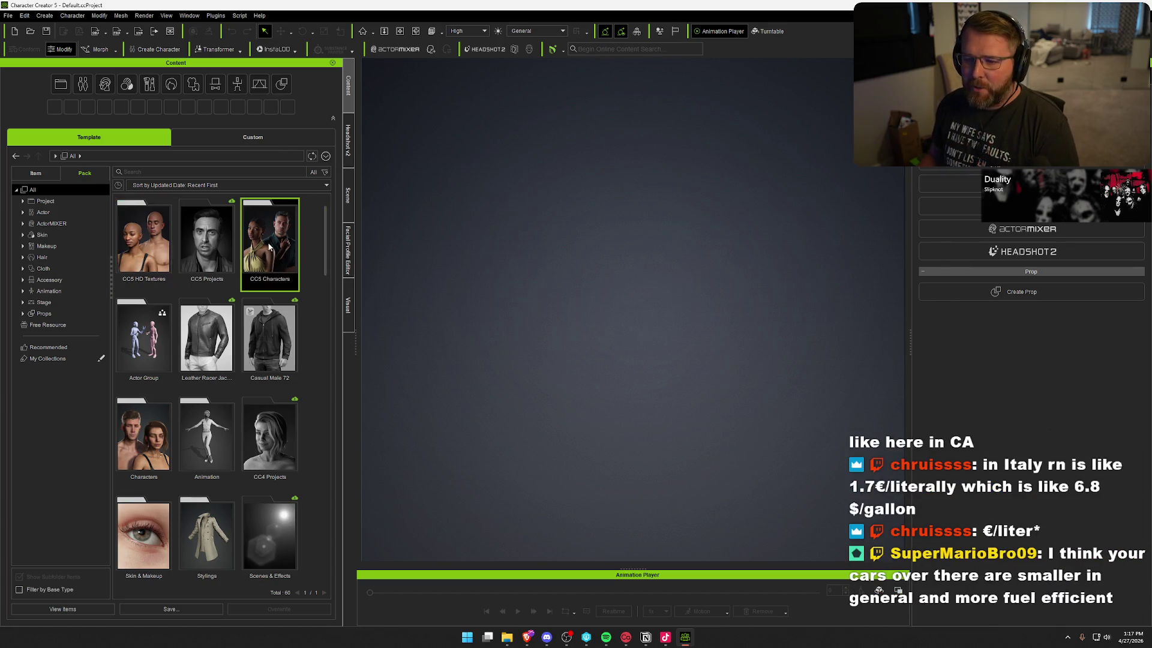
Step: Load CC4 Kevin.ccAvatar from the CC5 Characters pack into the scene
{"action": "scroll", "coordinate": [299, 381], "scroll_direction": "up", "scroll_amount": 1}
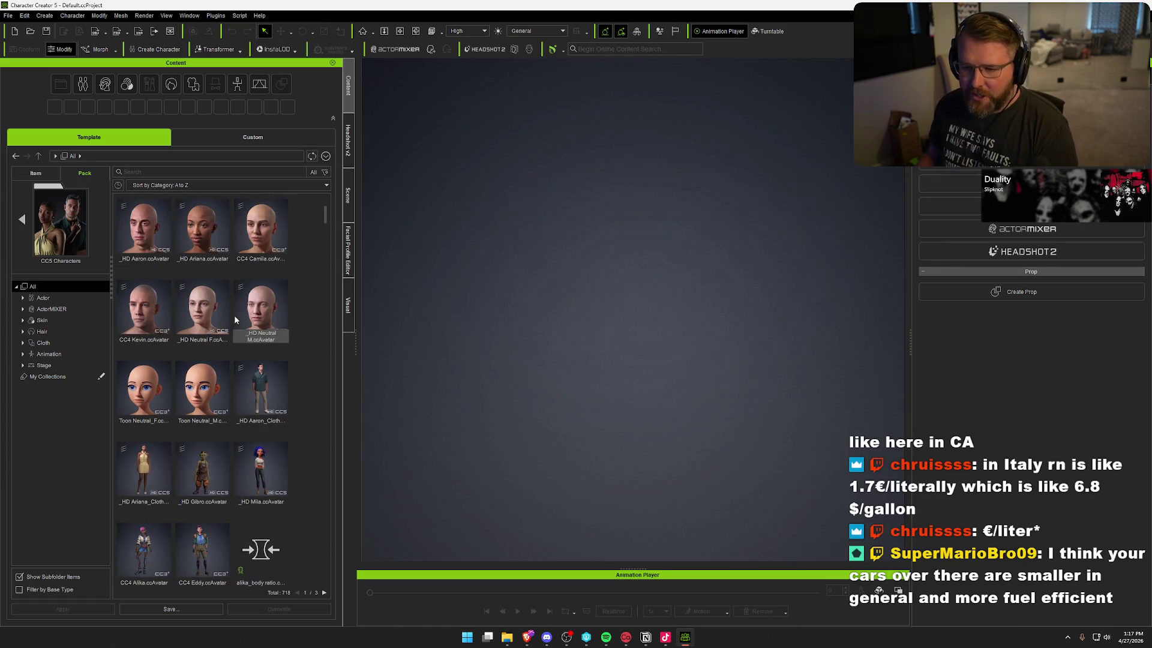
{"action": "double_click", "coordinate": [140, 301]}
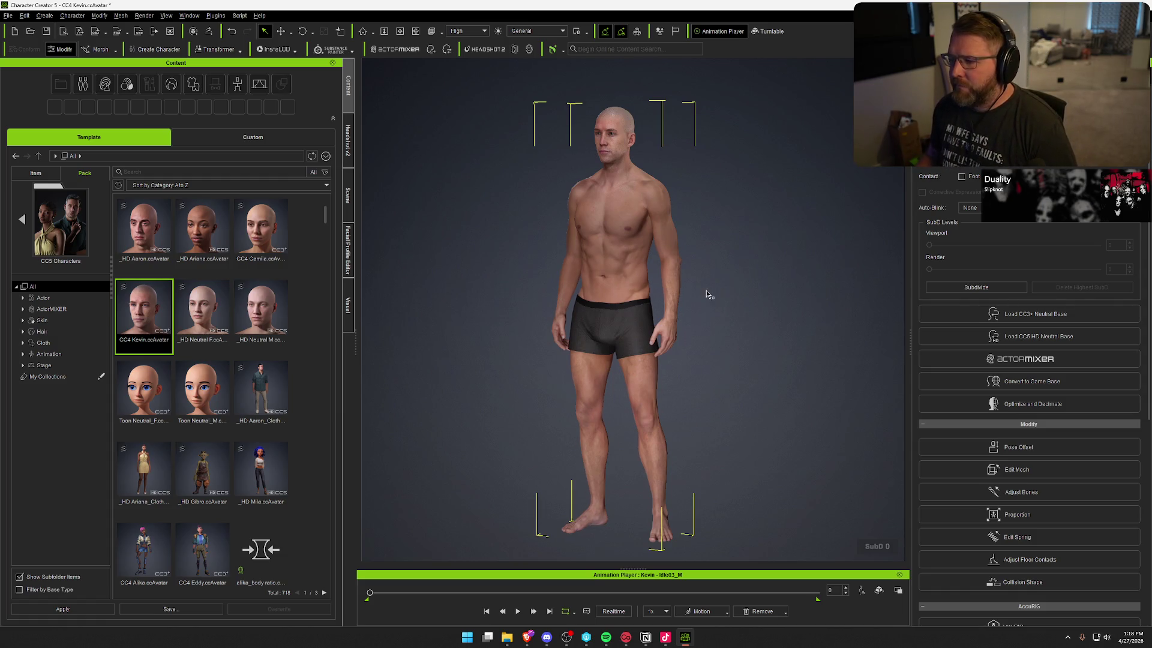
Step: Select and delete Kevin's dark underwear, then check the bare character from the back
{"action": "mouse_move", "coordinate": [710, 291]}
{"action": "right_mouse_down"}
{"action": "mouse_move", "coordinate": [695, 290]}
{"action": "mouse_move", "coordinate": [801, 291]}
{"action": "right_mouse_up"}
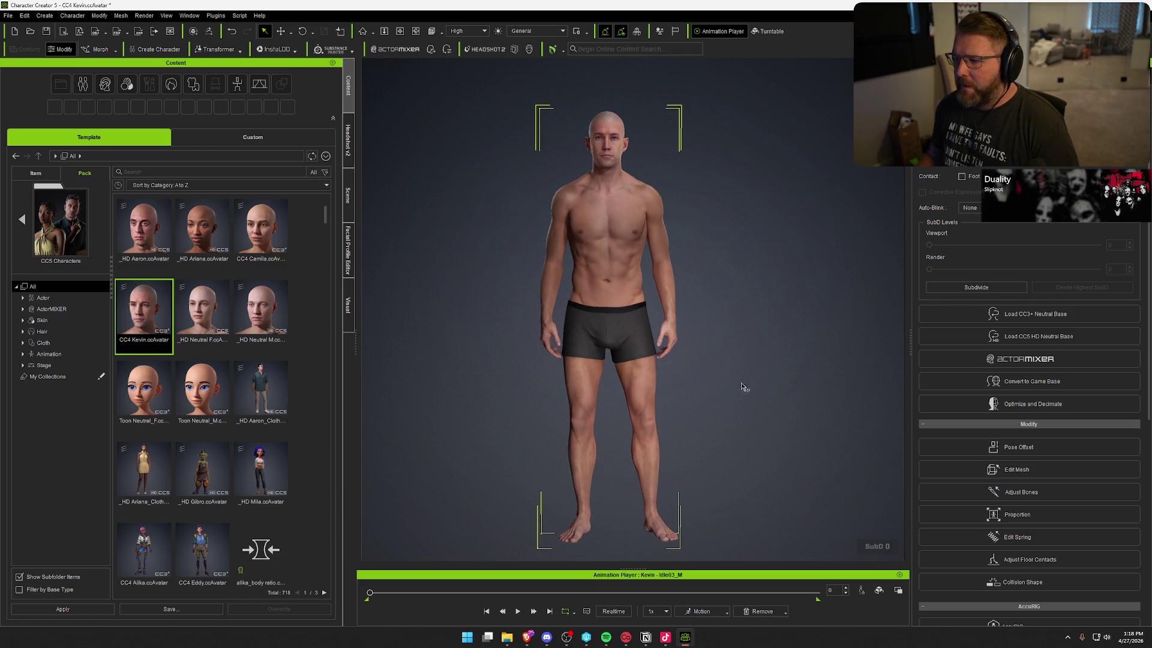
{"action": "left_click", "coordinate": [796, 304]}
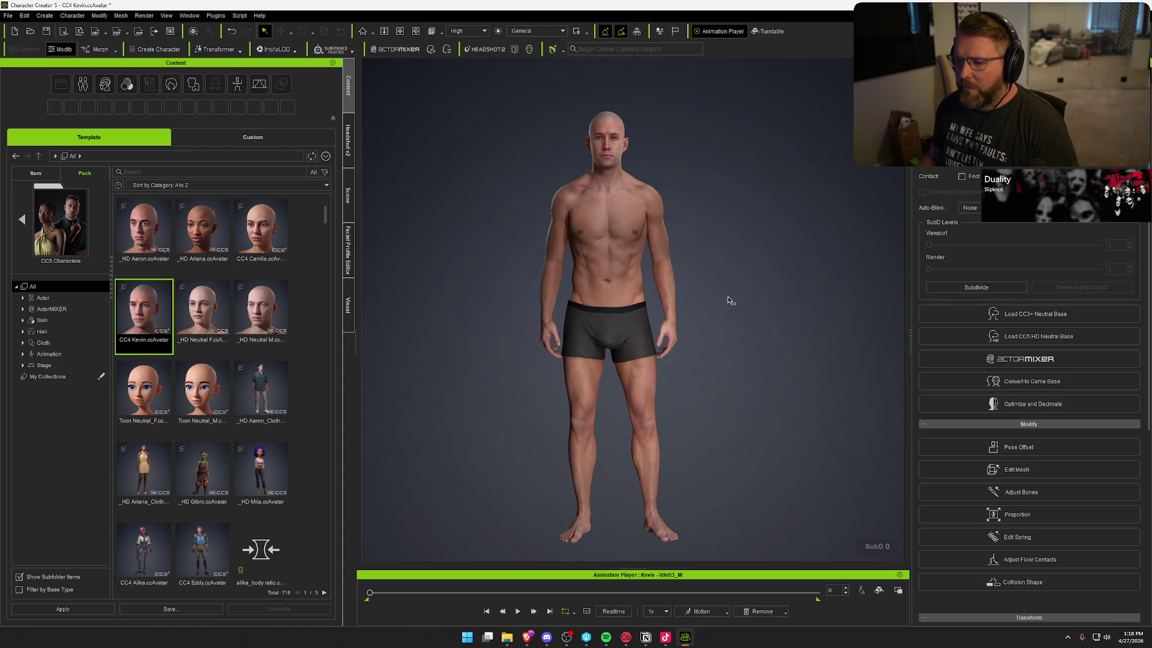
{"action": "left_click", "coordinate": [641, 330]}
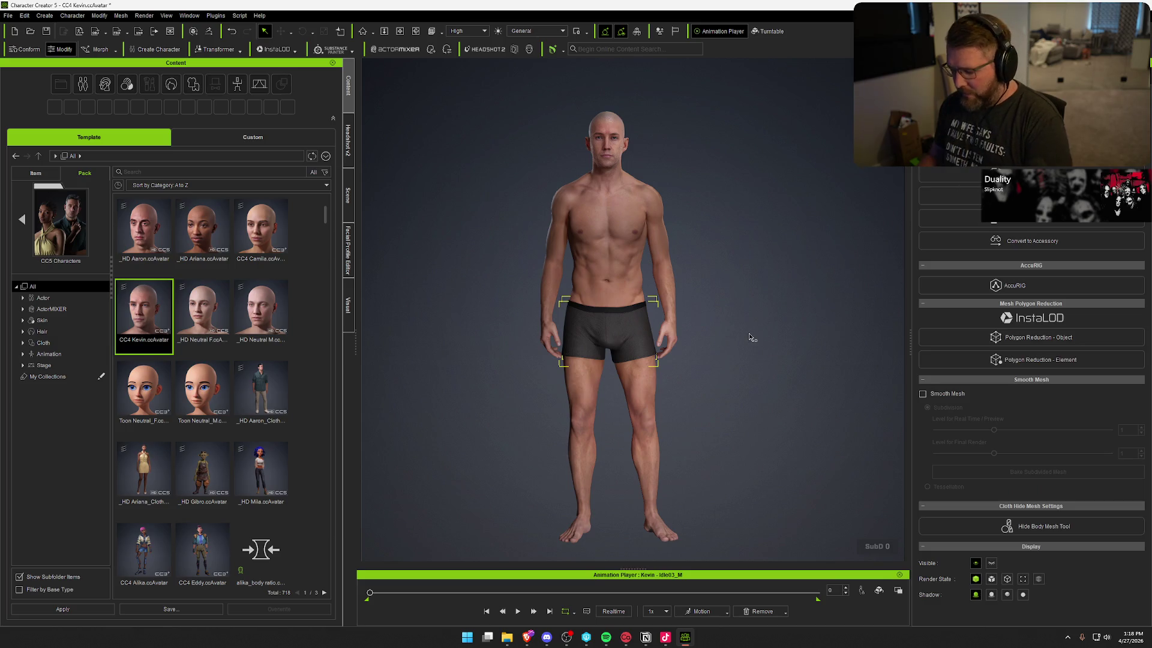
{"action": "key", "text": "Delete"}
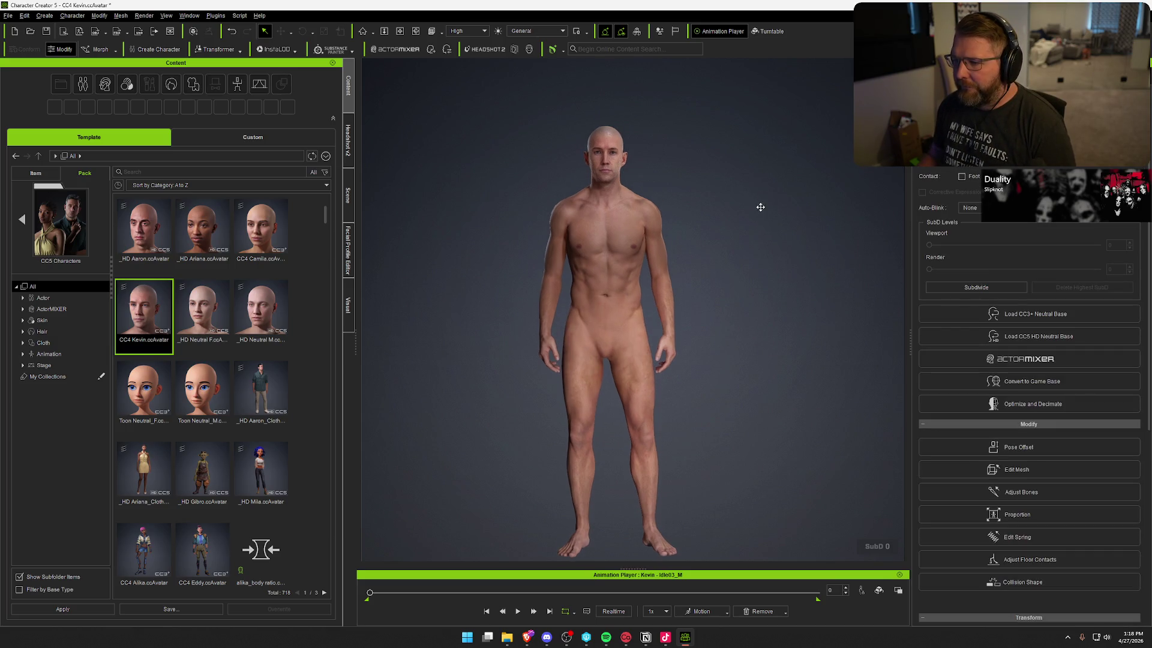
{"action": "mouse_move", "coordinate": [725, 216]}
{"action": "right_mouse_down"}
{"action": "mouse_move", "coordinate": [1142, 252]}
{"action": "mouse_move", "coordinate": [663, 238]}
{"action": "right_mouse_up"}
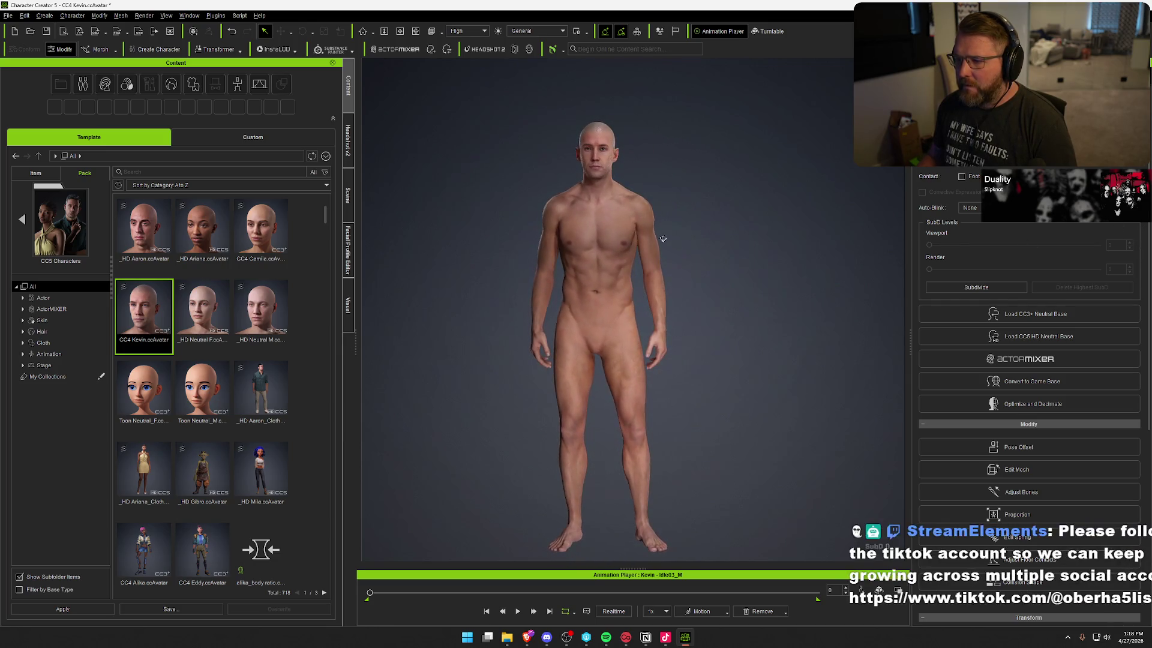
{"action": "middle_click_drag", "start_coordinate": [663, 238], "coordinate": [684, 223]}
{"action": "left_click", "coordinate": [8, 15]}
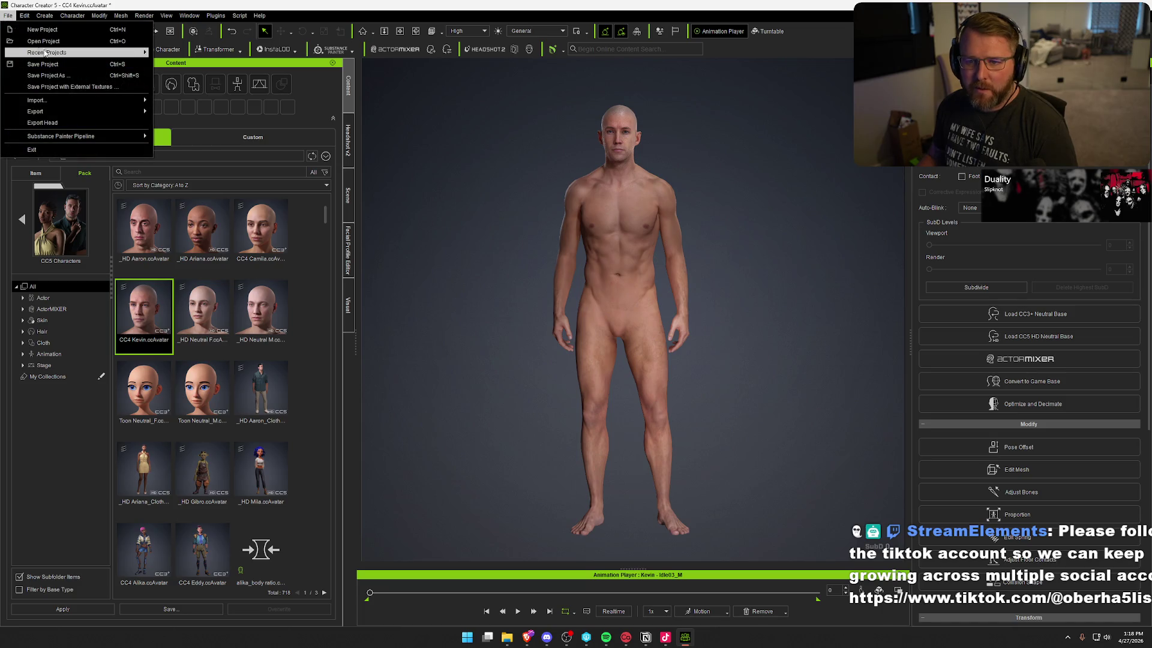
Step: Start a Clothed Character FBX export using the Unreal (UE5 Skeleton) preset with Mesh-only output
{"action": "mouse_move", "coordinate": [72, 111]}
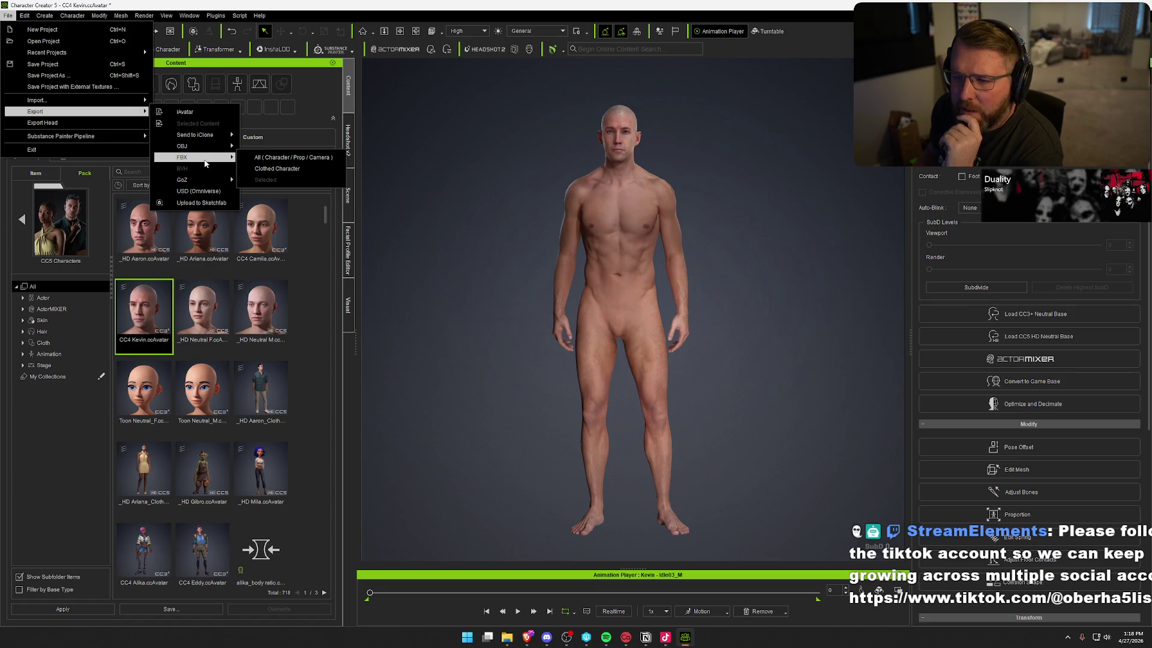
{"action": "left_click", "coordinate": [296, 170]}
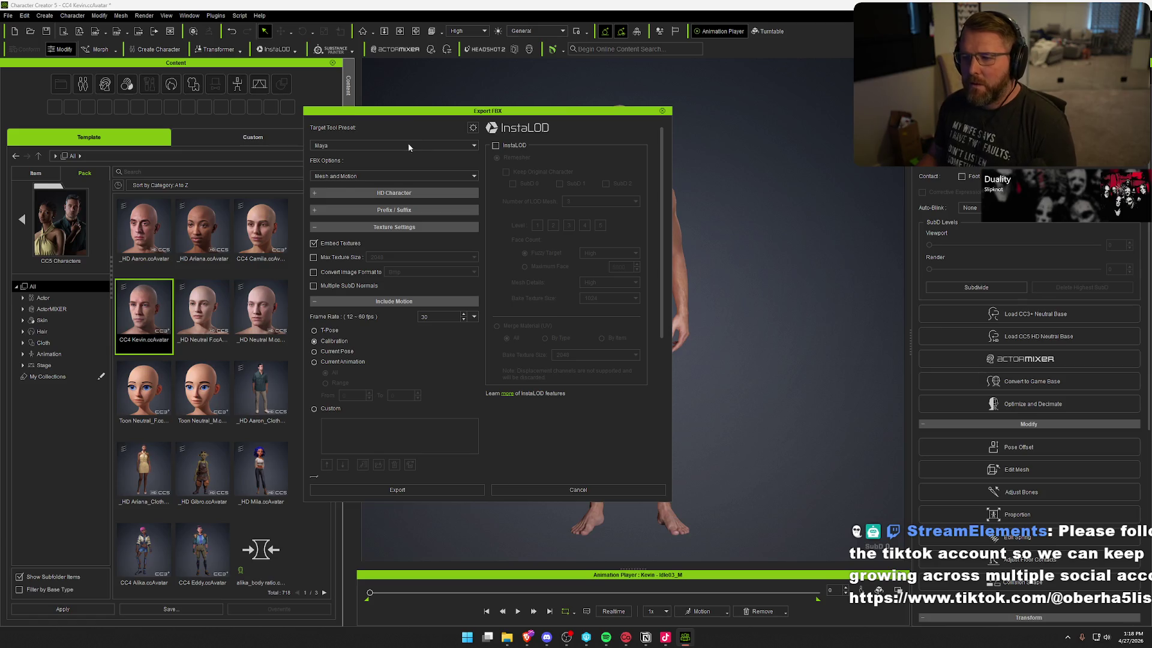
{"action": "left_click", "coordinate": [408, 145]}
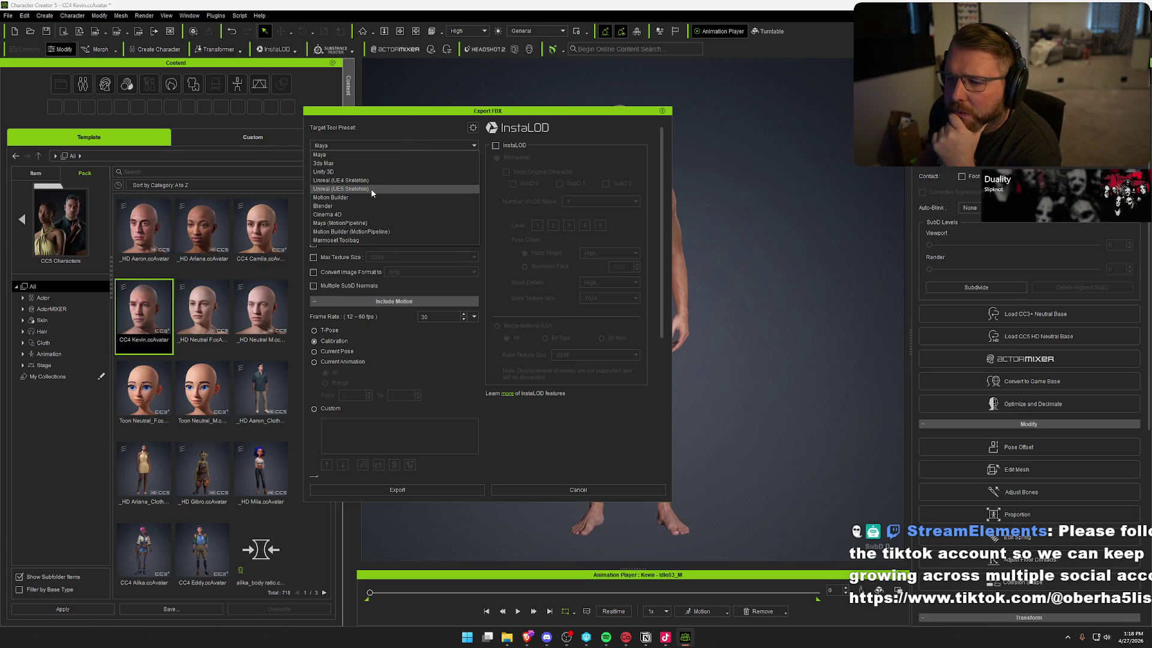
{"action": "left_click", "coordinate": [371, 188]}
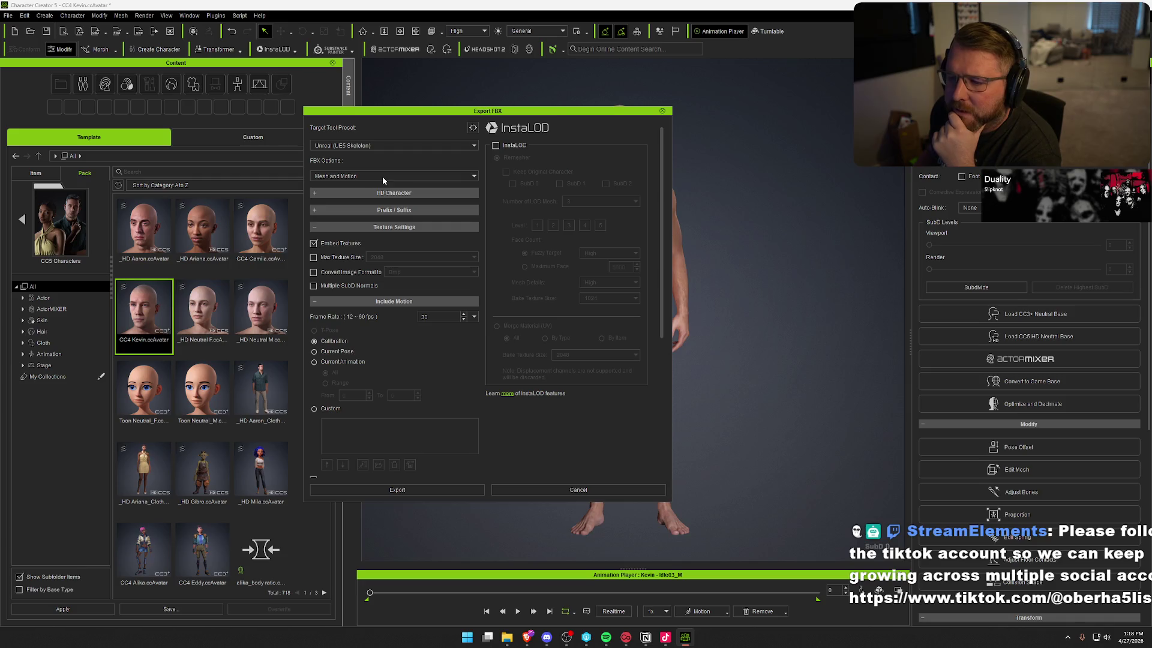
{"action": "left_click", "coordinate": [383, 177]}
{"action": "left_click", "coordinate": [354, 186]}
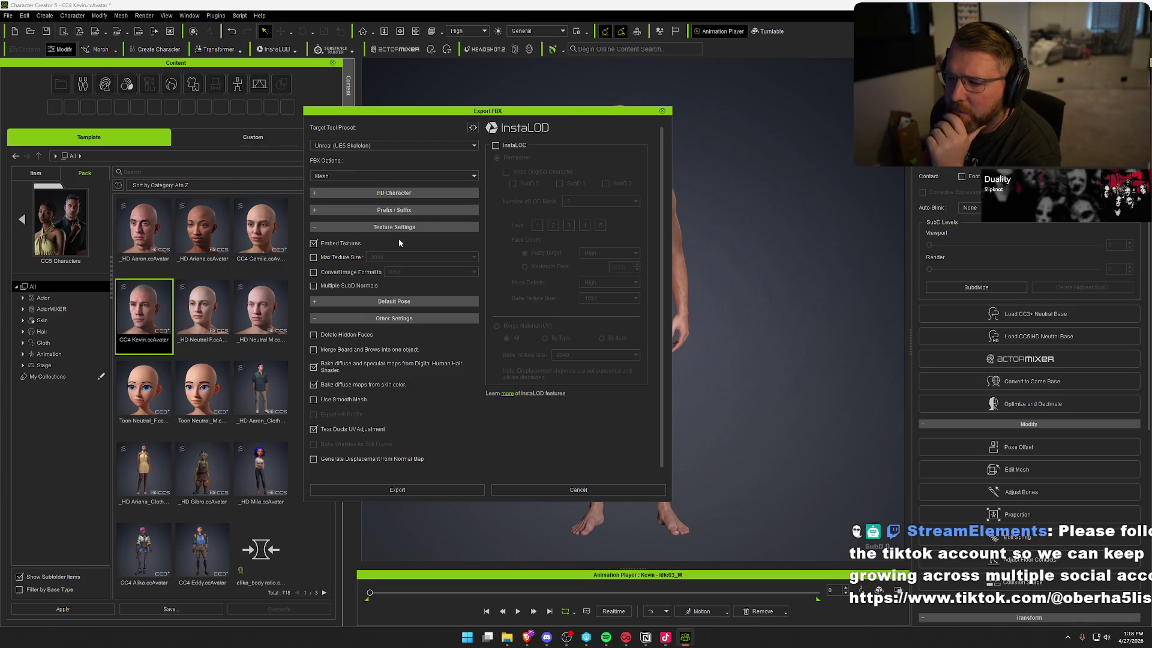
Step: Review the HD Character settings, start the export and accept the warning
{"action": "left_click", "coordinate": [317, 192]}
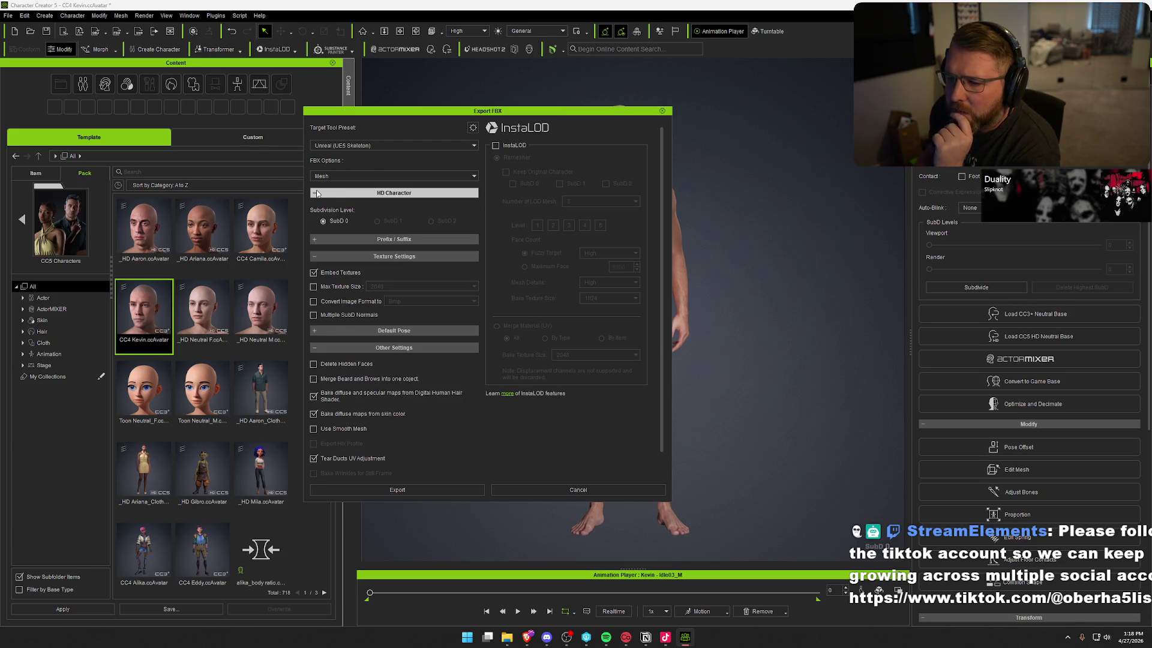
{"action": "left_click", "coordinate": [317, 193]}
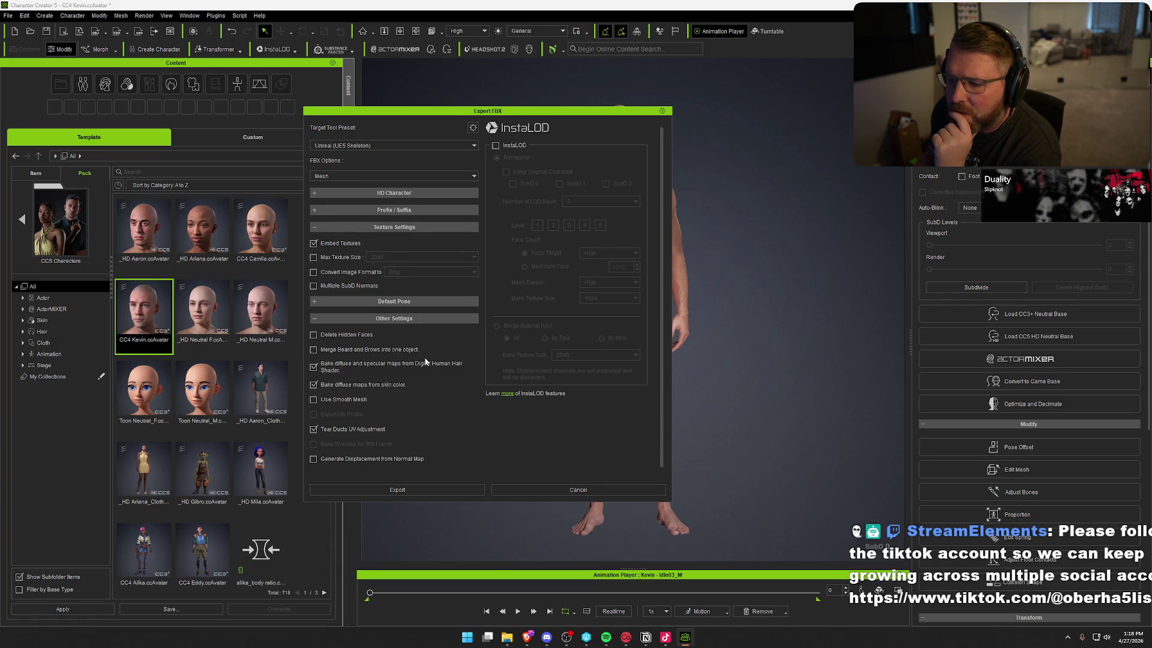
{"action": "scroll", "coordinate": [352, 342], "scroll_direction": "down", "scroll_amount": 1}
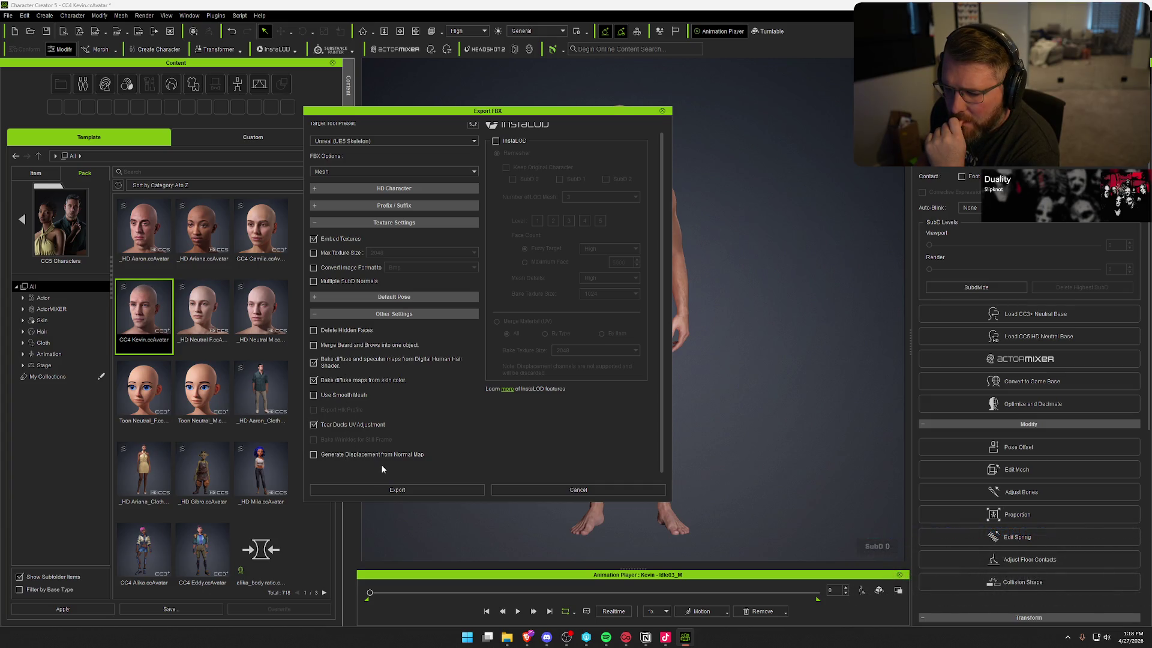
{"action": "scroll", "coordinate": [500, 456], "scroll_direction": "up", "scroll_amount": 1}
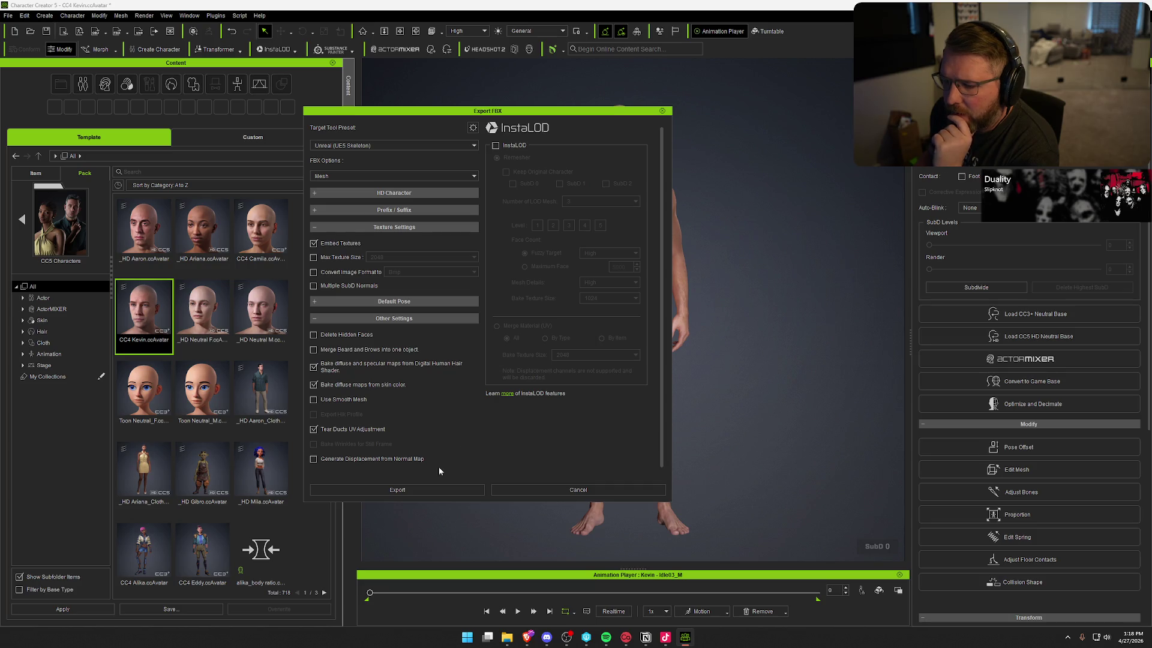
{"action": "left_click", "coordinate": [405, 489]}
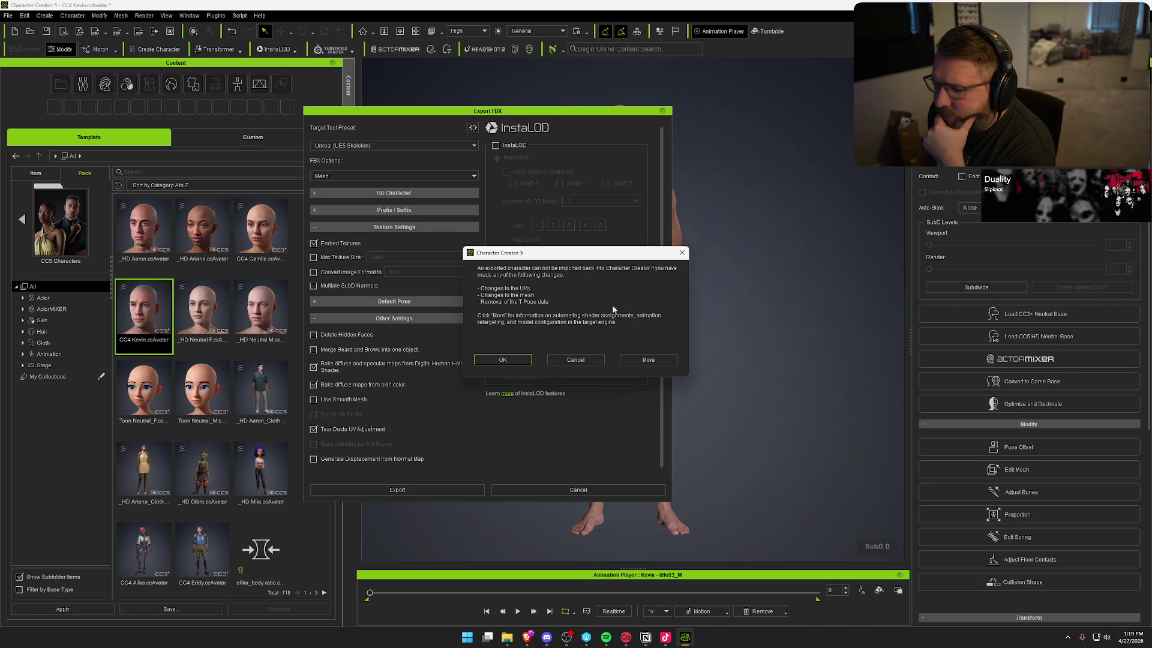
{"action": "left_click", "coordinate": [502, 360]}
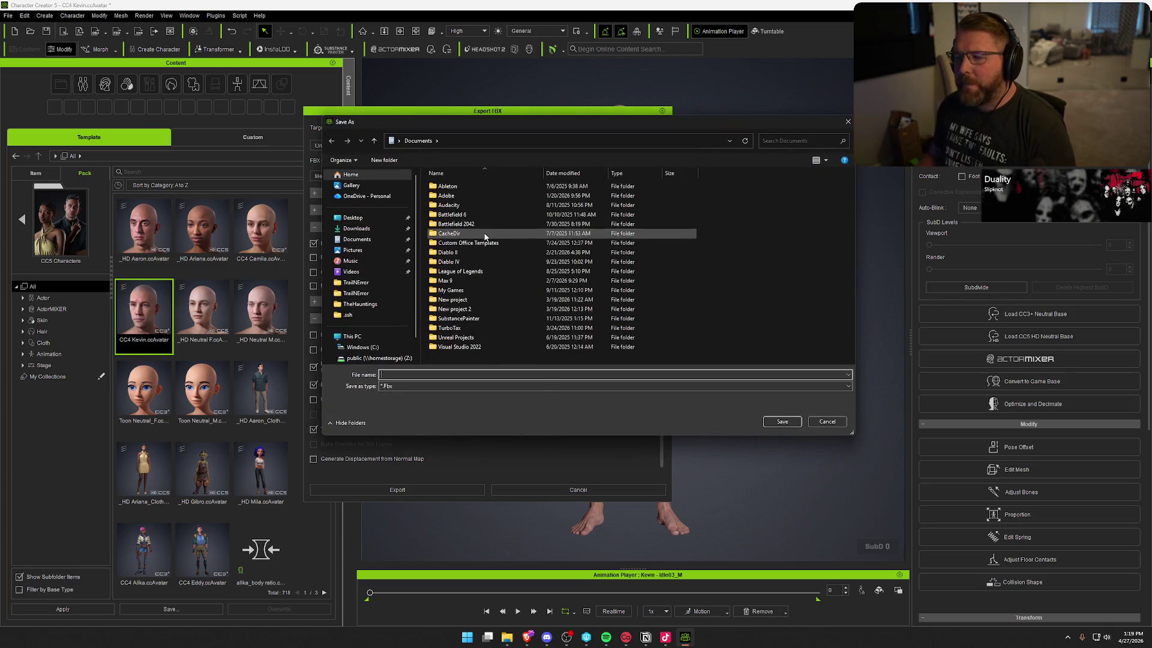
Step: Save the FBX as TestMale in Z: > Art > TheHauntings > Characters
{"action": "left_click", "coordinate": [379, 358]}
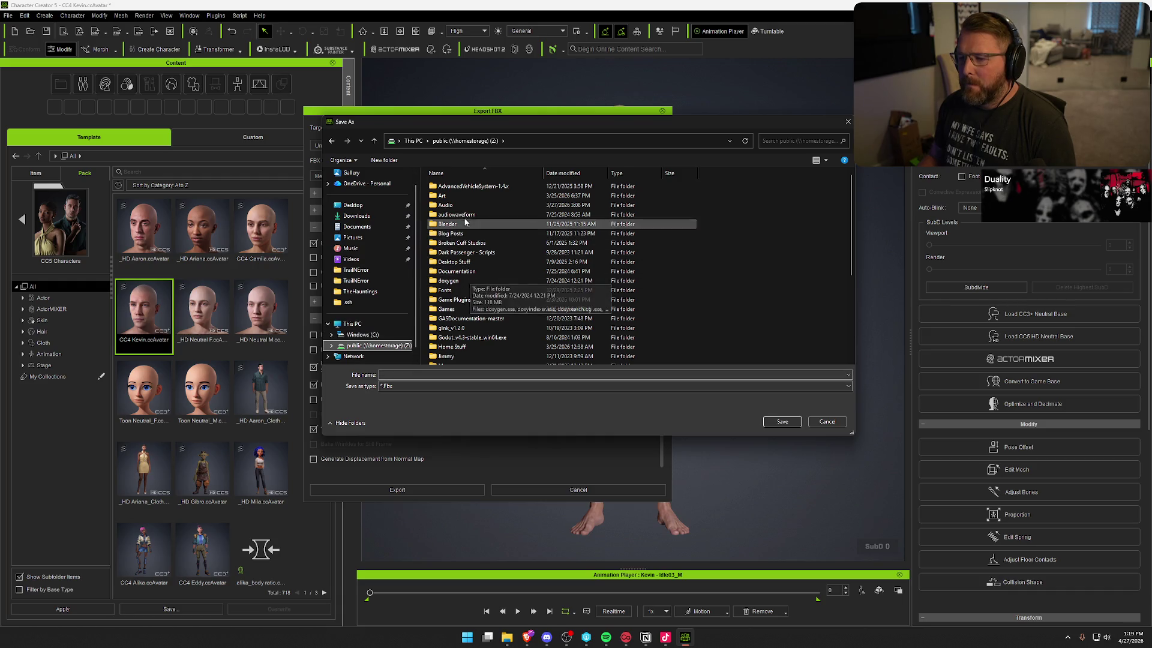
{"action": "double_click", "coordinate": [447, 196]}
{"action": "scroll", "coordinate": [480, 270], "scroll_direction": "down", "scroll_amount": 10}
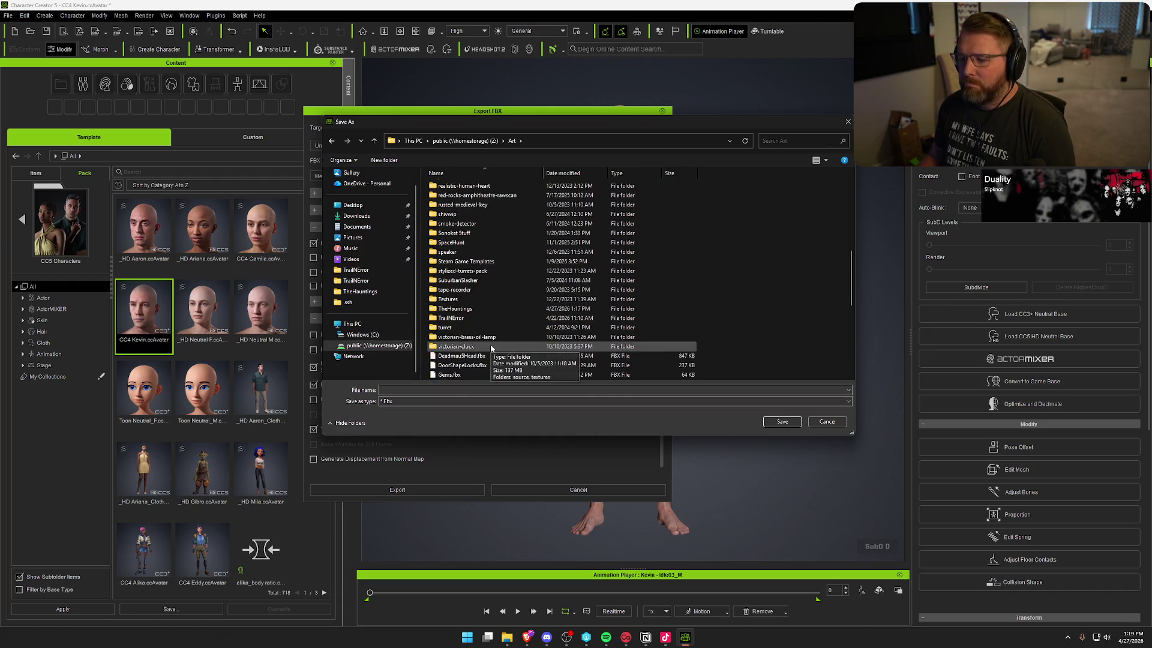
{"action": "double_click", "coordinate": [471, 309]}
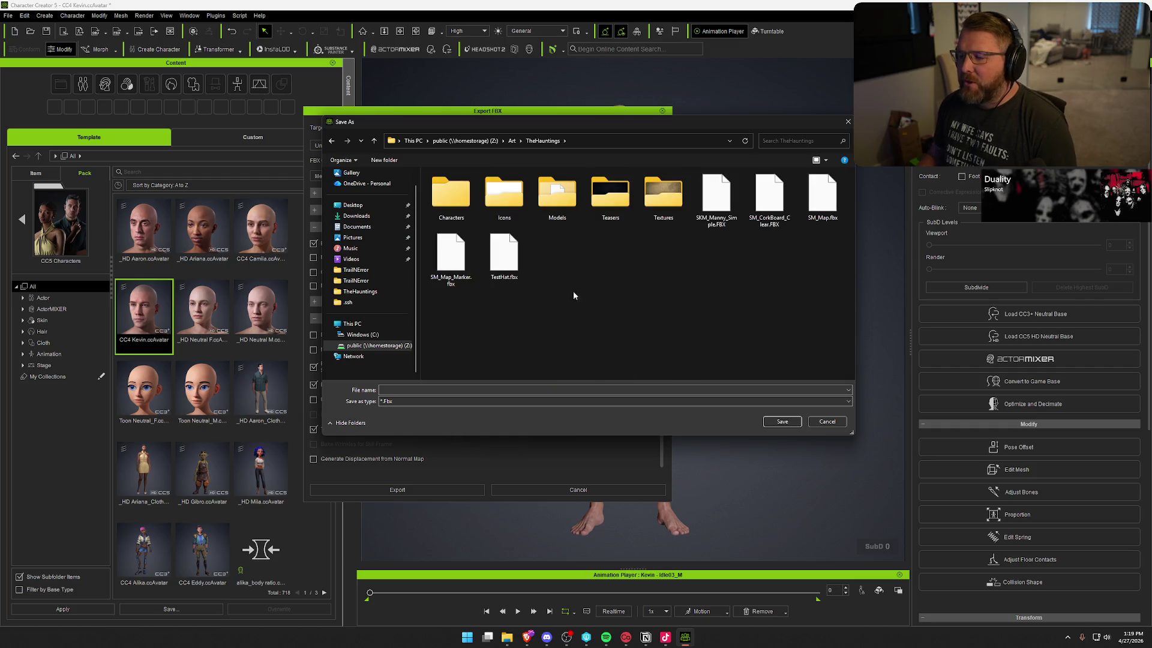
{"action": "double_click", "coordinate": [451, 192]}
{"action": "type", "text": "T"}
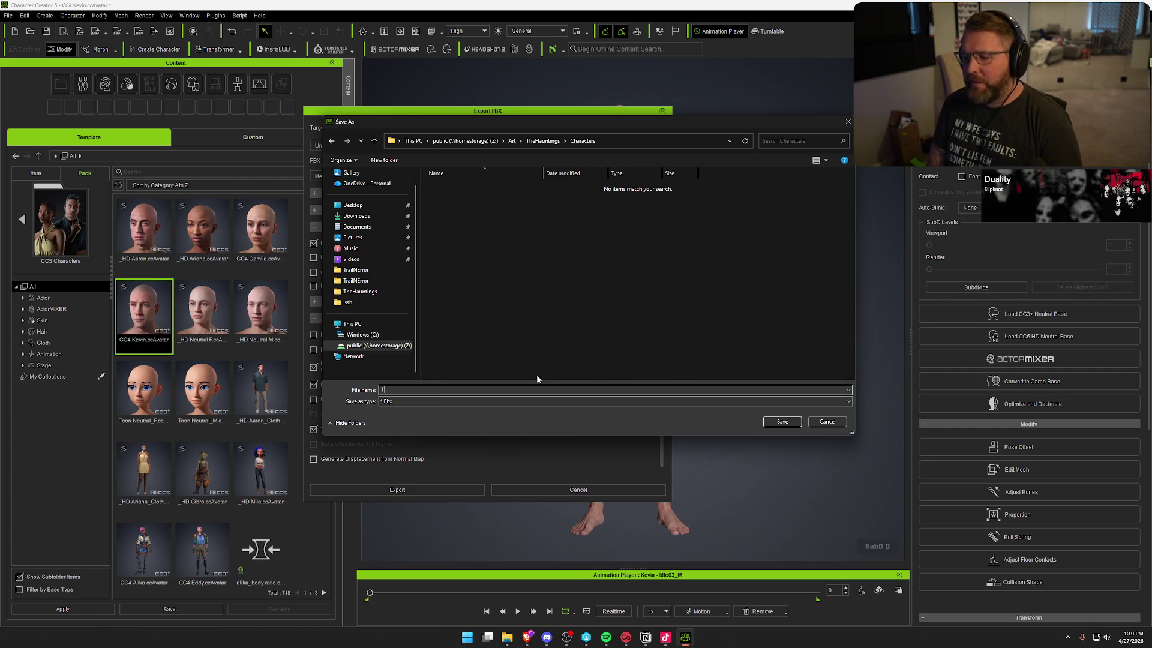
{"action": "type", "text": "estMale"}
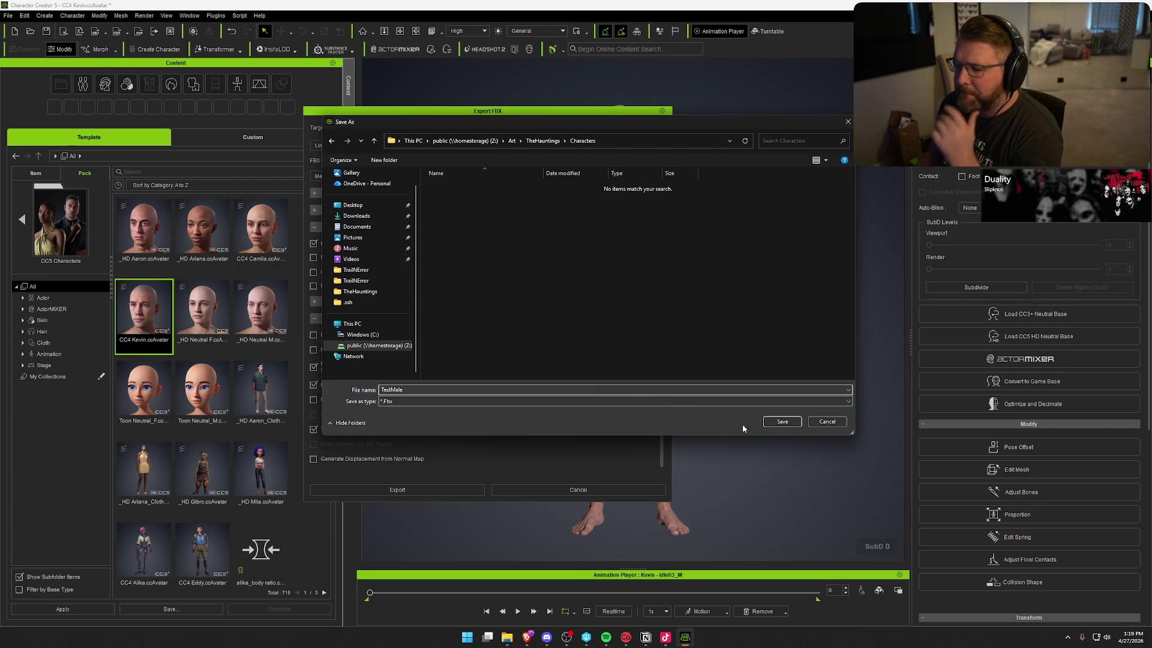
{"action": "left_click", "coordinate": [782, 421]}
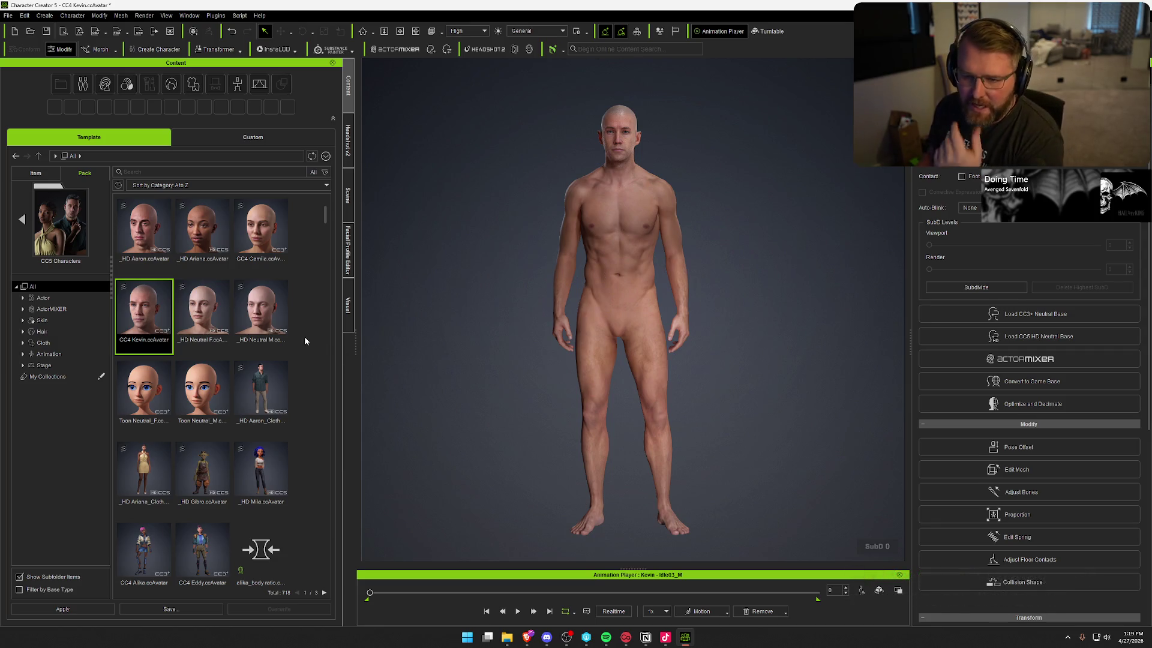
{"action": "scroll", "coordinate": [296, 328], "scroll_direction": "down", "scroll_amount": 1}
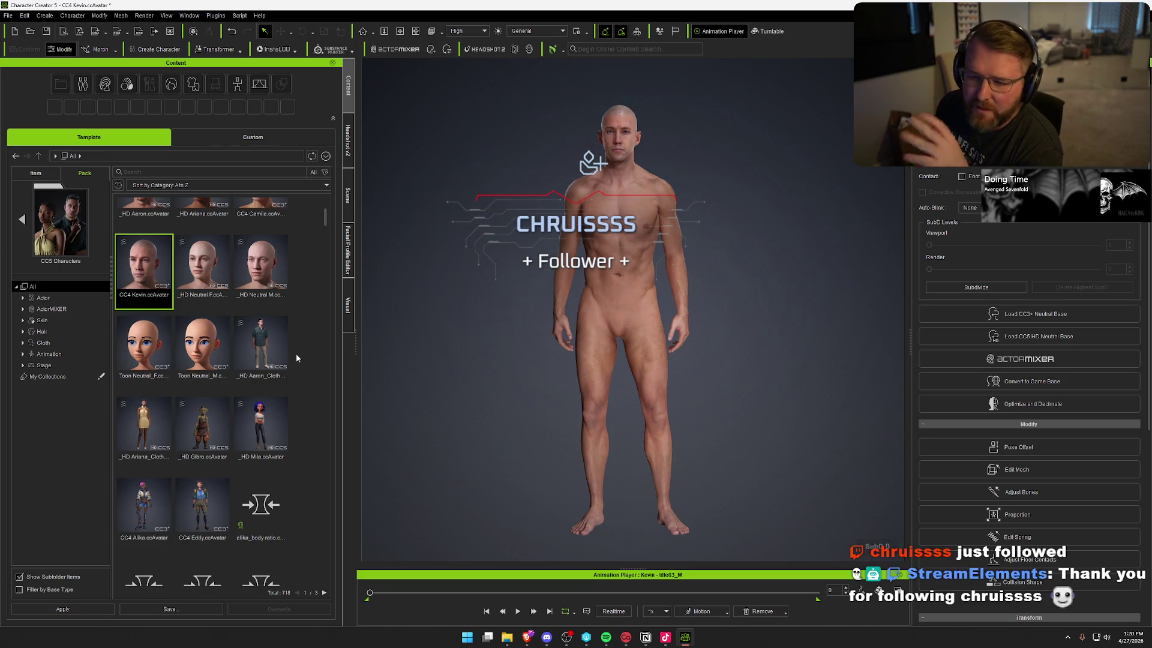
{"action": "scroll", "coordinate": [298, 358], "scroll_direction": "down", "scroll_amount": 1}
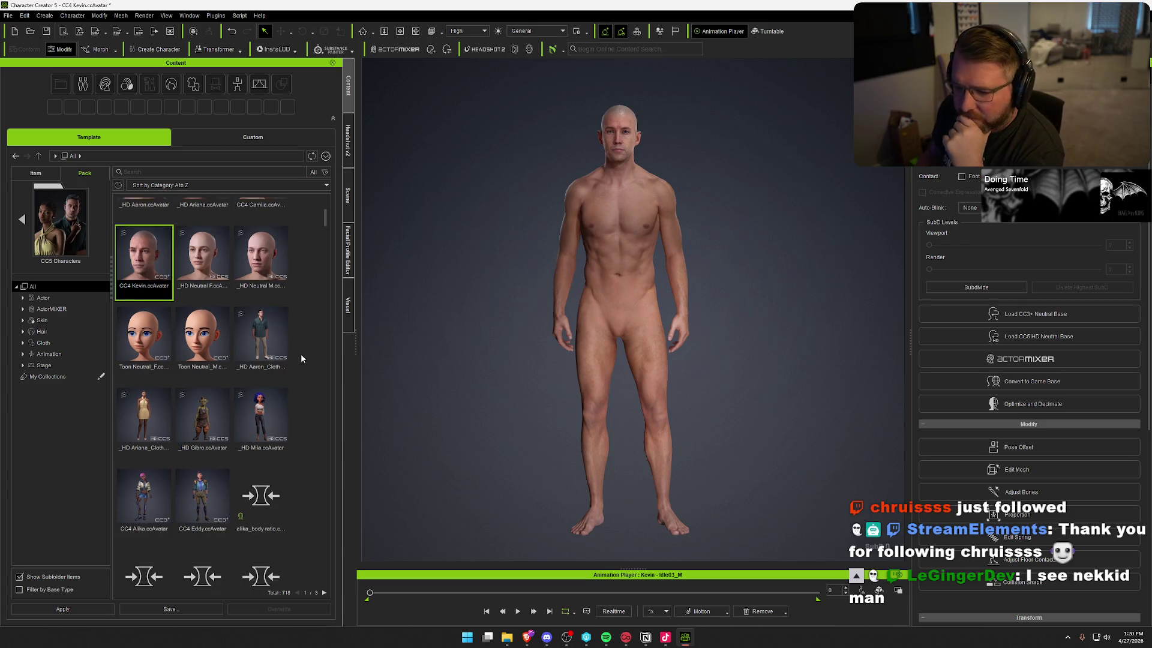
{"action": "scroll", "coordinate": [303, 360], "scroll_direction": "down", "scroll_amount": 5}
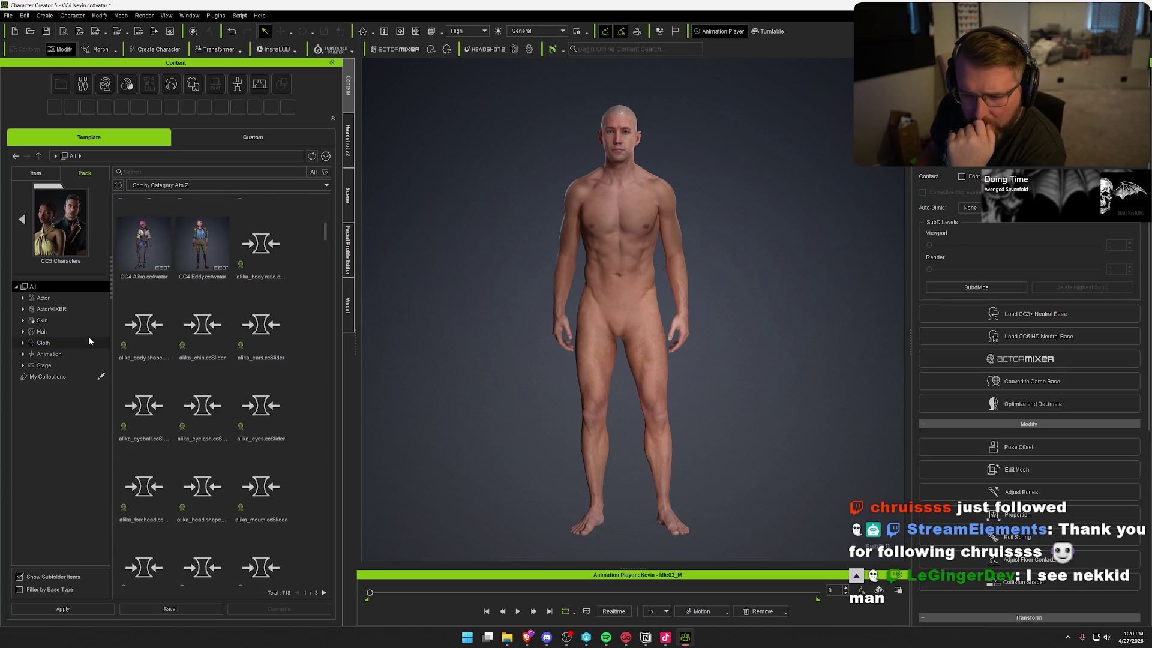
{"action": "left_click", "coordinate": [22, 220]}
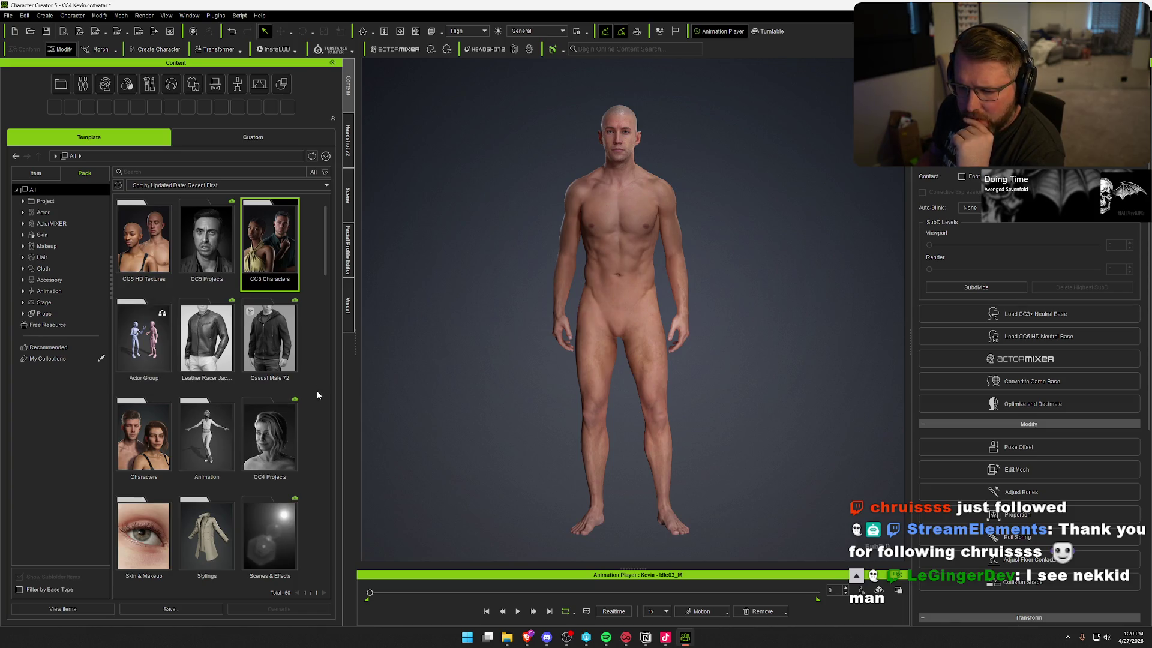
{"action": "scroll", "coordinate": [318, 393], "scroll_direction": "down", "scroll_amount": 4}
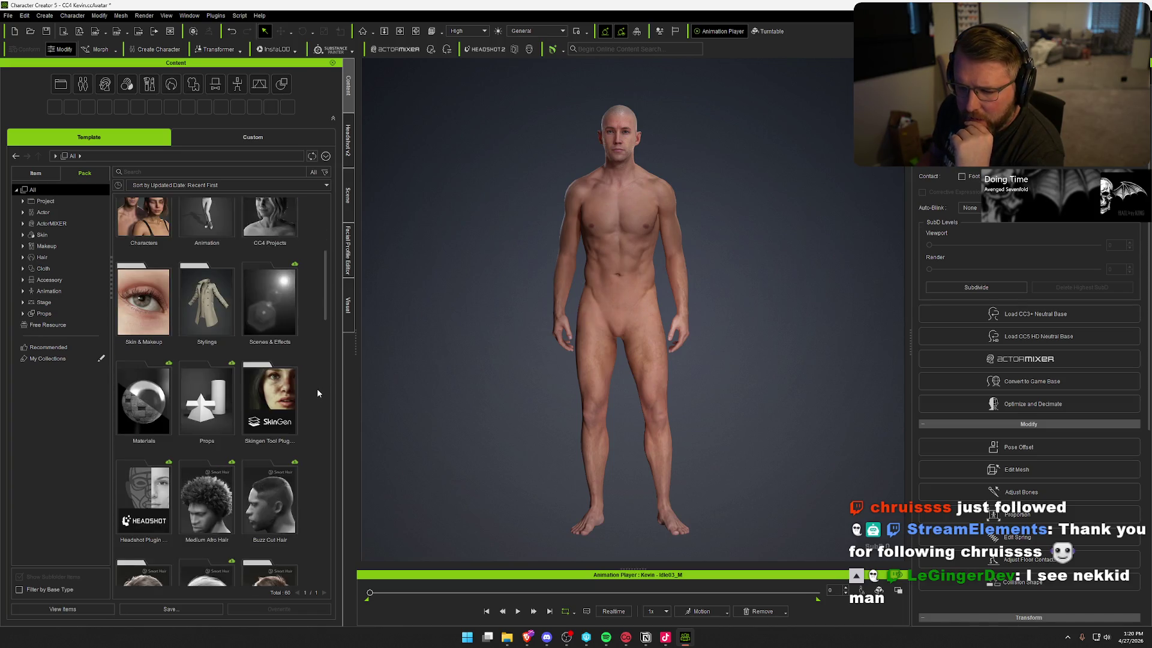
{"action": "left_click_drag", "start_coordinate": [326, 301], "coordinate": [323, 551]}
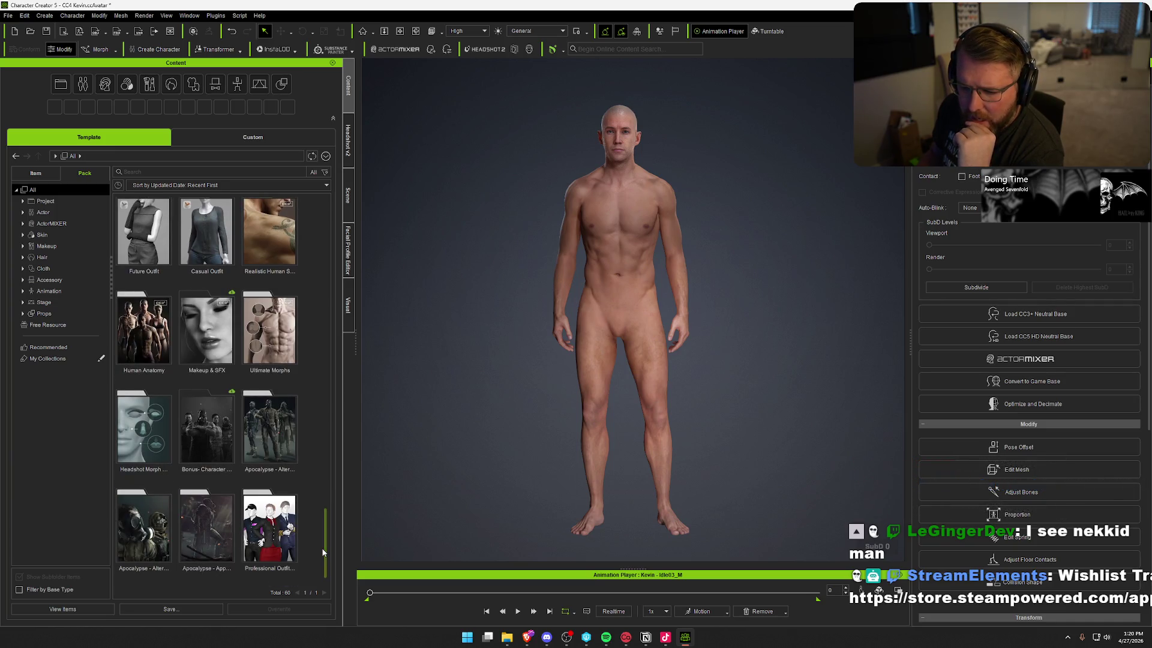
Step: Open the Apocalypse - Alternative Apparel pack and put Shirt_A on Kevin, keeping its cloth shape
{"action": "double_click", "coordinate": [270, 429]}
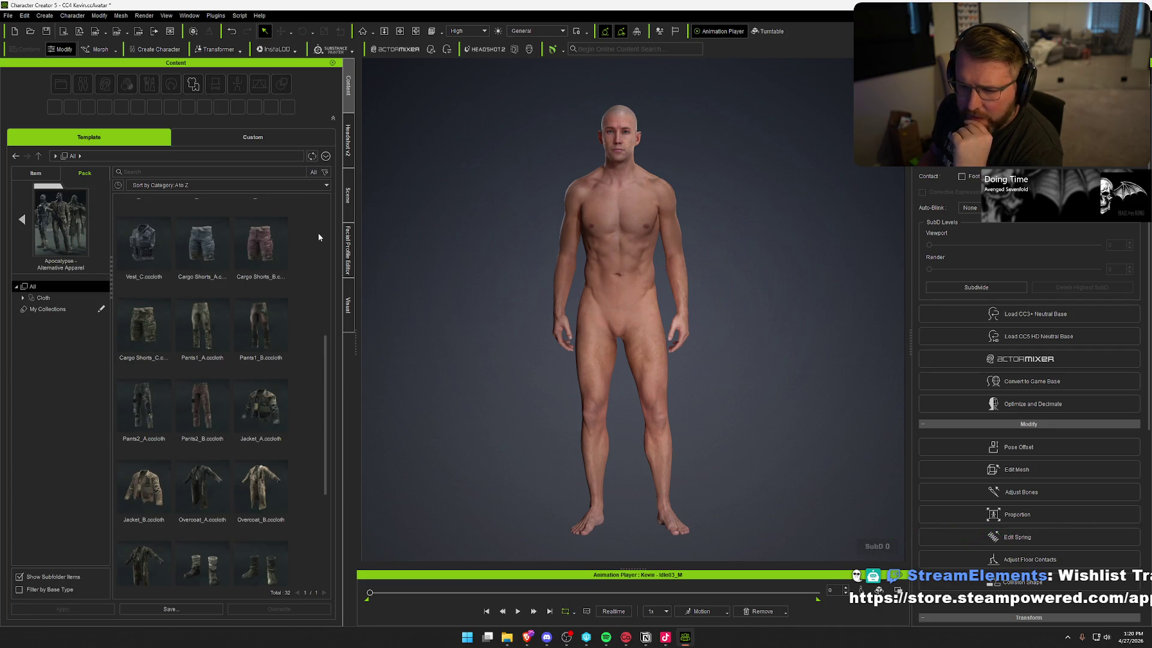
{"action": "left_click_drag", "start_coordinate": [322, 344], "coordinate": [336, 203]}
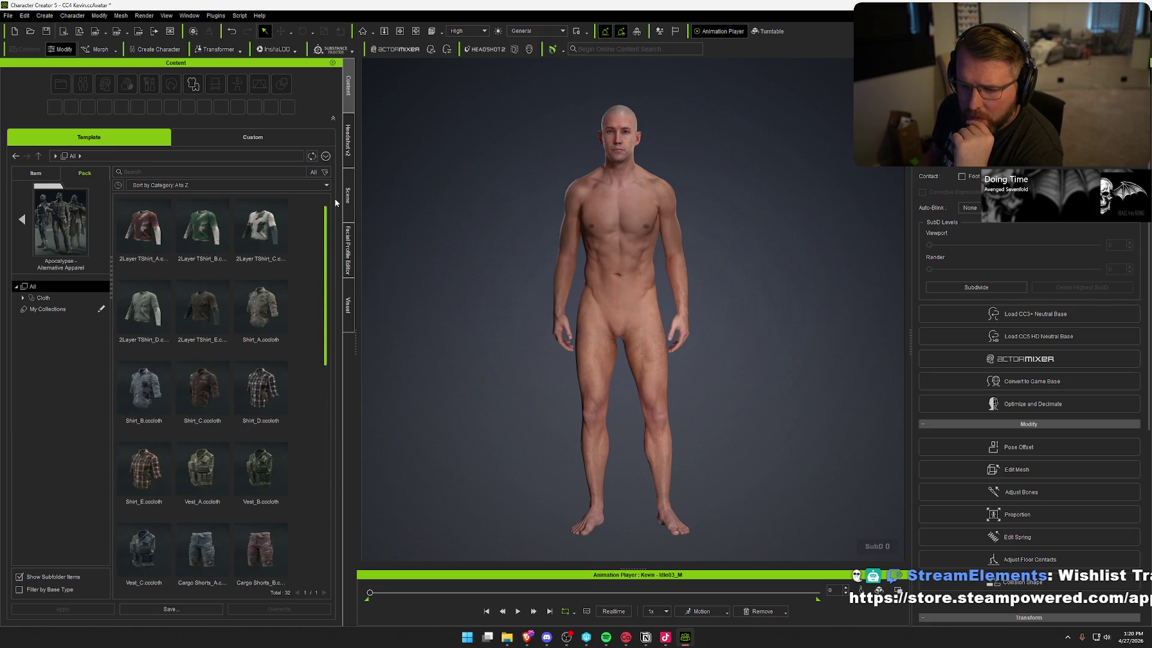
{"action": "double_click", "coordinate": [264, 303]}
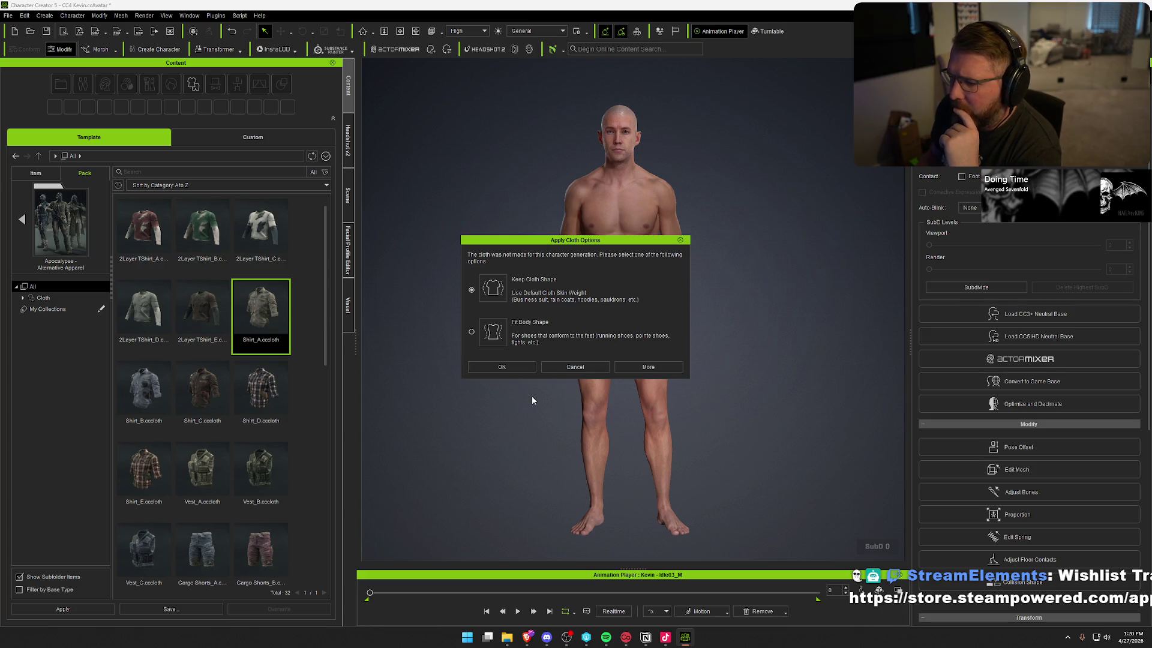
{"action": "left_click", "coordinate": [502, 368]}
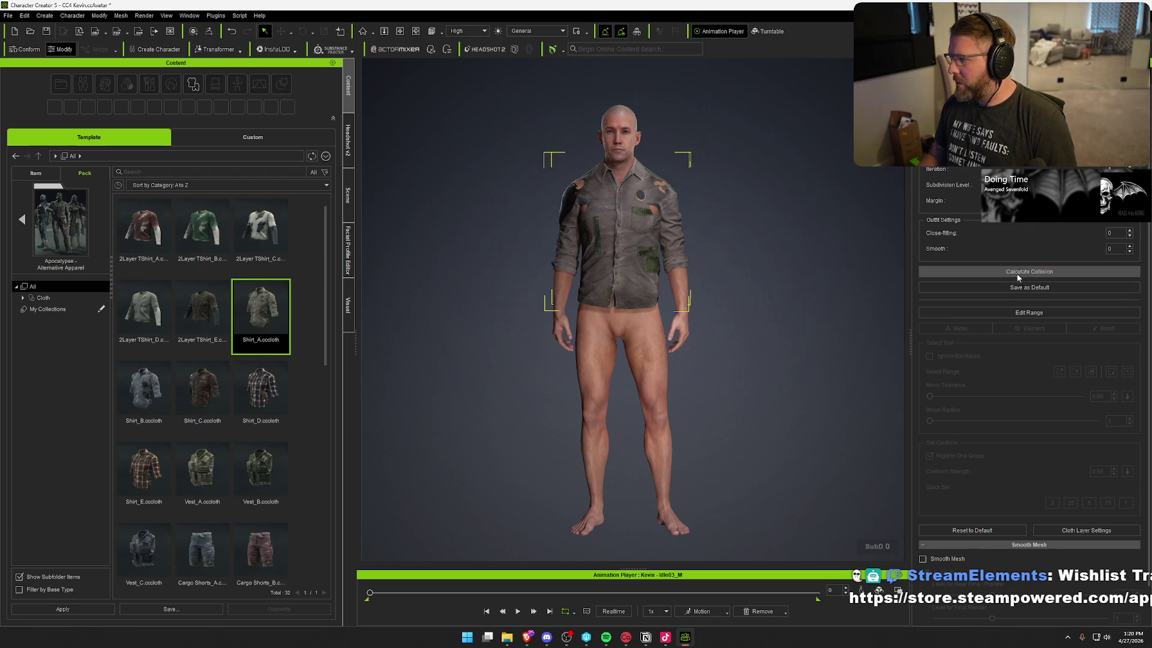
Step: Recalculate Shirt_A's collision, then delete the shirt from the character
{"action": "left_click", "coordinate": [1018, 270]}
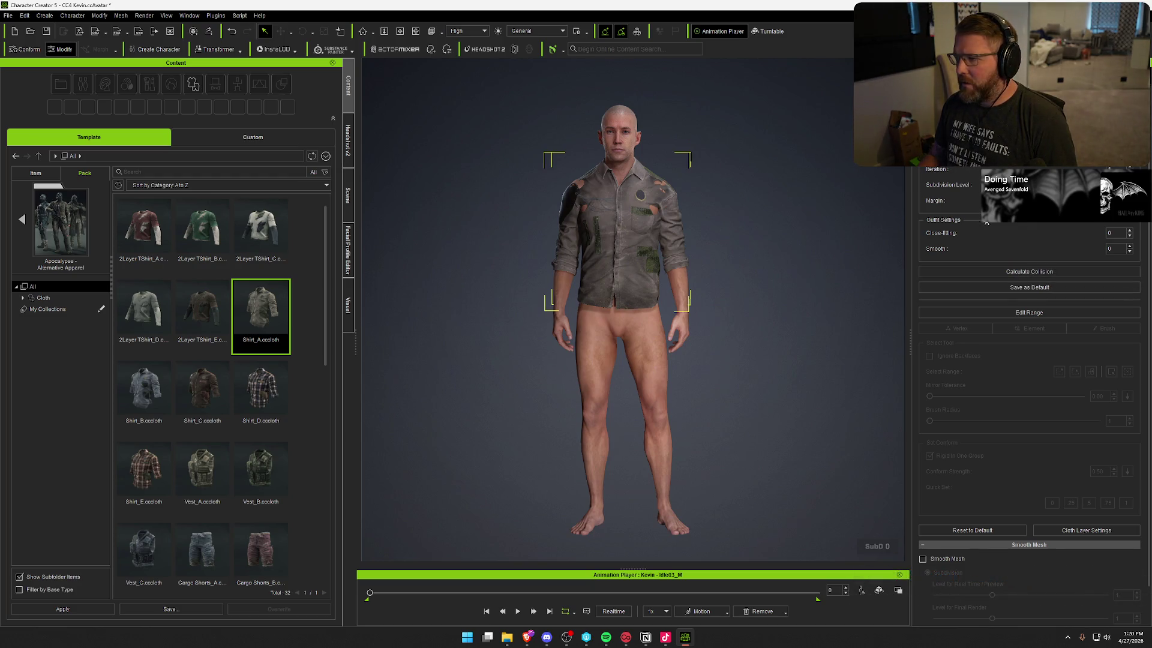
{"action": "left_click", "coordinate": [1023, 272]}
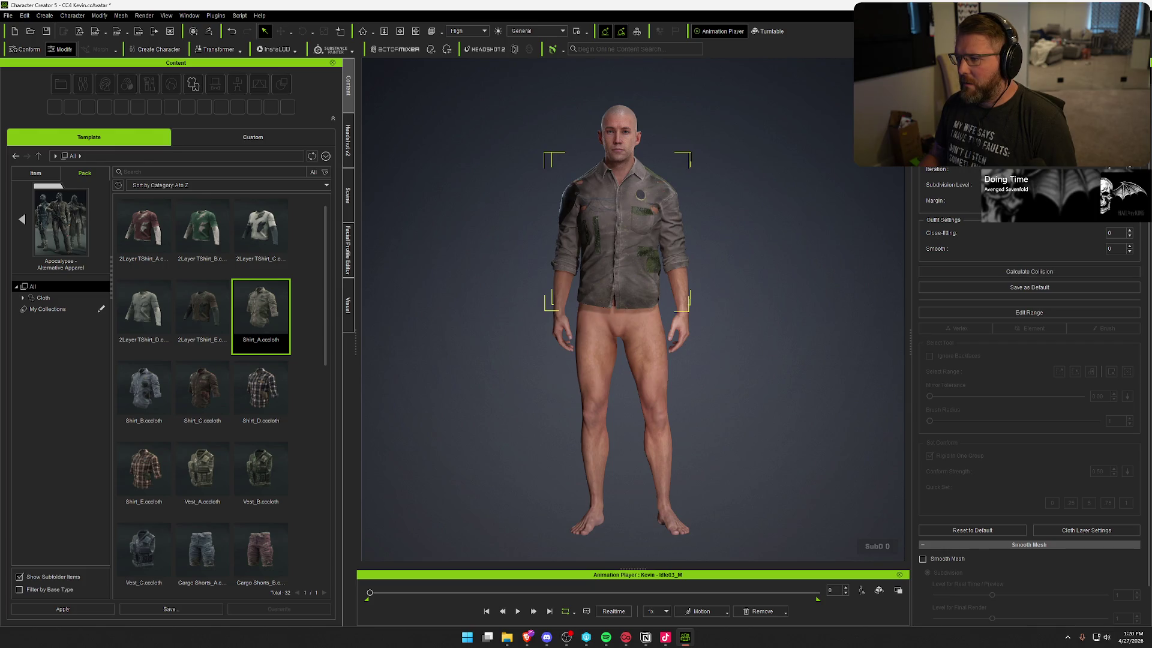
{"action": "left_click", "coordinate": [1022, 272]}
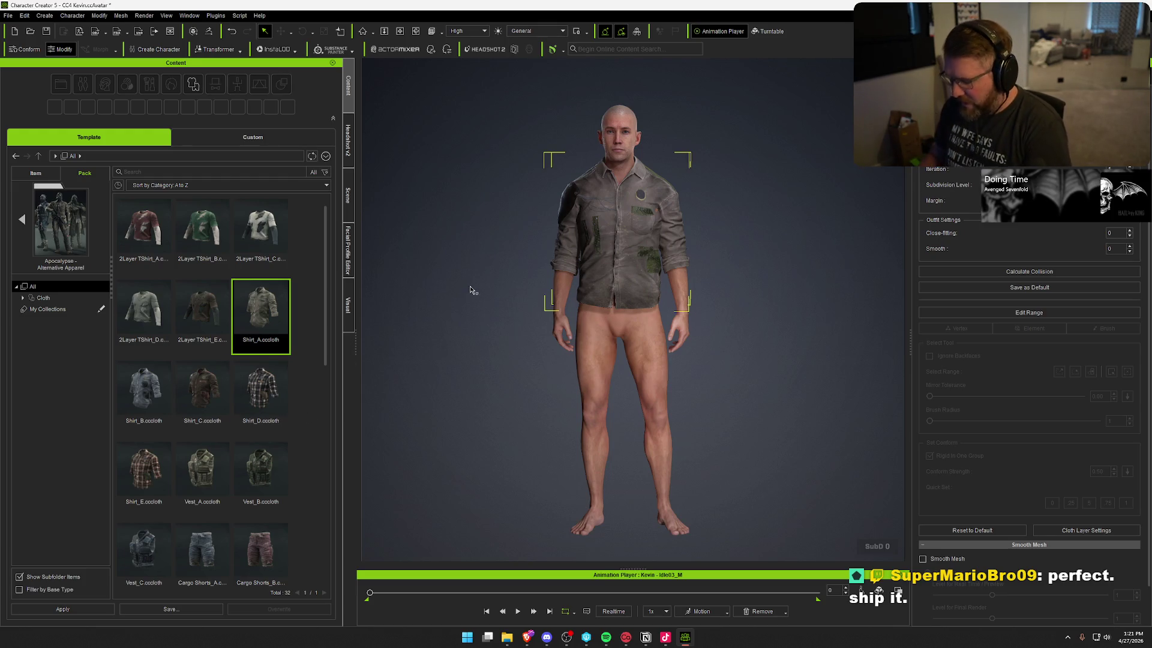
{"action": "left_click", "coordinate": [600, 262]}
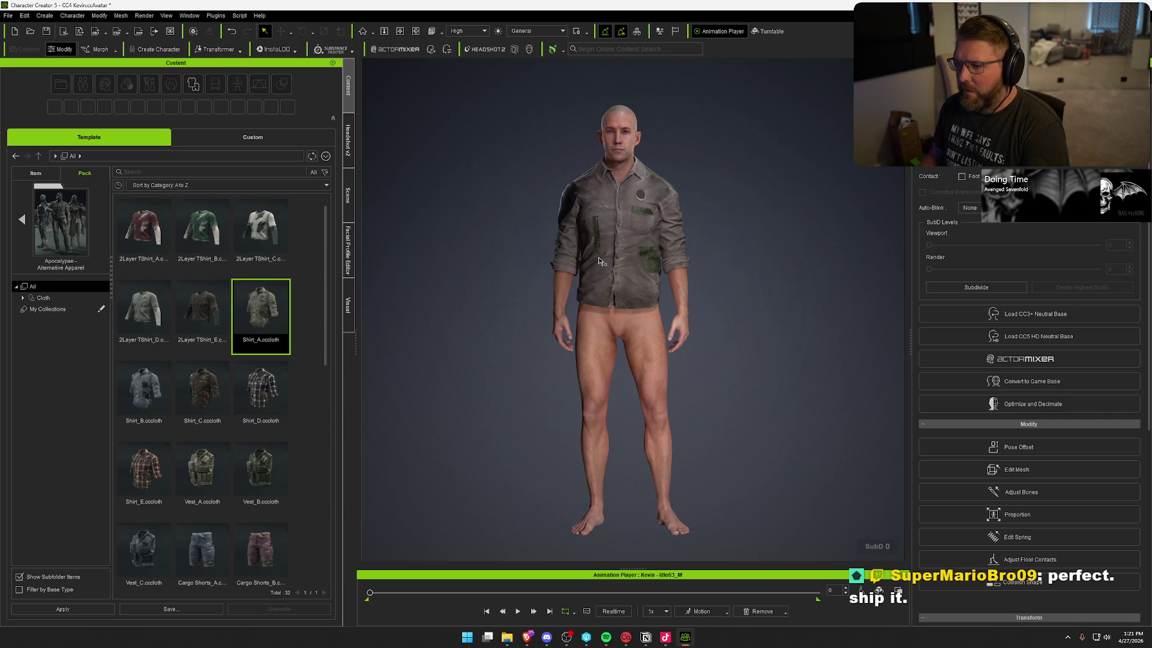
{"action": "left_click", "coordinate": [600, 263]}
{"action": "key", "text": "Delete"}
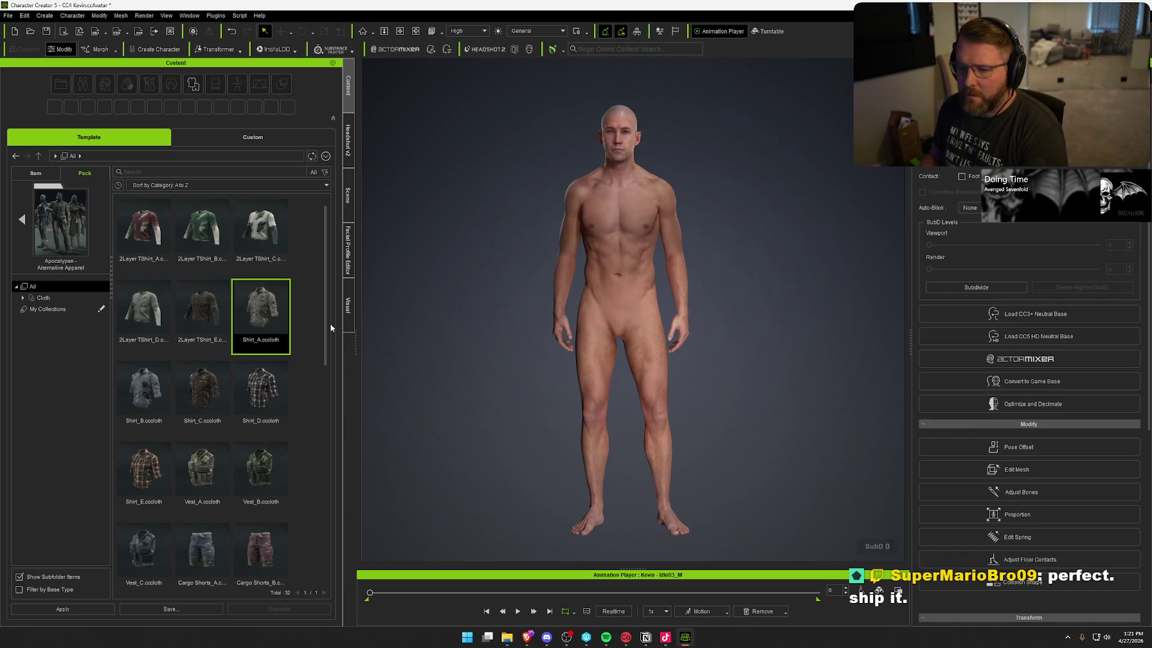
Step: Leave the Apocalypse items for the pack list and open the Stylings pack
{"action": "scroll", "coordinate": [299, 340], "scroll_direction": "down", "scroll_amount": 3}
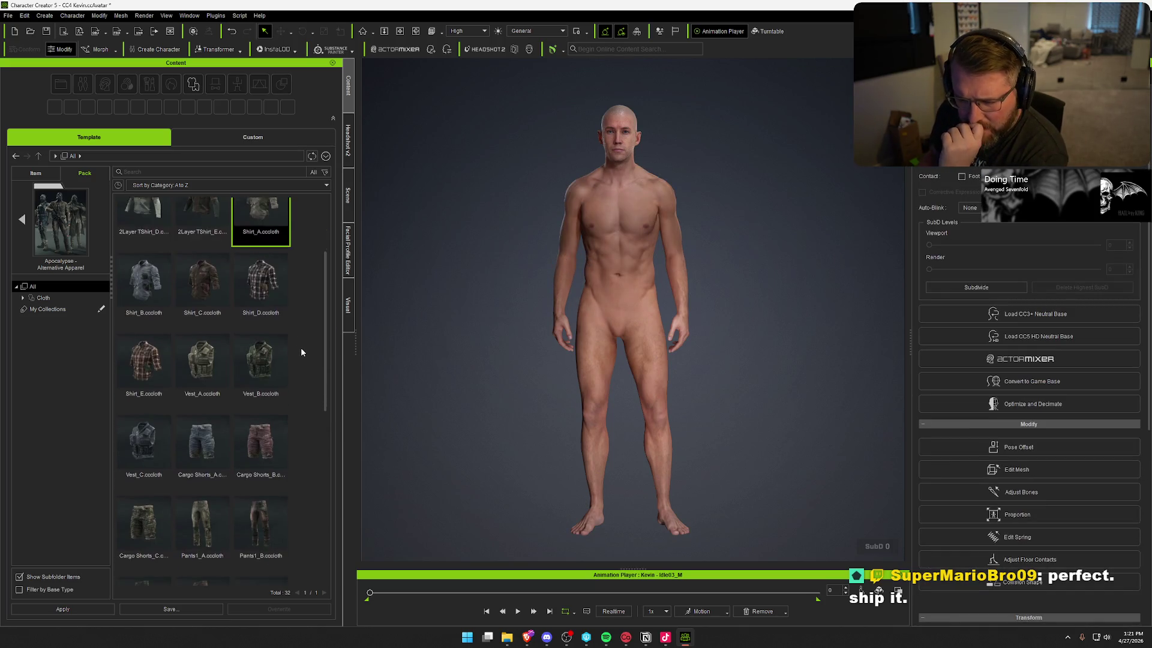
{"action": "scroll", "coordinate": [302, 353], "scroll_direction": "down", "scroll_amount": 5}
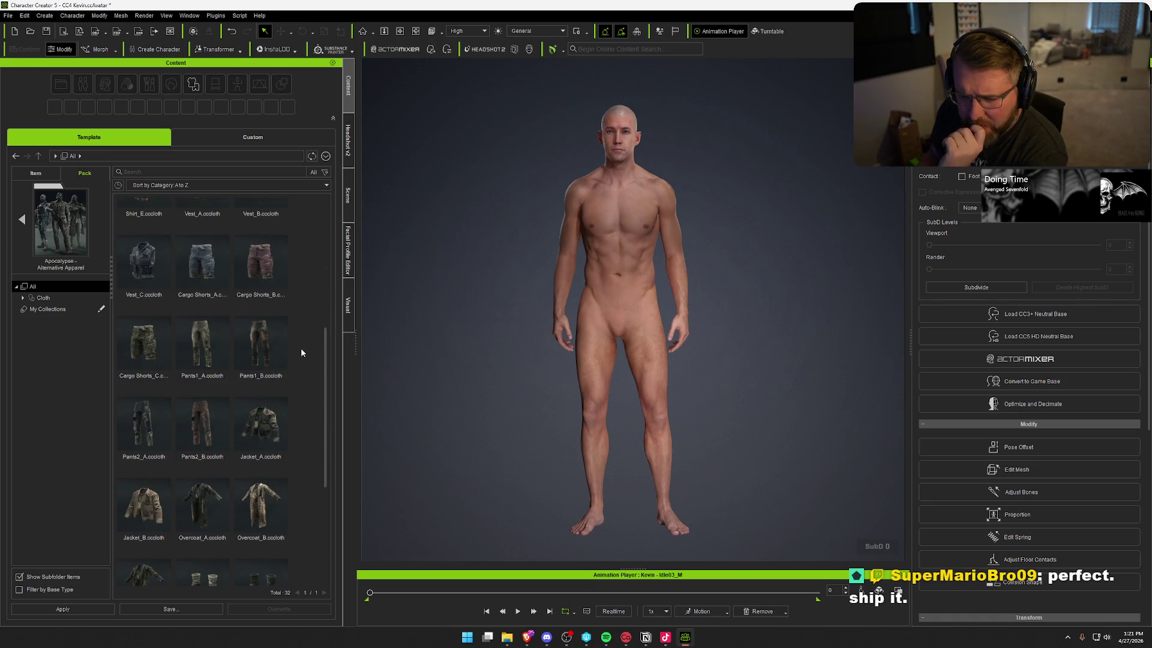
{"action": "scroll", "coordinate": [302, 352], "scroll_direction": "down", "scroll_amount": 3}
{"action": "scroll", "coordinate": [300, 347], "scroll_direction": "down", "scroll_amount": 3}
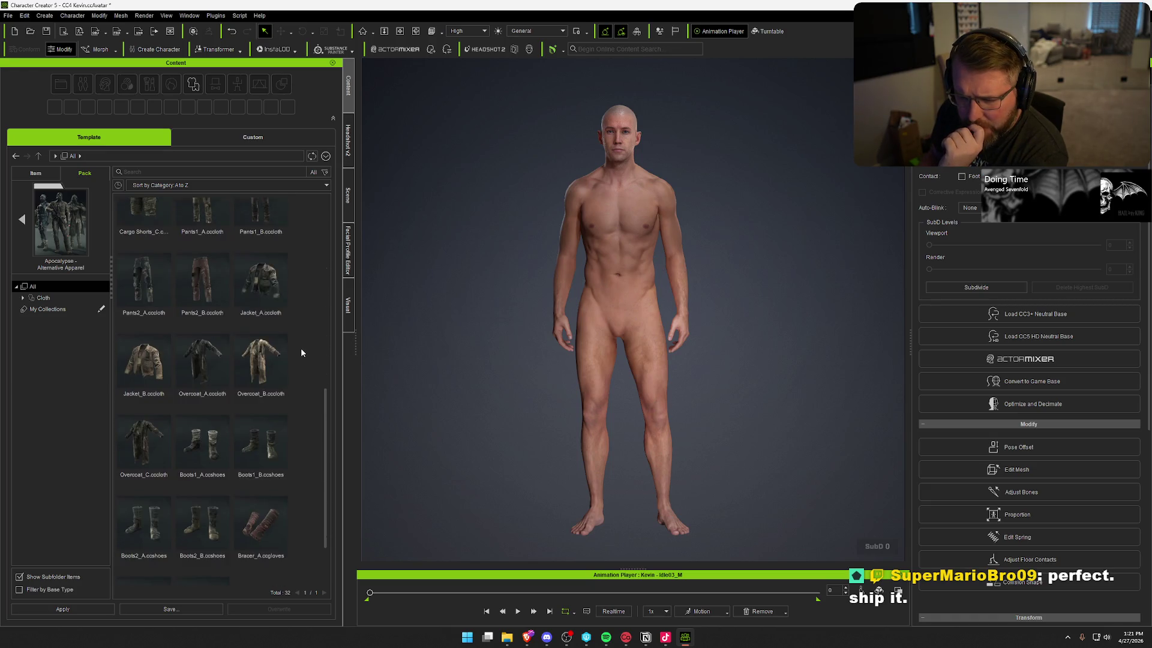
{"action": "left_click", "coordinate": [22, 220]}
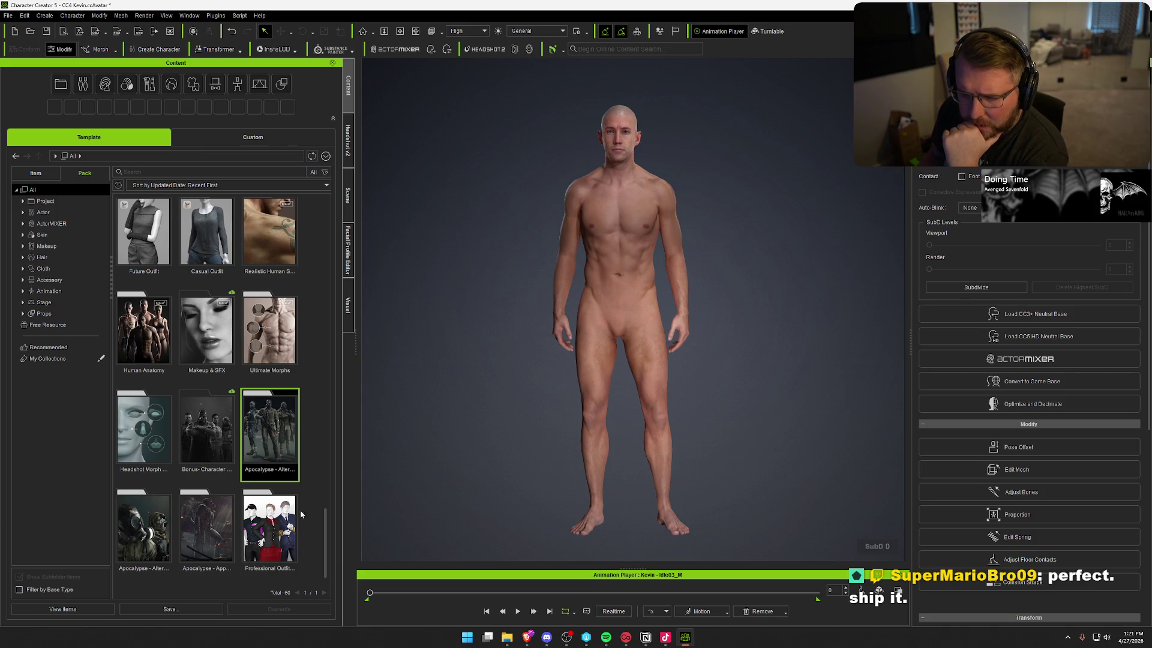
{"action": "scroll", "coordinate": [303, 515], "scroll_direction": "up", "scroll_amount": 2}
{"action": "mouse_move", "coordinate": [325, 516]}
{"action": "left_mouse_down"}
{"action": "mouse_move", "coordinate": [329, 217]}
{"action": "mouse_move", "coordinate": [328, 290]}
{"action": "left_mouse_up"}
{"action": "double_click", "coordinate": [207, 372]}
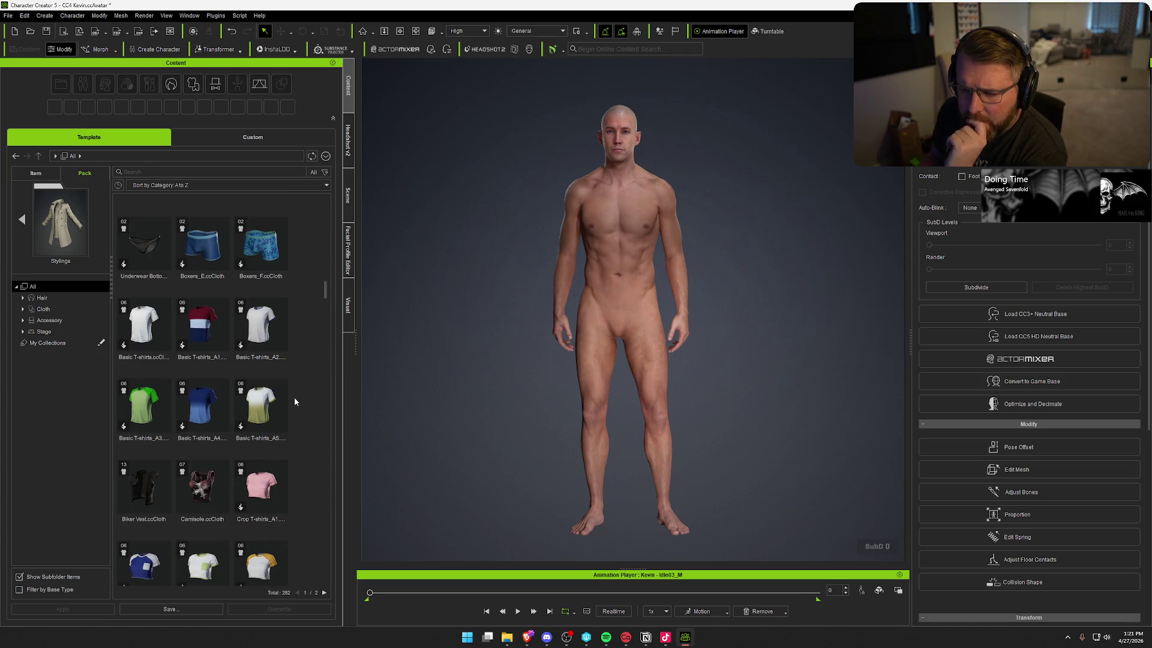
Step: Dress Kevin in the plain white Basic T-shirt
{"action": "double_click", "coordinate": [147, 326]}
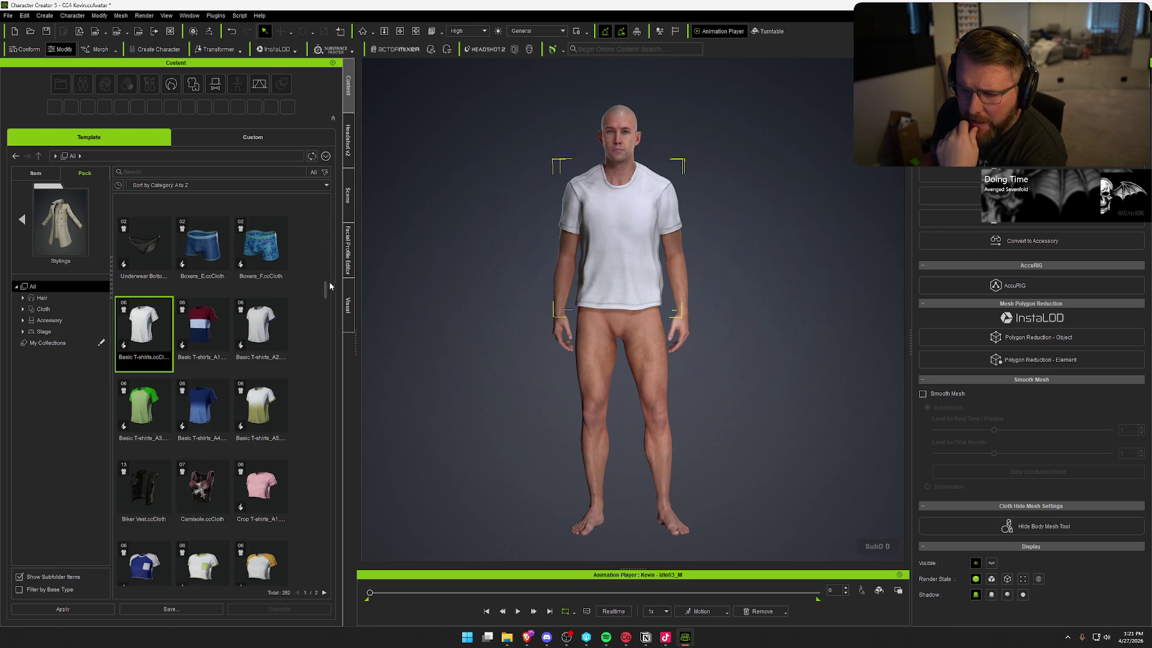
{"action": "left_click_drag", "start_coordinate": [325, 290], "coordinate": [325, 326]}
{"action": "scroll", "coordinate": [324, 344], "scroll_direction": "down", "scroll_amount": 1}
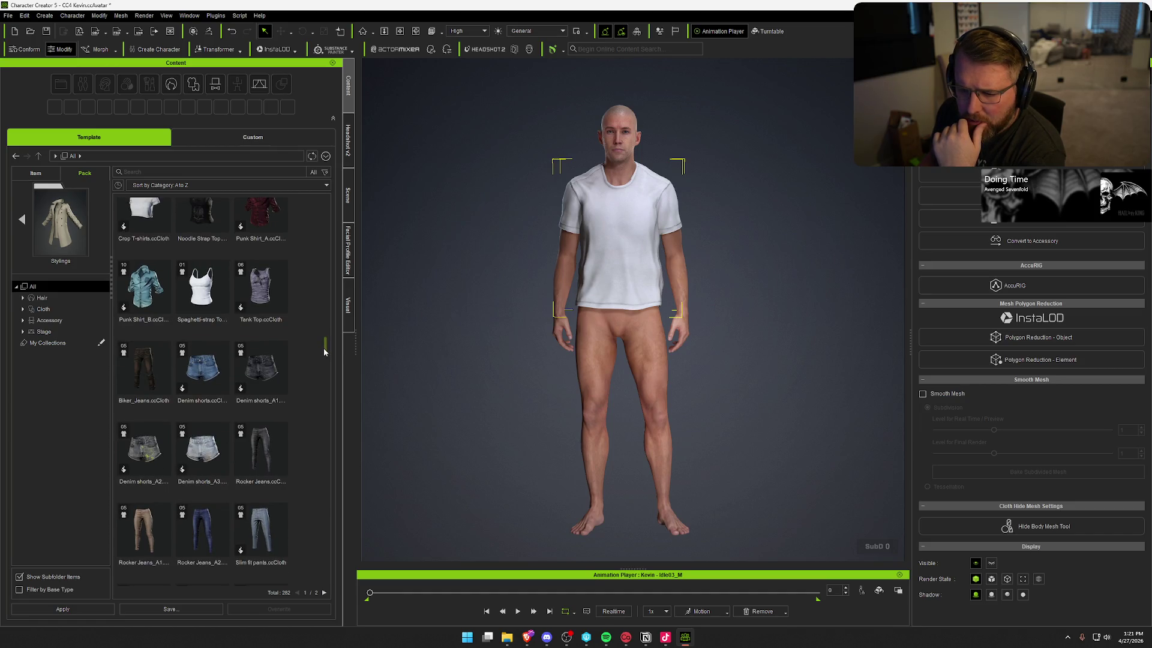
{"action": "scroll", "coordinate": [318, 374], "scroll_direction": "down", "scroll_amount": 7}
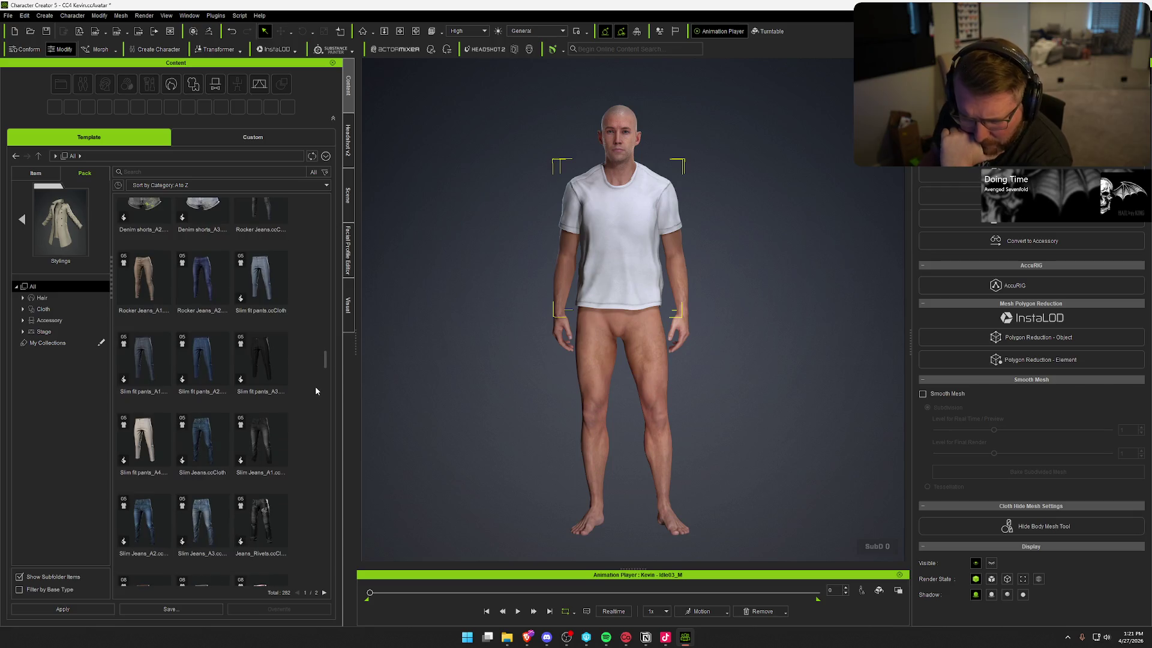
{"action": "scroll", "coordinate": [317, 391], "scroll_direction": "down", "scroll_amount": 2}
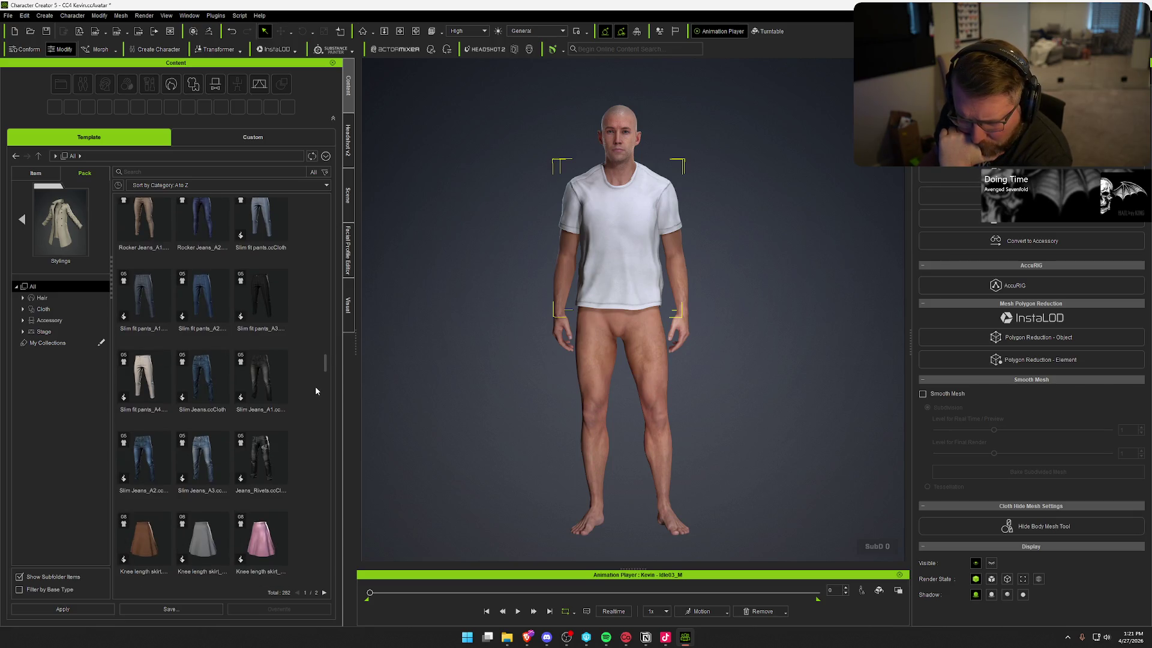
{"action": "scroll", "coordinate": [315, 387], "scroll_direction": "down", "scroll_amount": 1}
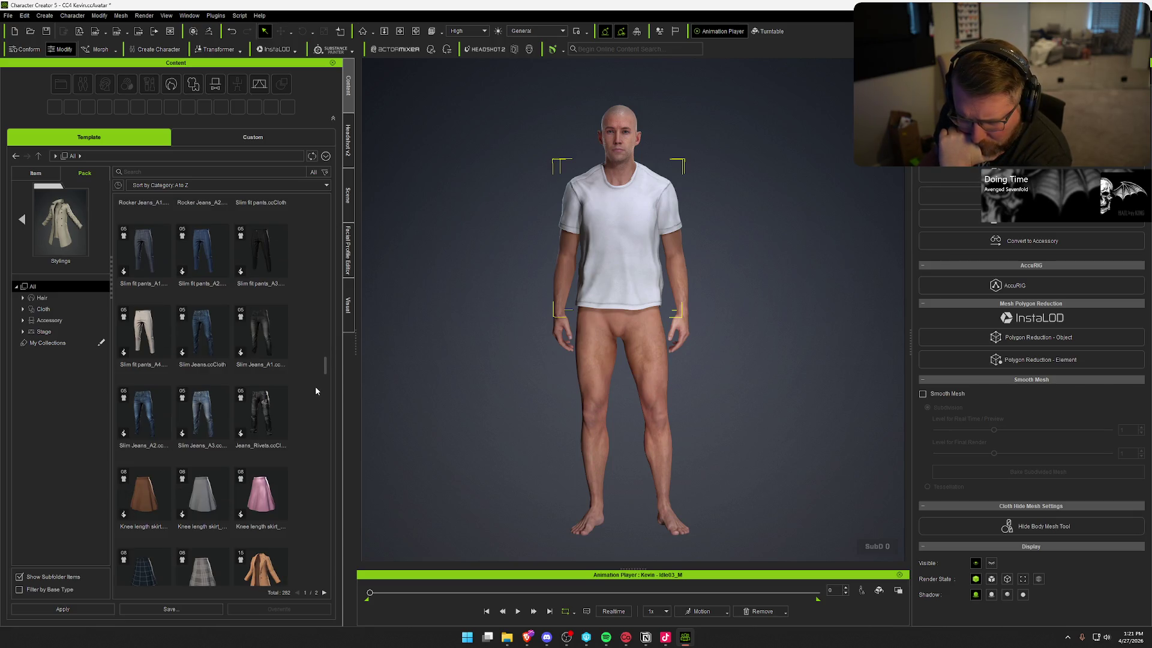
Step: Try Slim Jeans_A3, delete it, and put on blue Slim Jeans instead
{"action": "double_click", "coordinate": [200, 410]}
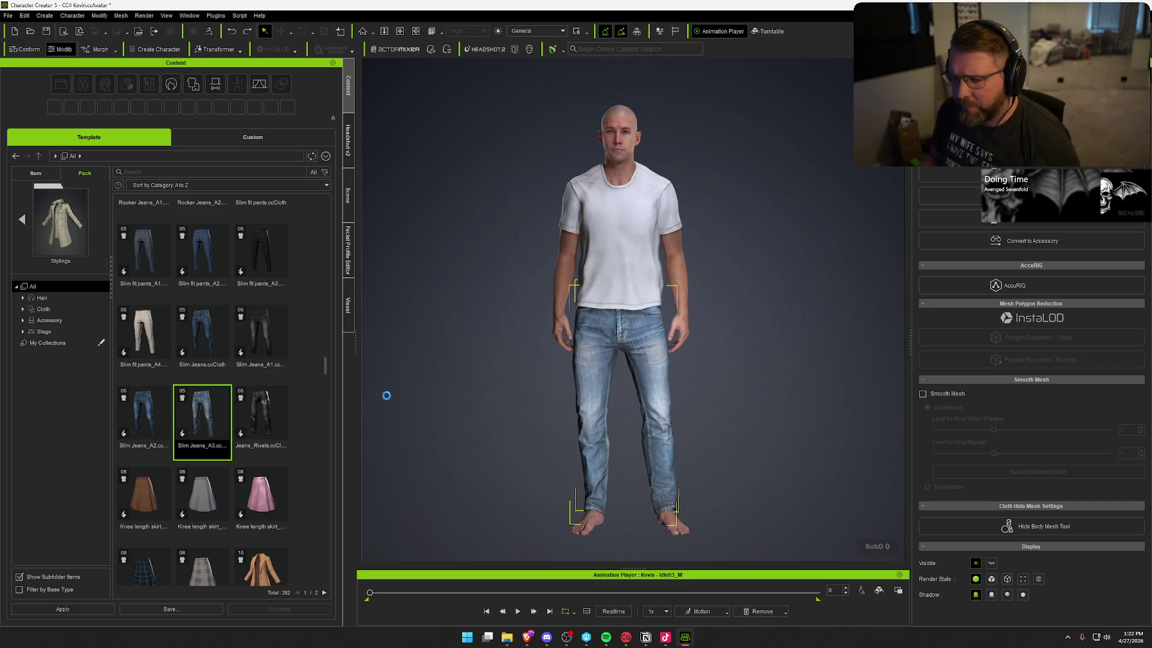
{"action": "key", "text": "Delete"}
{"action": "double_click", "coordinate": [212, 334]}
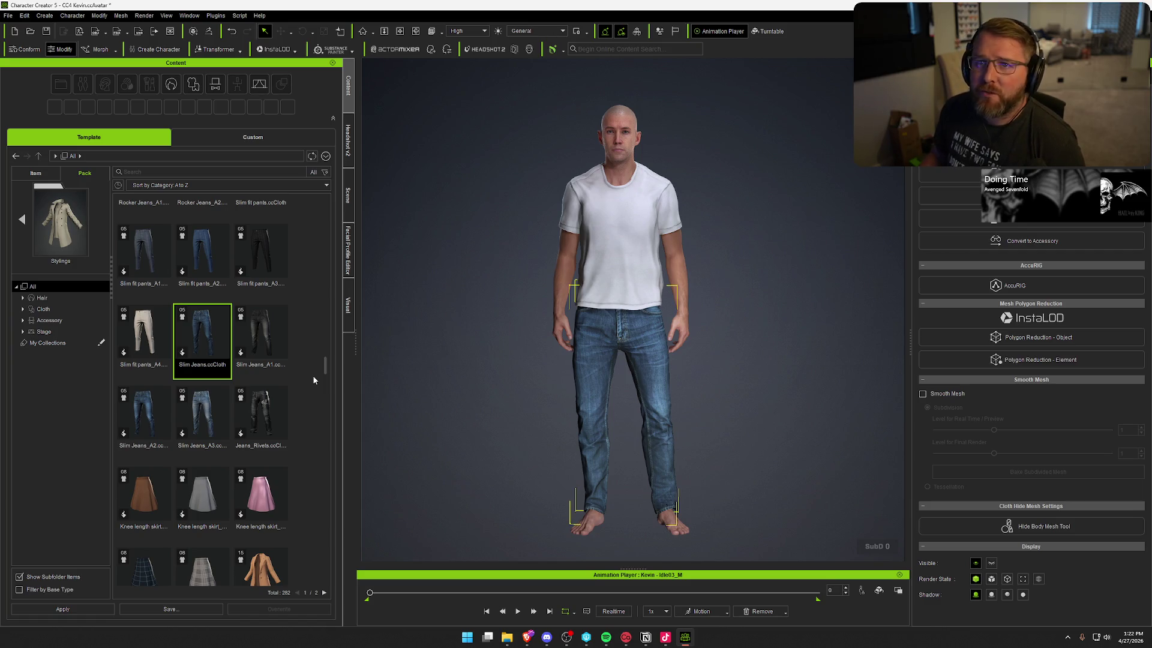
{"action": "scroll", "coordinate": [312, 381], "scroll_direction": "down", "scroll_amount": 2}
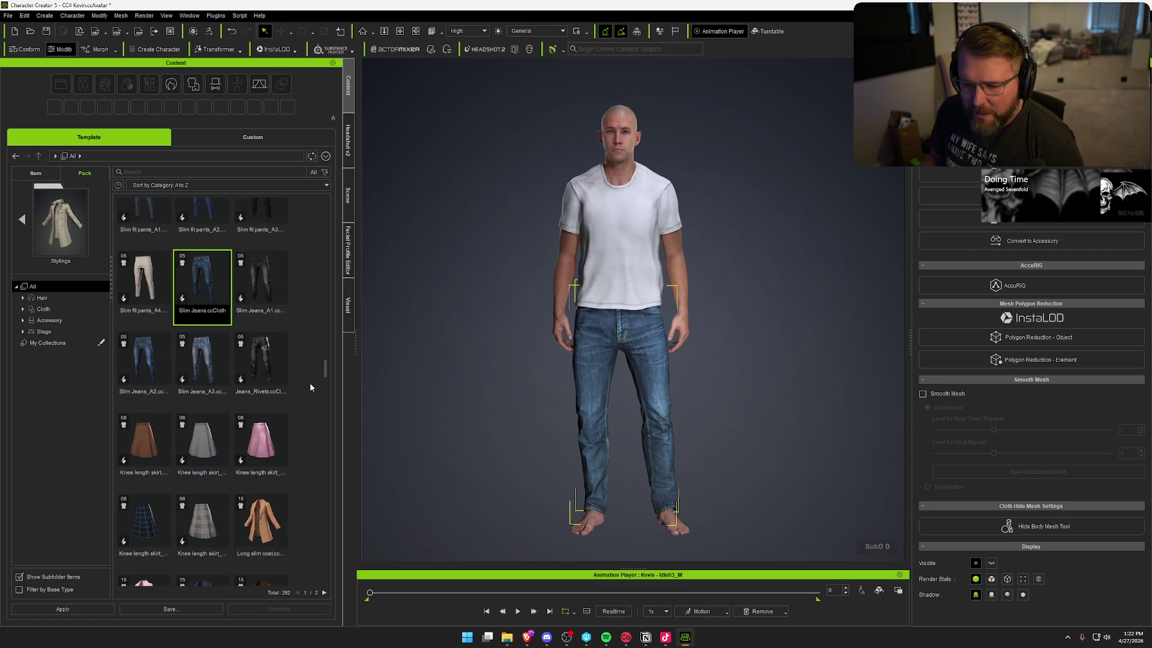
{"action": "scroll", "coordinate": [310, 386], "scroll_direction": "down", "scroll_amount": 12}
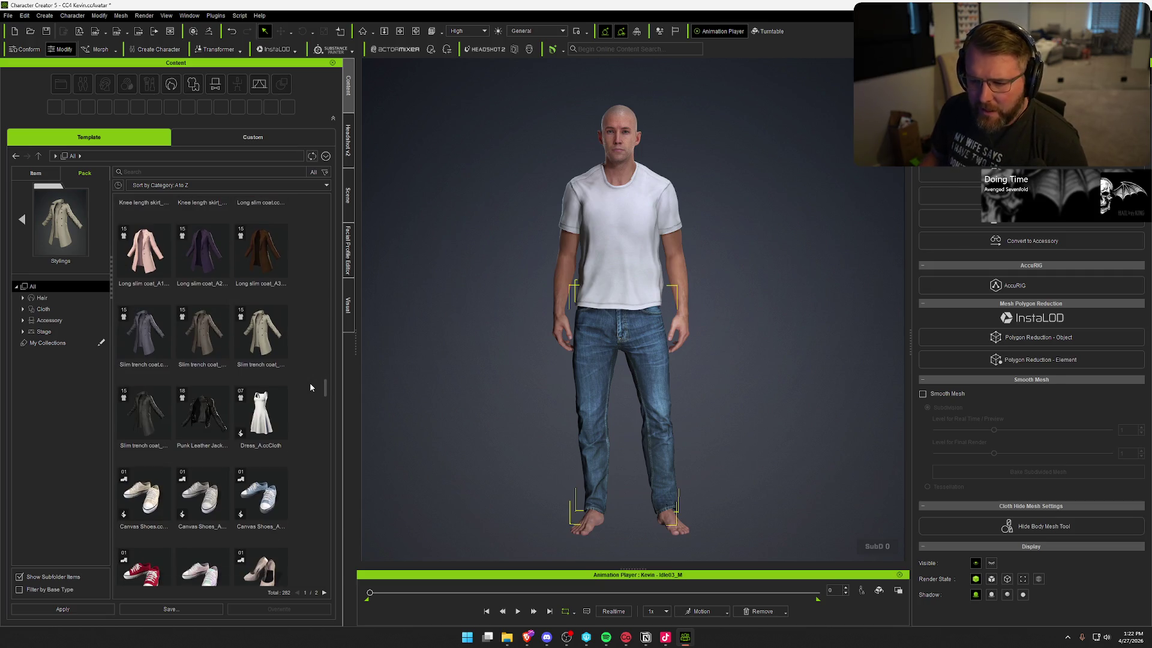
{"action": "scroll", "coordinate": [310, 387], "scroll_direction": "down", "scroll_amount": 4}
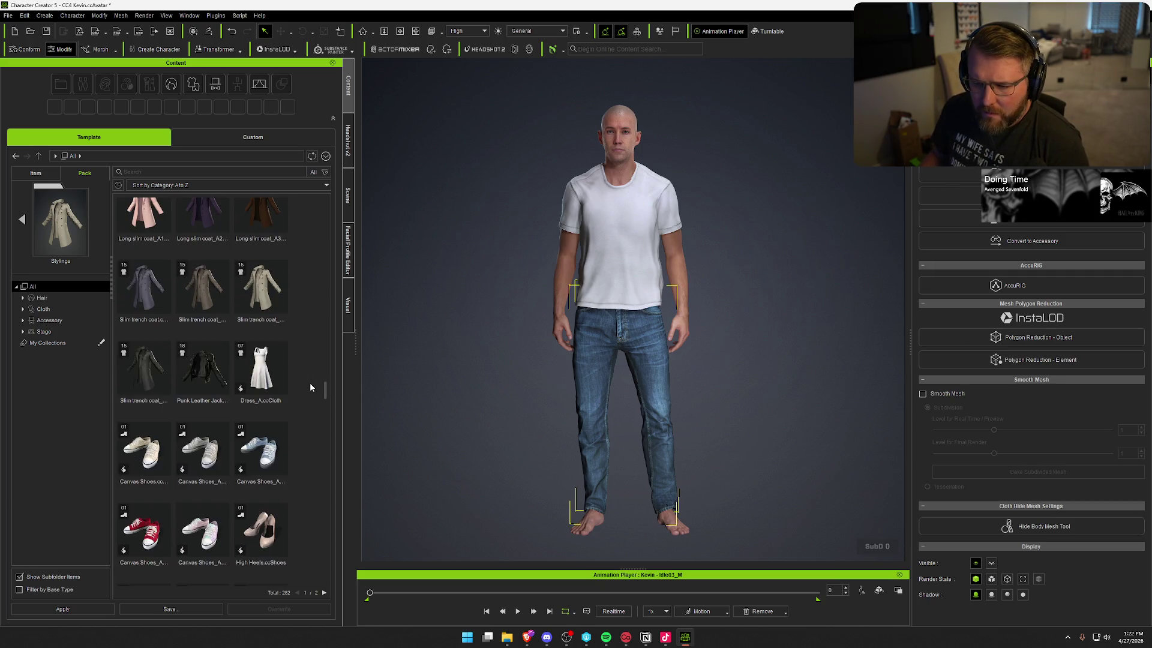
{"action": "scroll", "coordinate": [302, 431], "scroll_direction": "down", "scroll_amount": 3}
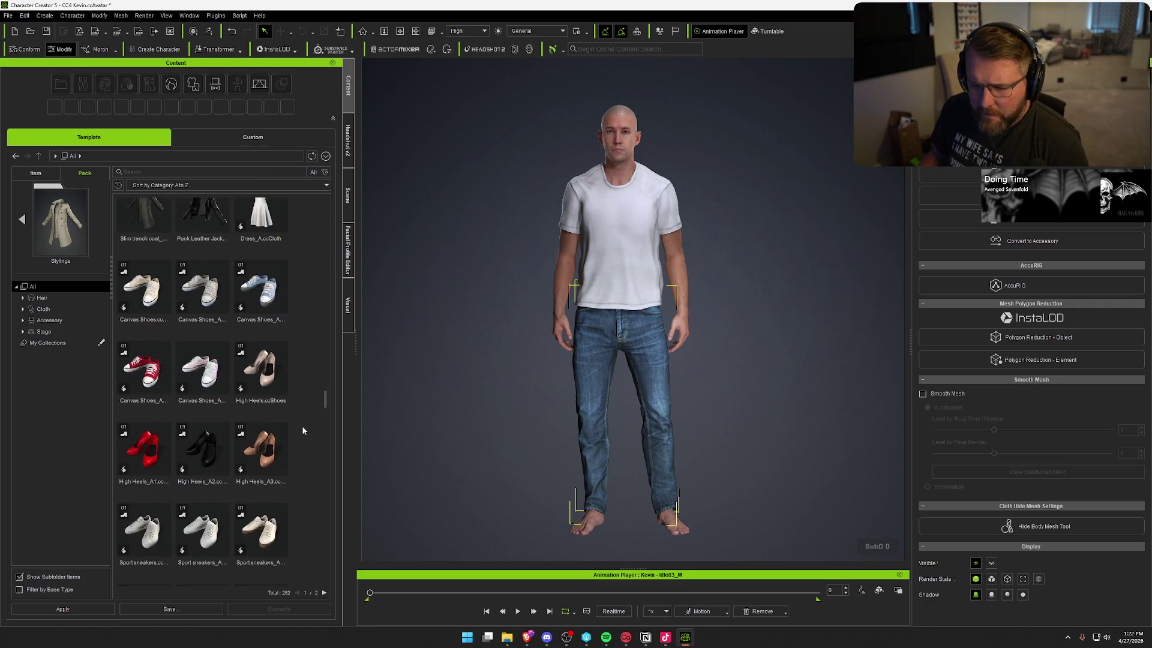
{"action": "scroll", "coordinate": [303, 431], "scroll_direction": "down", "scroll_amount": 10}
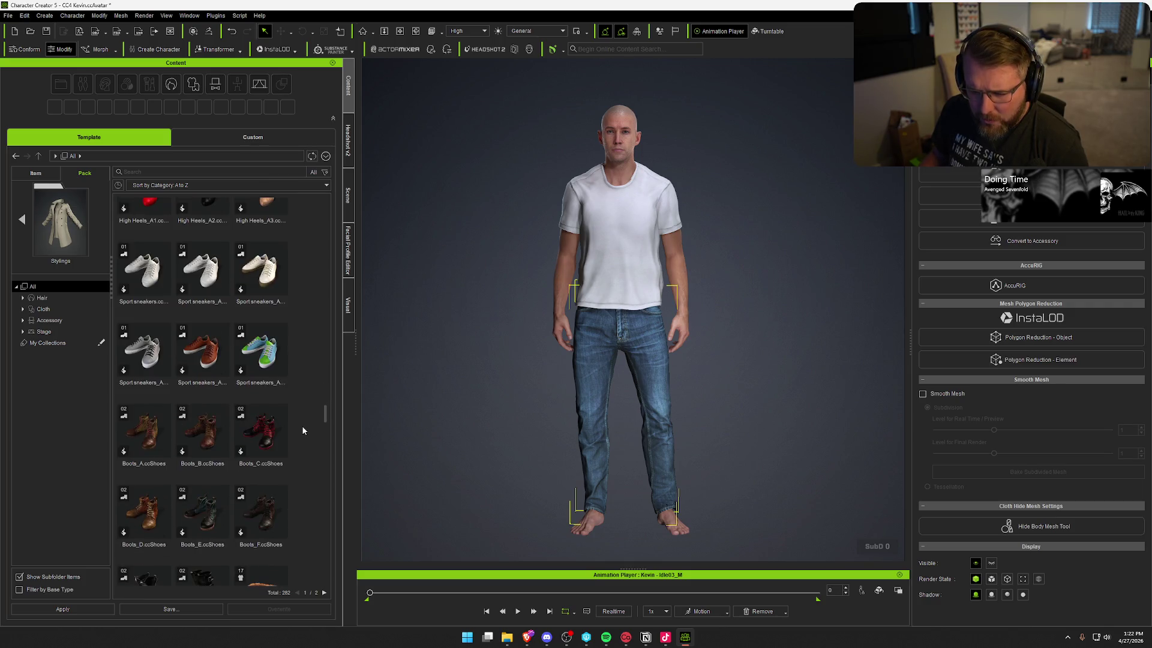
{"action": "double_click", "coordinate": [193, 430]}
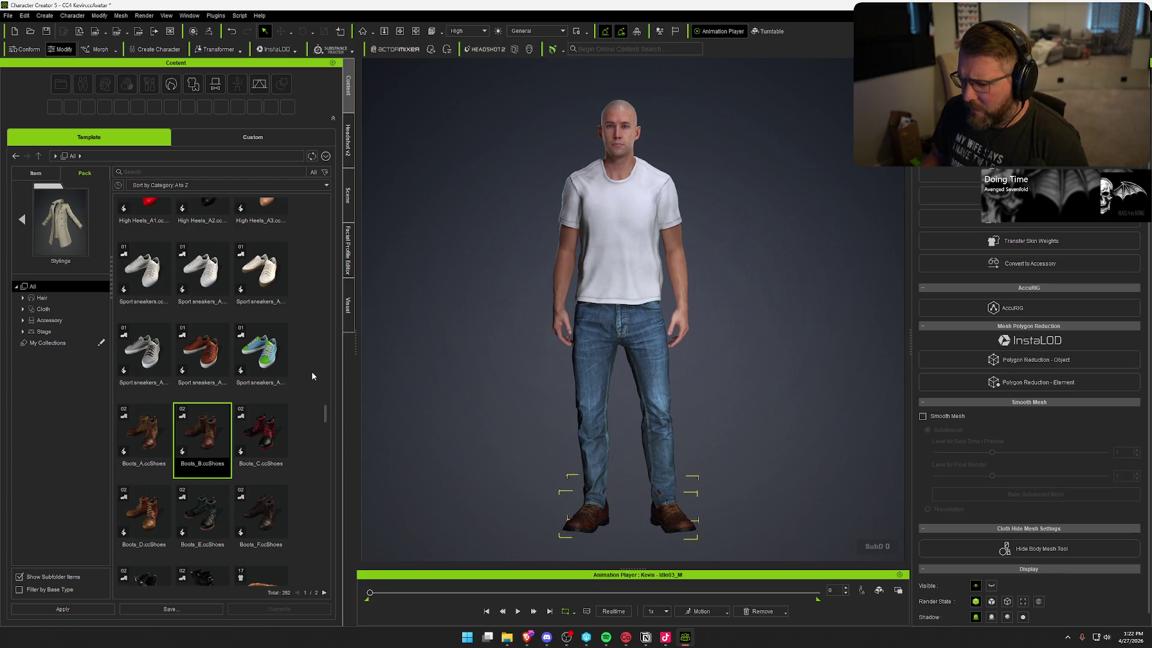
{"action": "scroll", "coordinate": [308, 416], "scroll_direction": "down", "scroll_amount": 1}
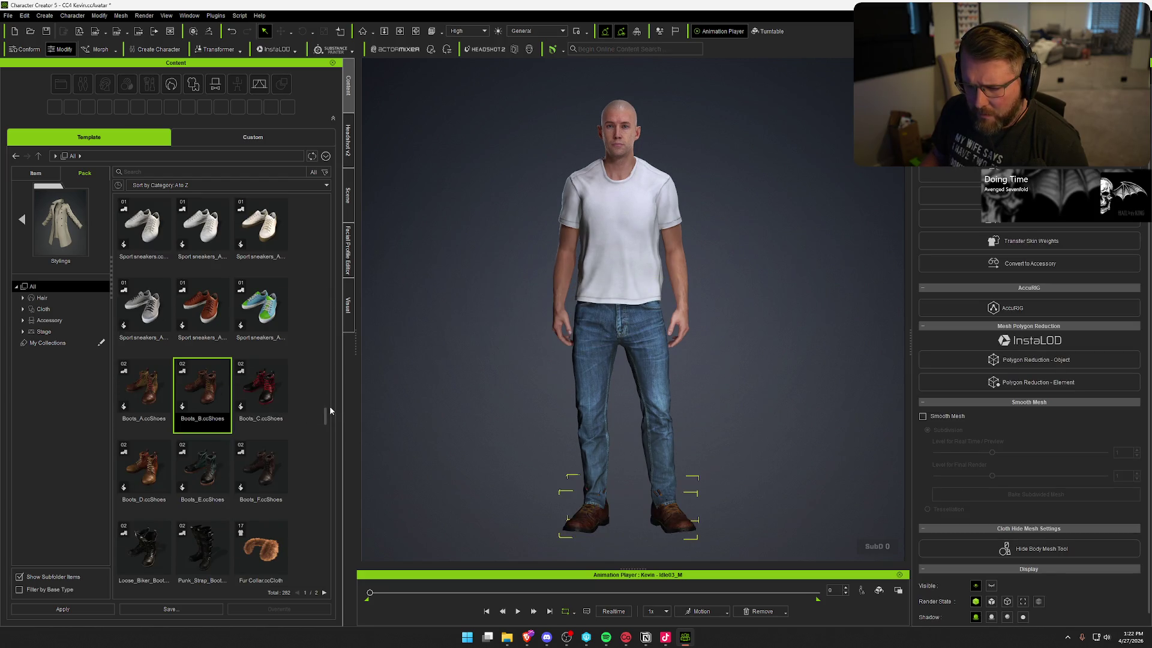
{"action": "left_click_drag", "start_coordinate": [327, 414], "coordinate": [326, 500]}
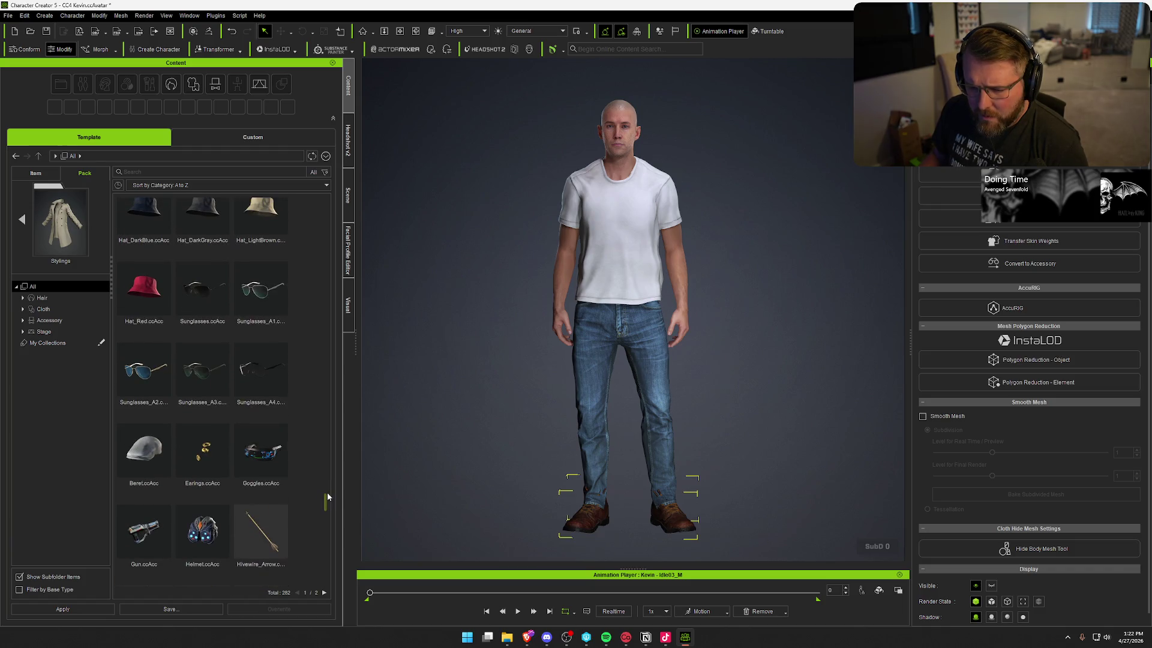
{"action": "double_click", "coordinate": [270, 285]}
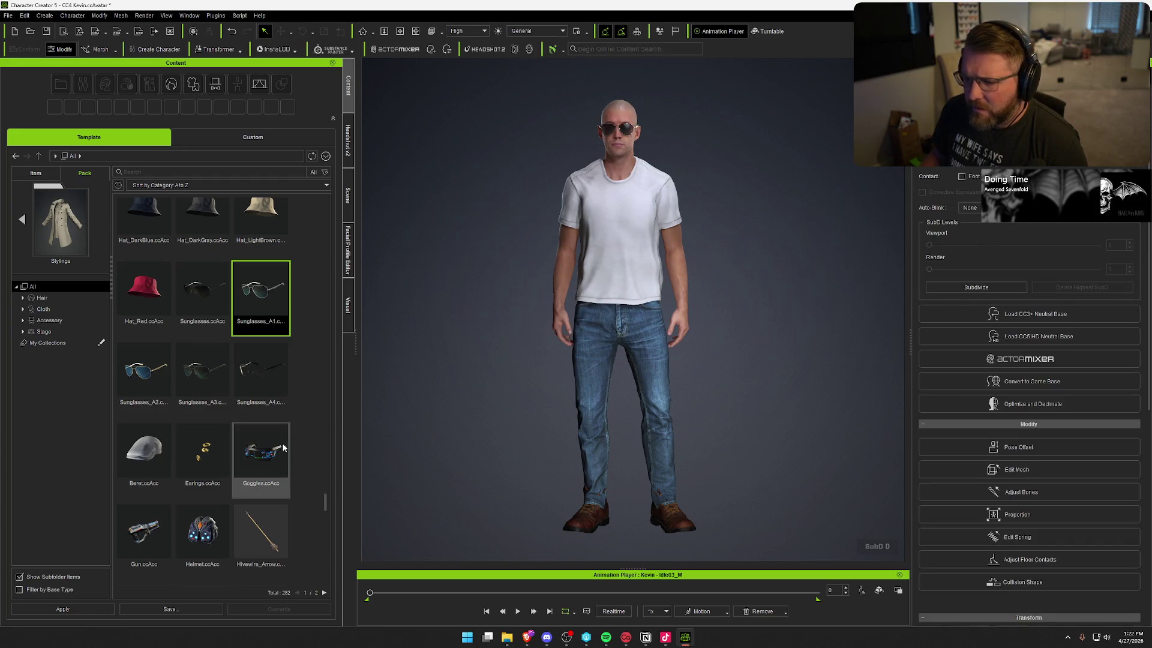
{"action": "mouse_move", "coordinate": [327, 501]}
{"action": "left_mouse_down"}
{"action": "mouse_move", "coordinate": [324, 573]}
{"action": "mouse_move", "coordinate": [325, 421]}
{"action": "left_mouse_up"}
{"action": "left_click", "coordinate": [590, 384]}
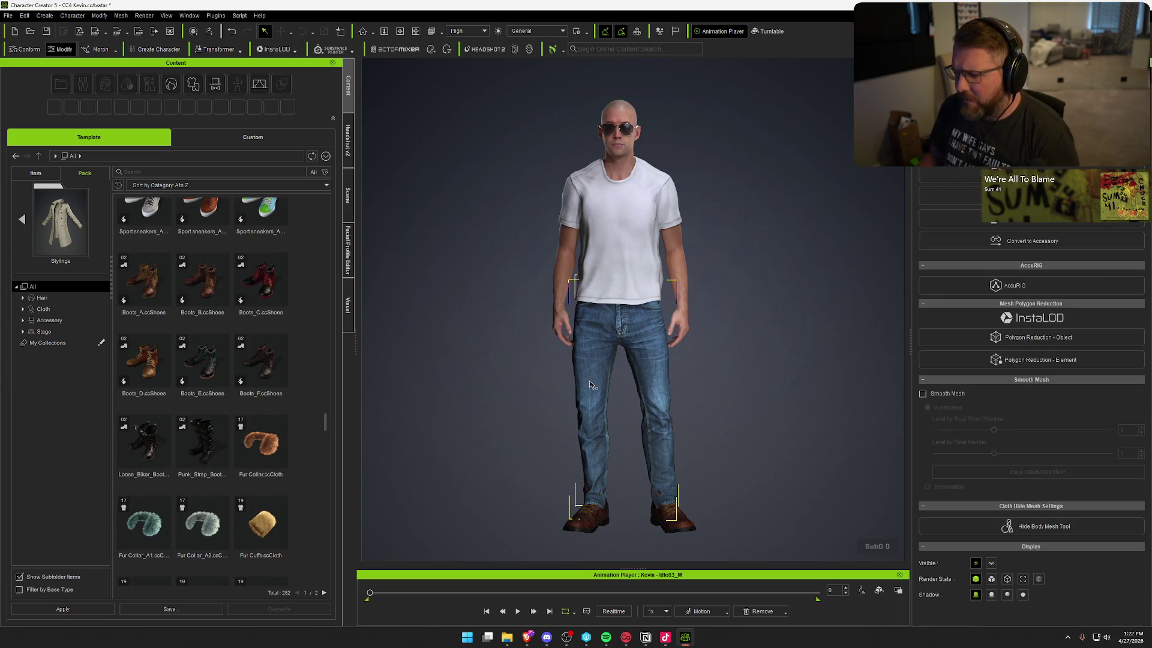
Step: Replace the blue jeans with Slim Jeans_A1 and recalculate its cloth collision twice
{"action": "key", "text": "Delete"}
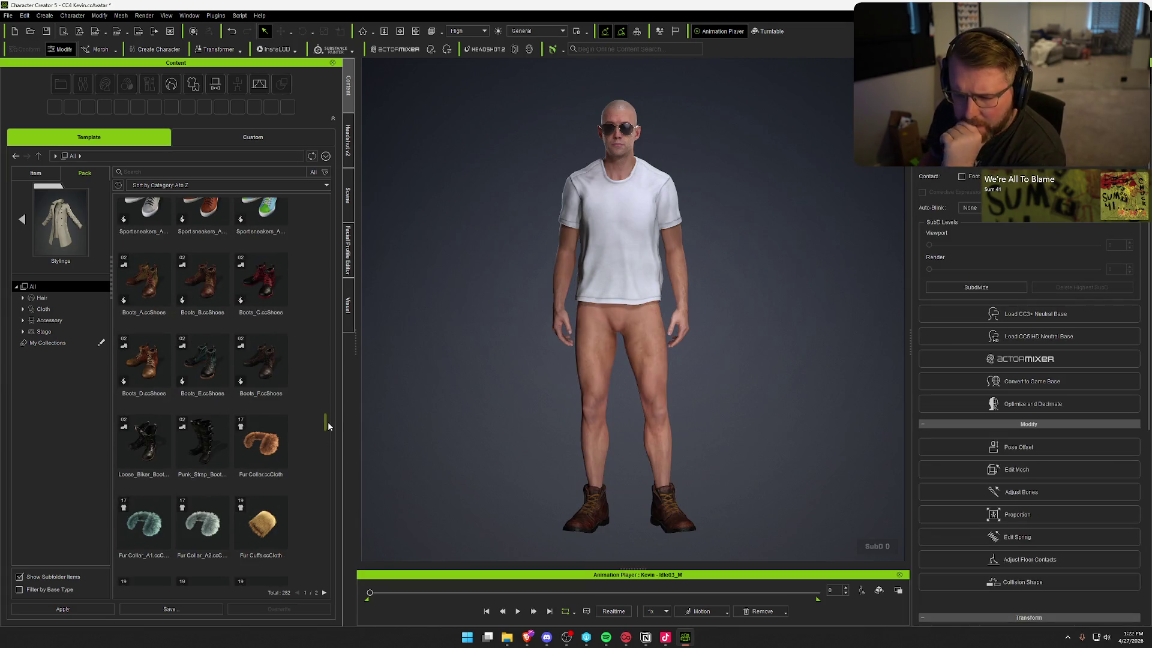
{"action": "left_click_drag", "start_coordinate": [326, 424], "coordinate": [328, 361]}
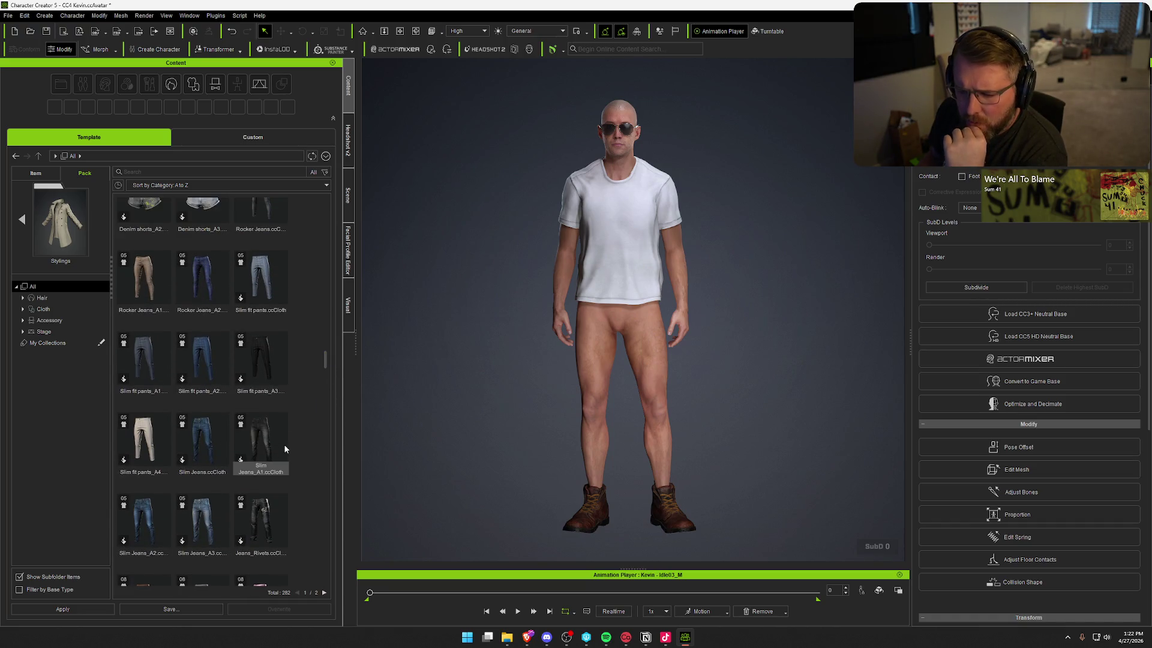
{"action": "double_click", "coordinate": [265, 439]}
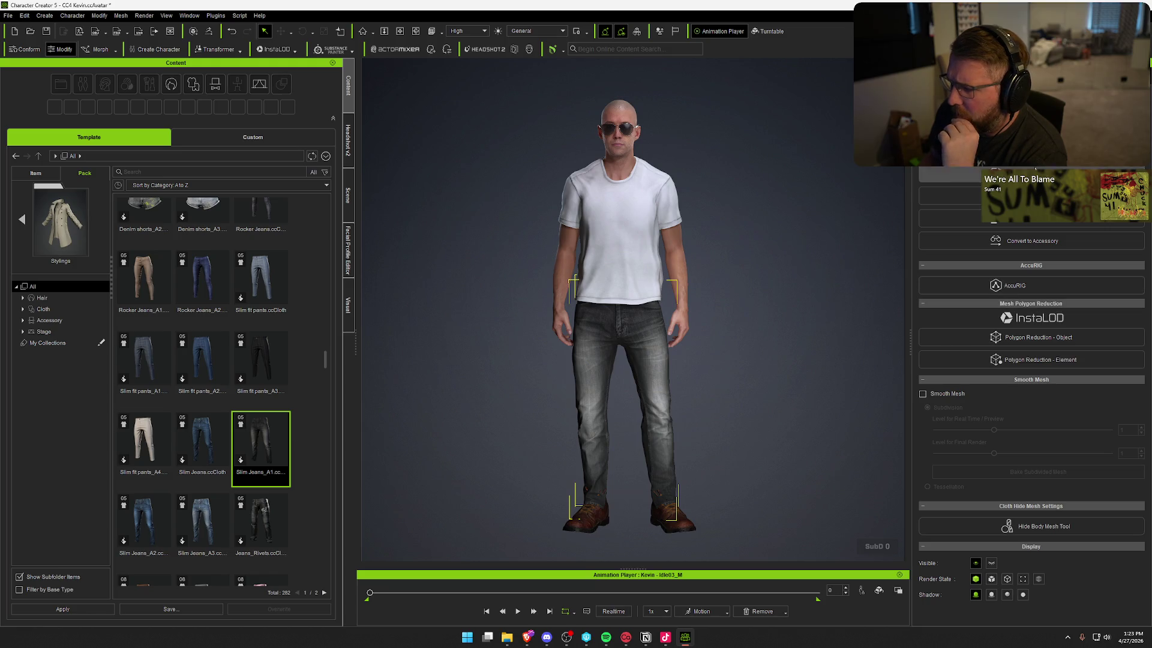
{"action": "left_click", "coordinate": [1020, 271]}
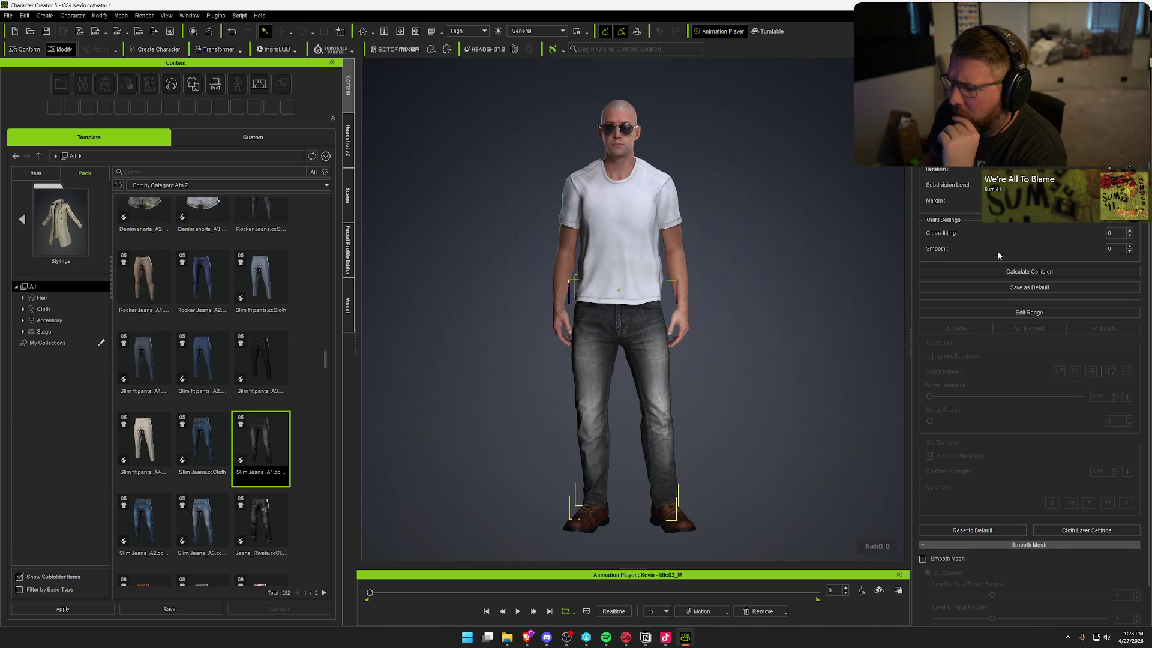
{"action": "left_click", "coordinate": [1006, 272]}
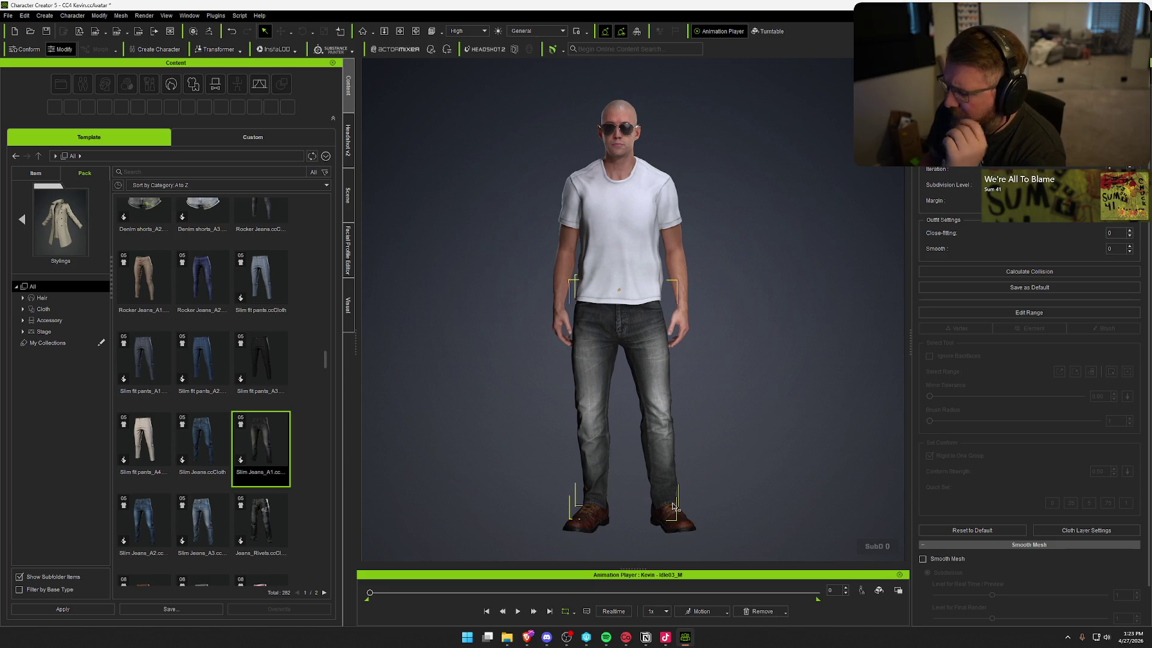
{"action": "left_click", "coordinate": [597, 520]}
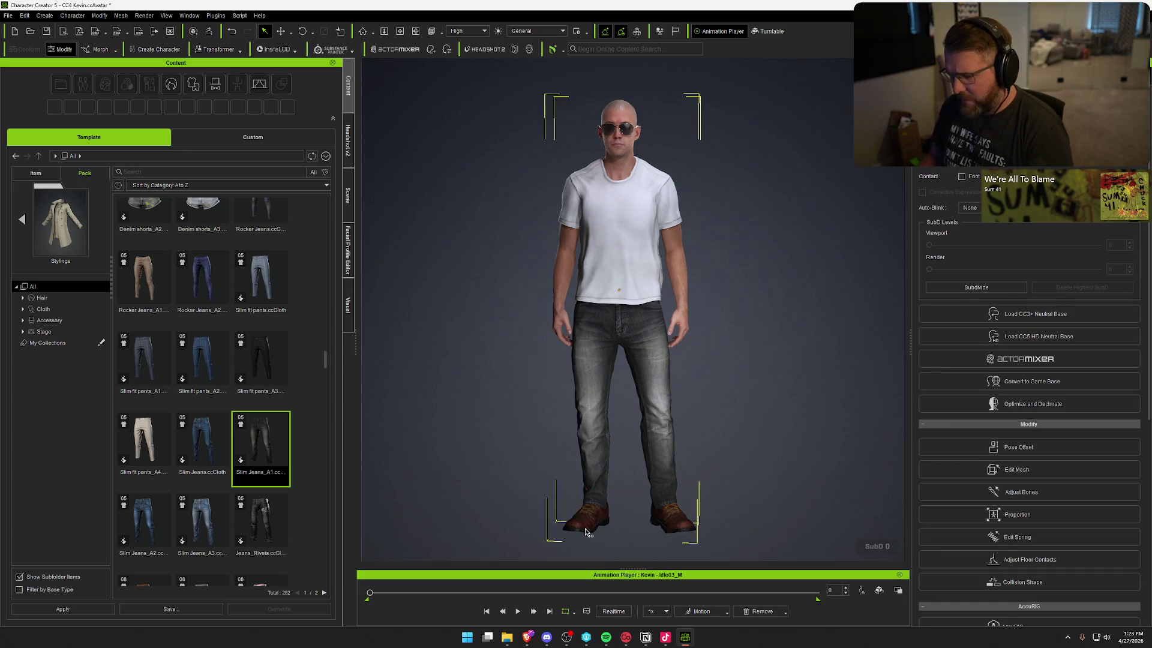
Step: Delete the brown boots and drag the grey-and-white Sport sneakers onto Kevin
{"action": "left_click", "coordinate": [587, 532]}
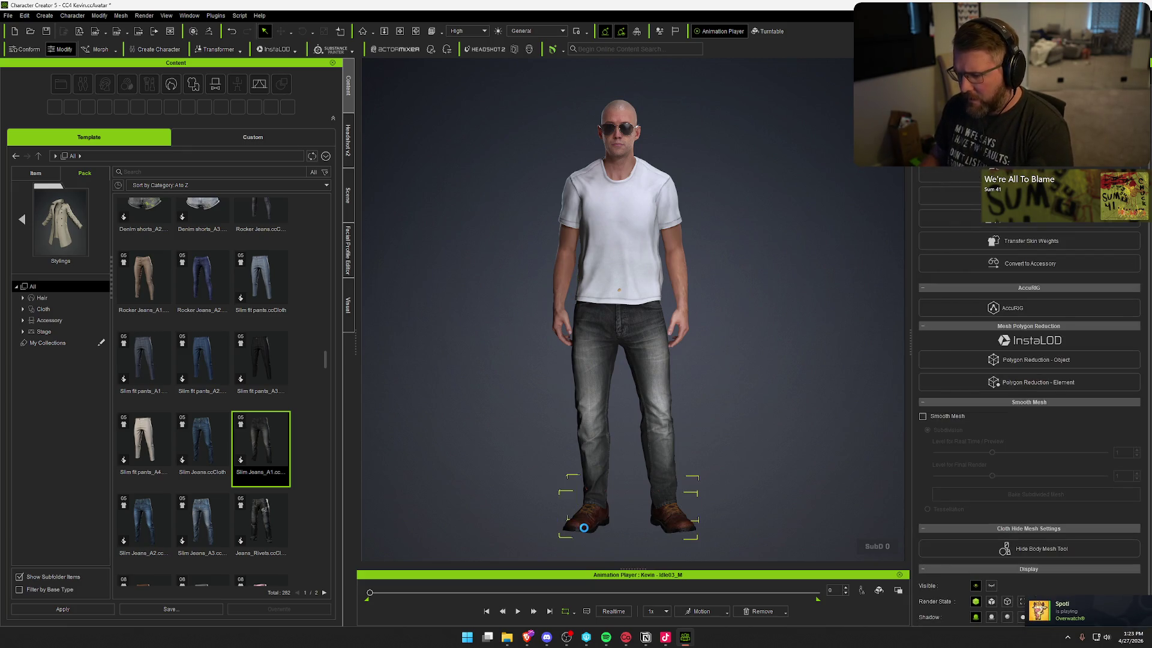
{"action": "key", "text": "Delete"}
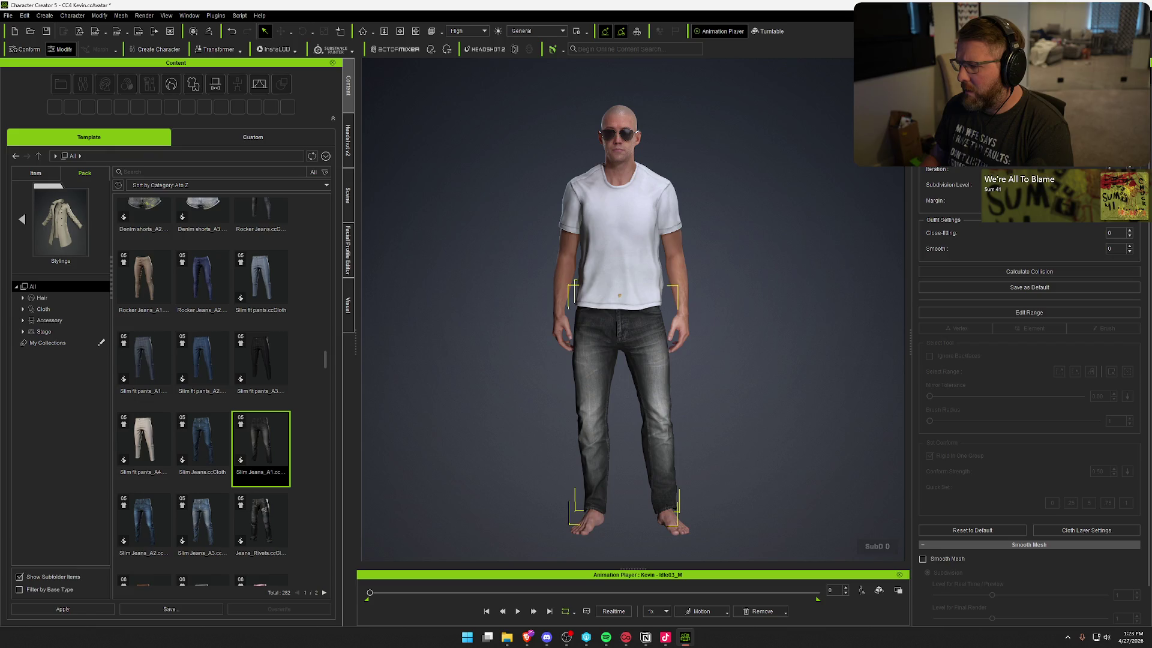
{"action": "scroll", "coordinate": [621, 302], "scroll_direction": "up", "scroll_amount": 5}
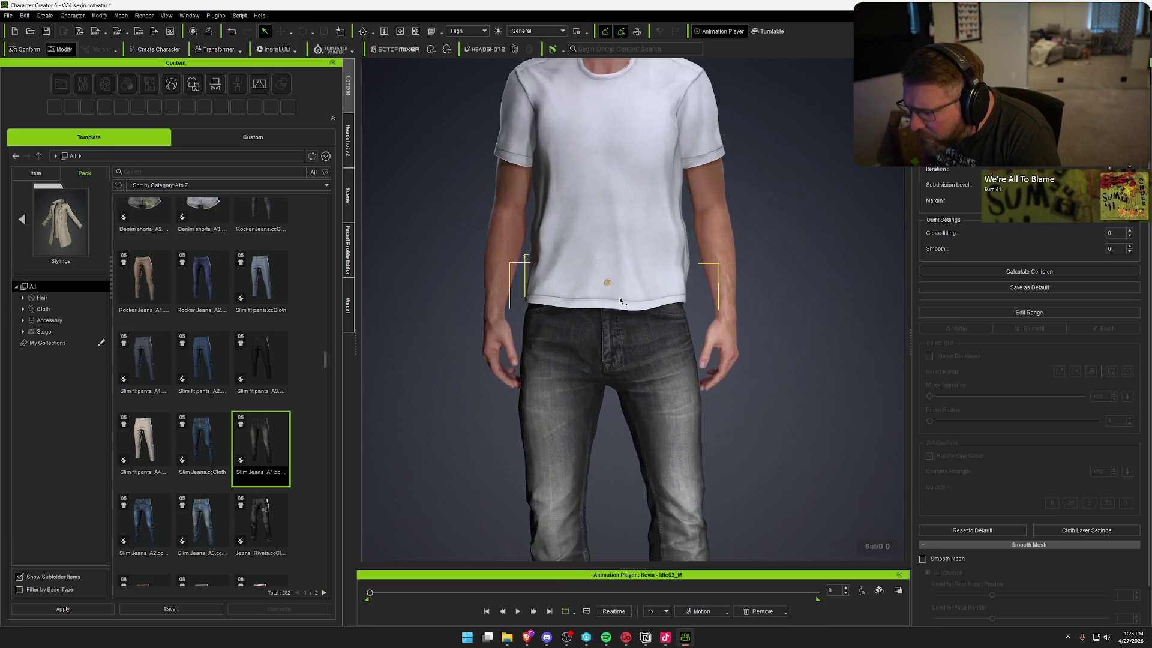
{"action": "scroll", "coordinate": [621, 301], "scroll_direction": "up", "scroll_amount": 2}
{"action": "left_click", "coordinate": [617, 257]}
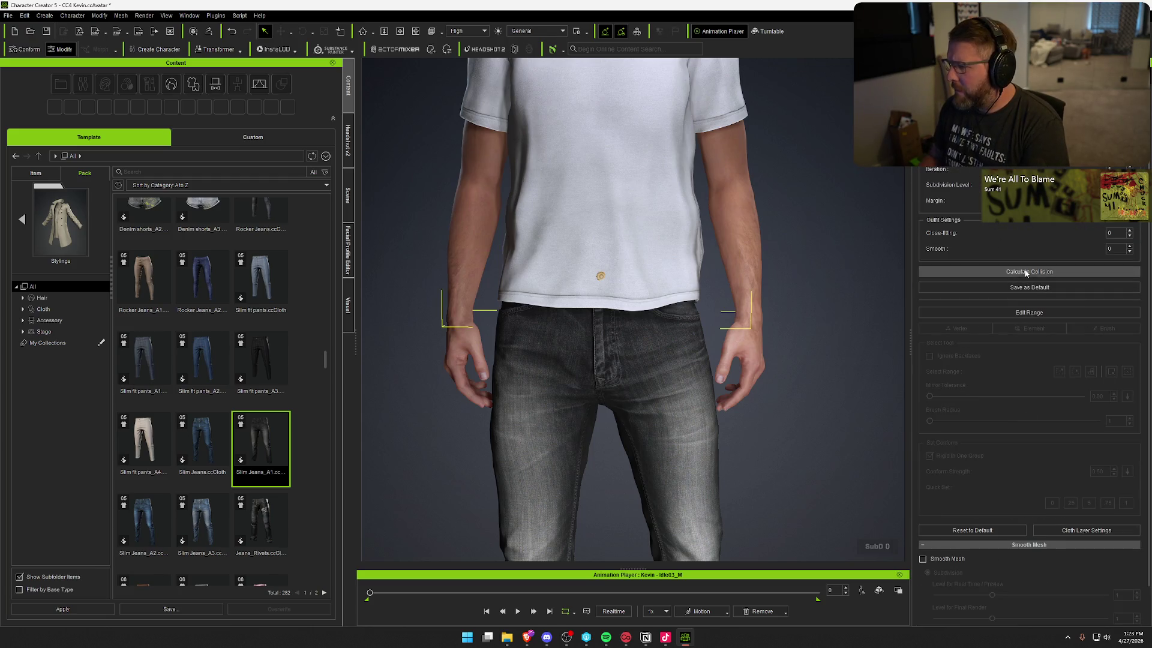
{"action": "scroll", "coordinate": [757, 326], "scroll_direction": "down", "scroll_amount": 3}
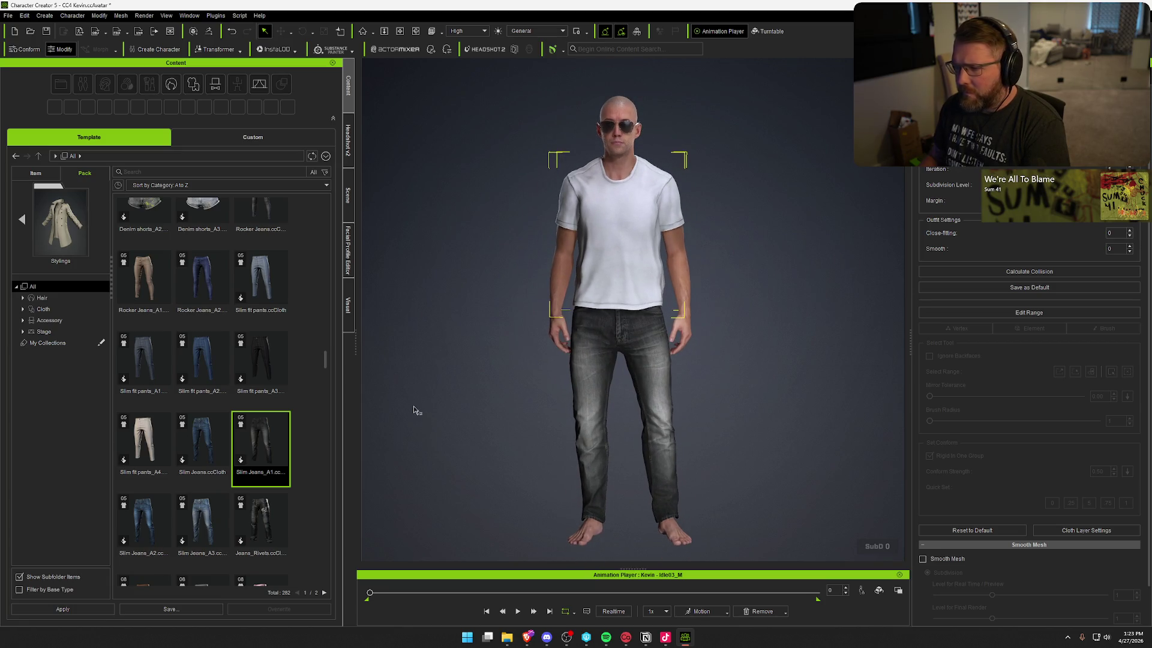
{"action": "mouse_move", "coordinate": [325, 360]}
{"action": "left_mouse_down"}
{"action": "mouse_move", "coordinate": [313, 267]}
{"action": "mouse_move", "coordinate": [318, 413]}
{"action": "left_mouse_up"}
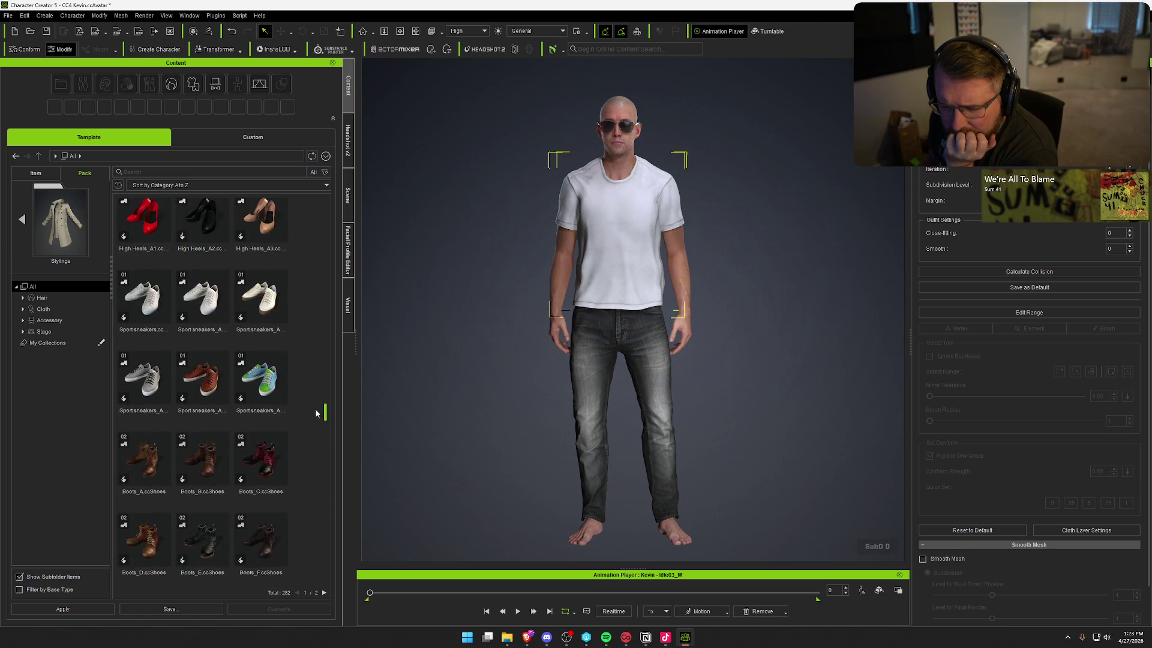
{"action": "left_click", "coordinate": [148, 377]}
{"action": "left_click_drag", "start_coordinate": [149, 377], "coordinate": [420, 384]}
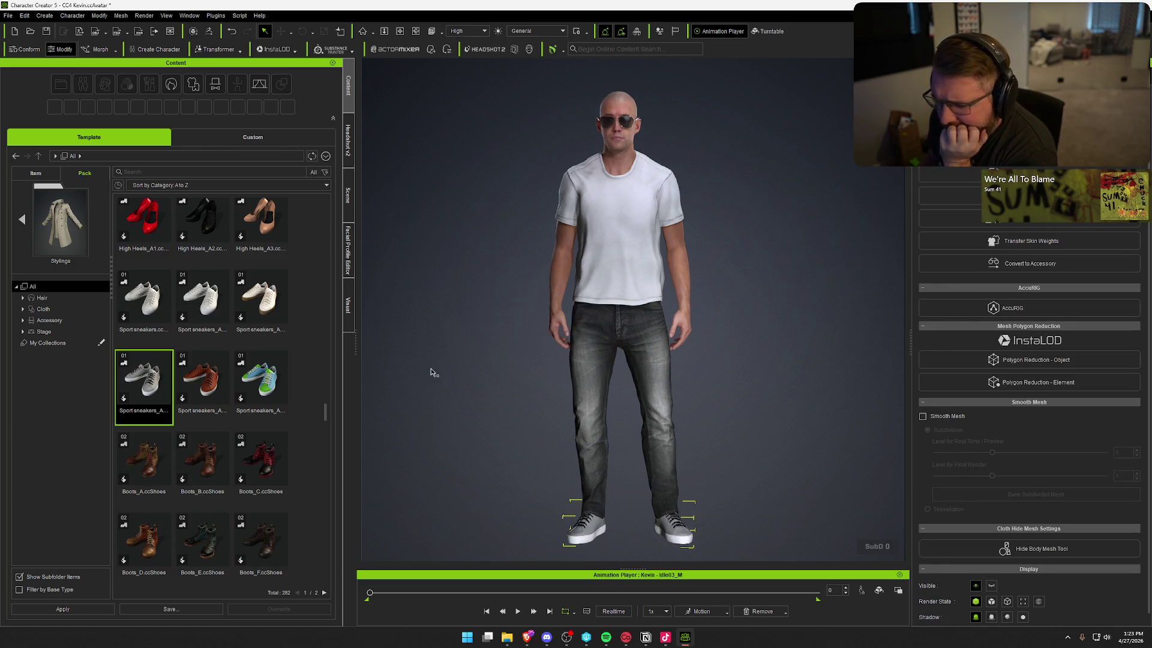
{"action": "left_click", "coordinate": [471, 318]}
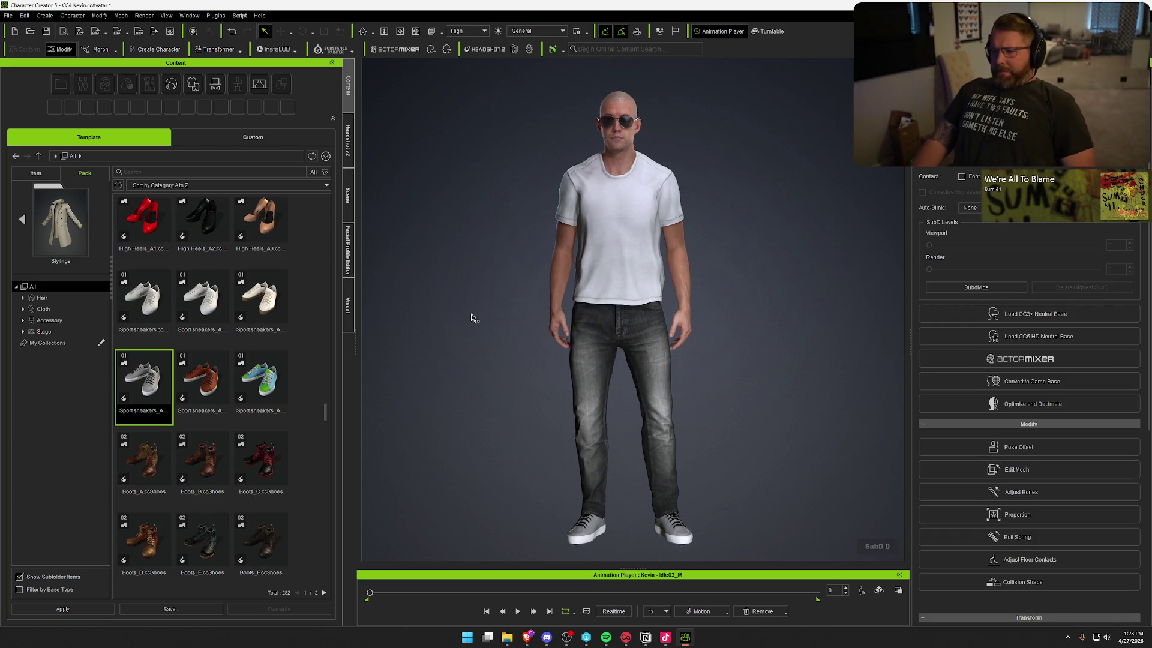
Step: Darken the T-shirt's Diffuse Color to near-black, a value of about 8
{"action": "double_click", "coordinate": [570, 260]}
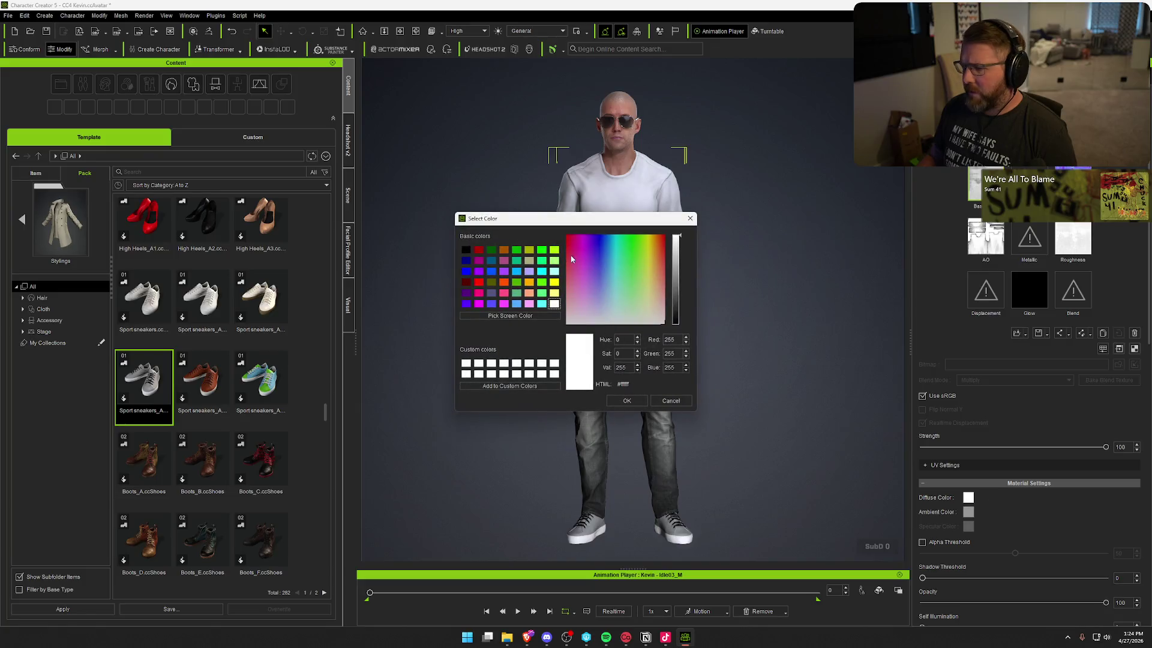
{"action": "left_click_drag", "start_coordinate": [603, 224], "coordinate": [907, 261]}
{"action": "mouse_move", "coordinate": [983, 274]}
{"action": "left_mouse_down"}
{"action": "mouse_move", "coordinate": [988, 376]}
{"action": "mouse_move", "coordinate": [983, 360]}
{"action": "left_mouse_up"}
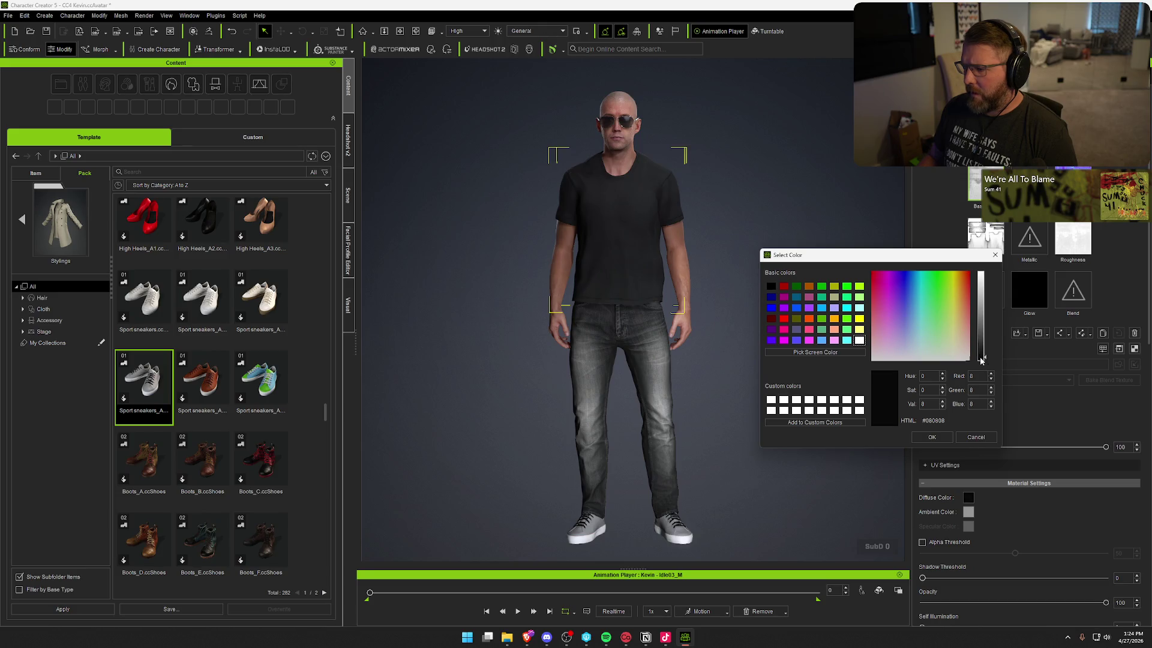
{"action": "left_click", "coordinate": [934, 440]}
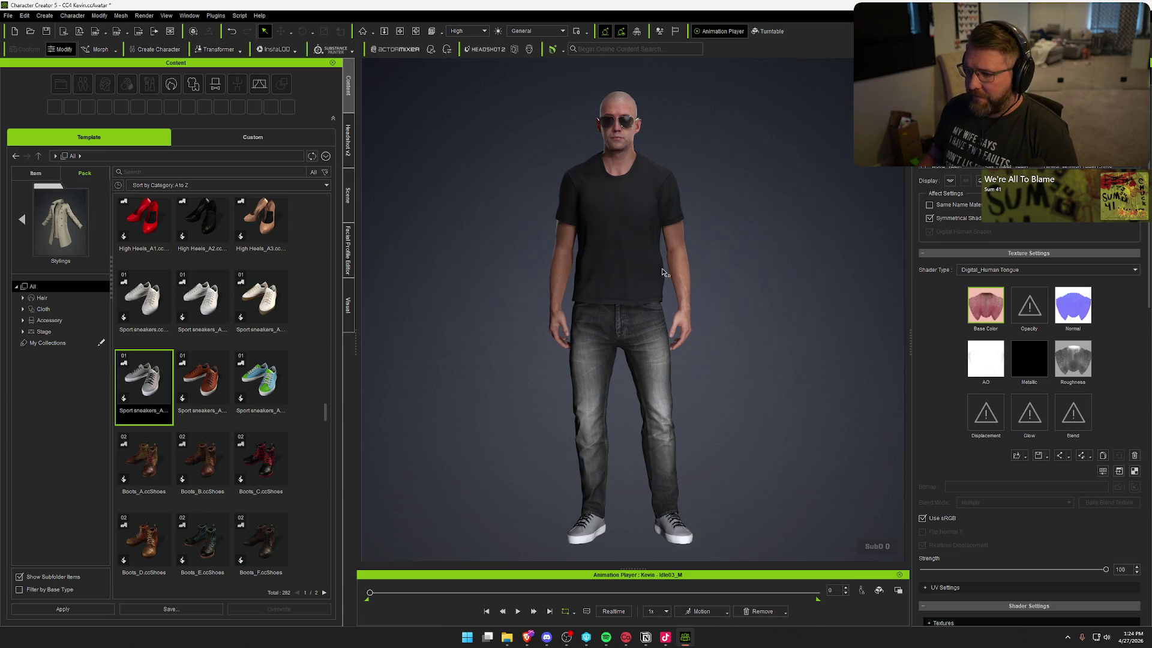
{"action": "left_click", "coordinate": [628, 230]}
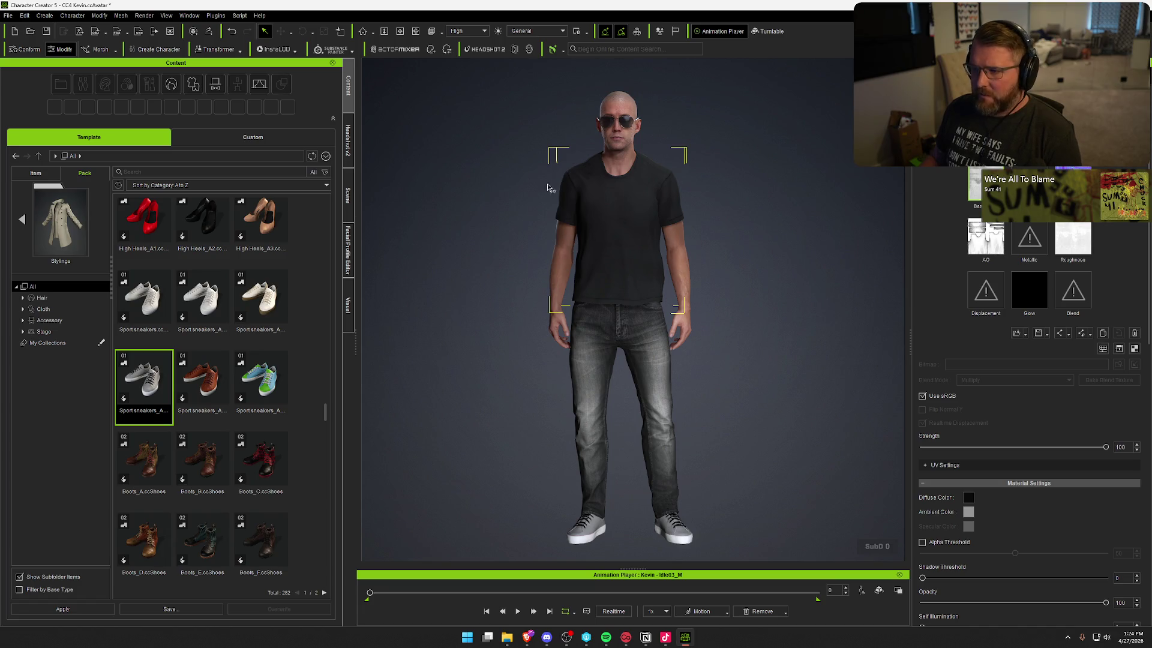
{"action": "left_click", "coordinate": [9, 16]}
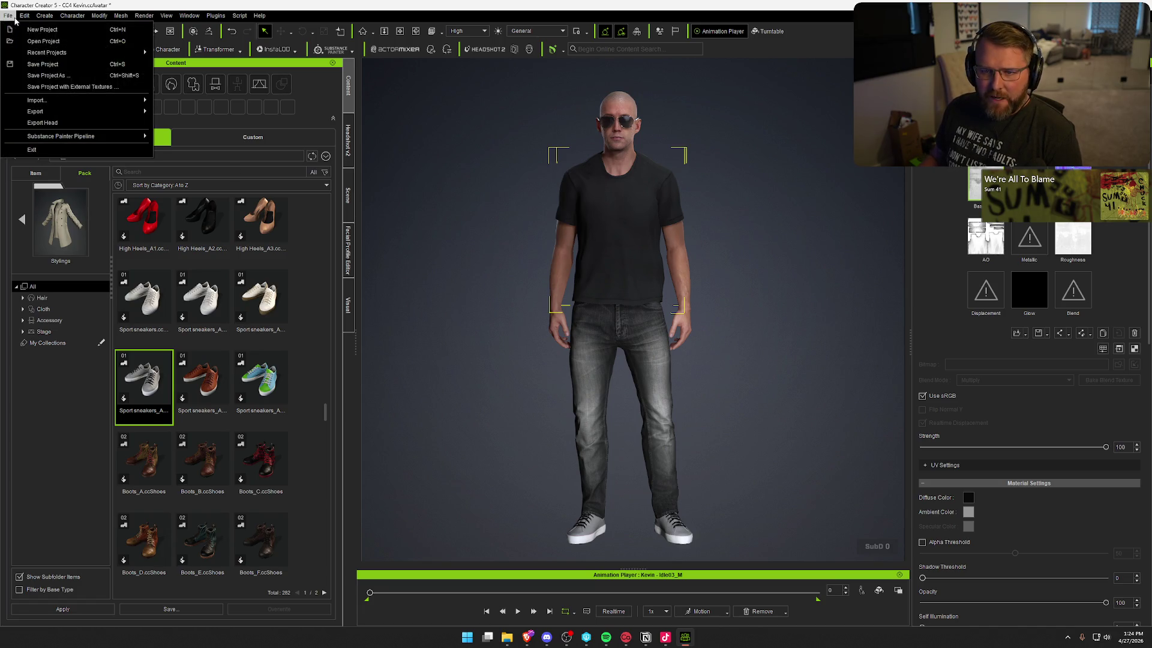
{"action": "mouse_move", "coordinate": [67, 112]}
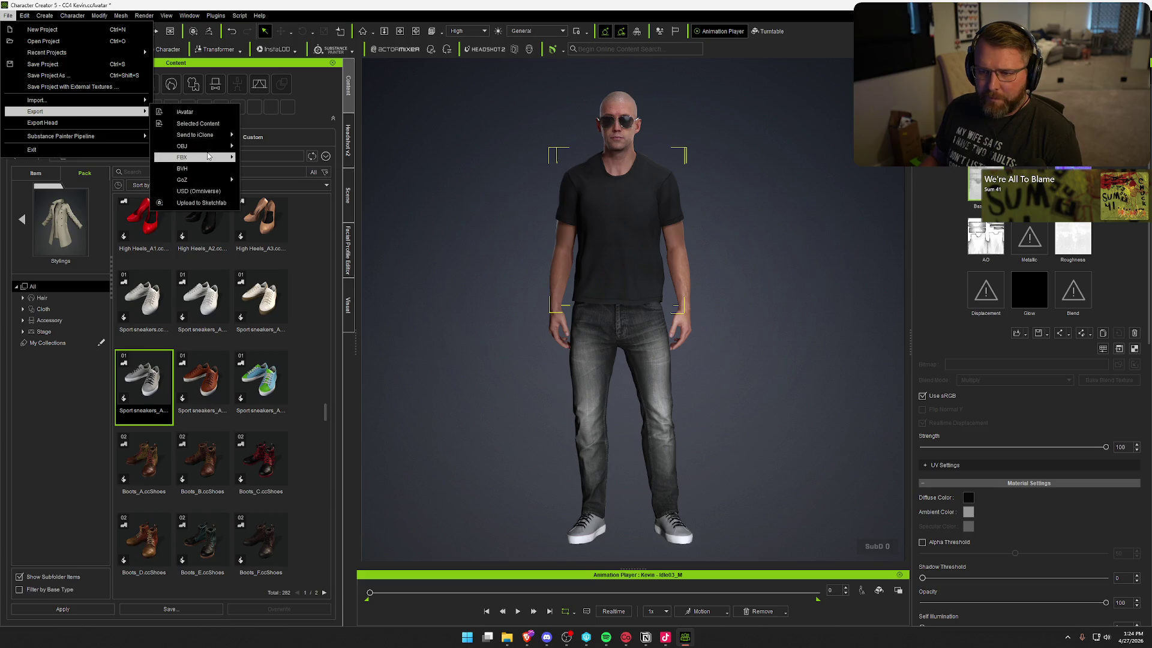
{"action": "mouse_move", "coordinate": [208, 156]}
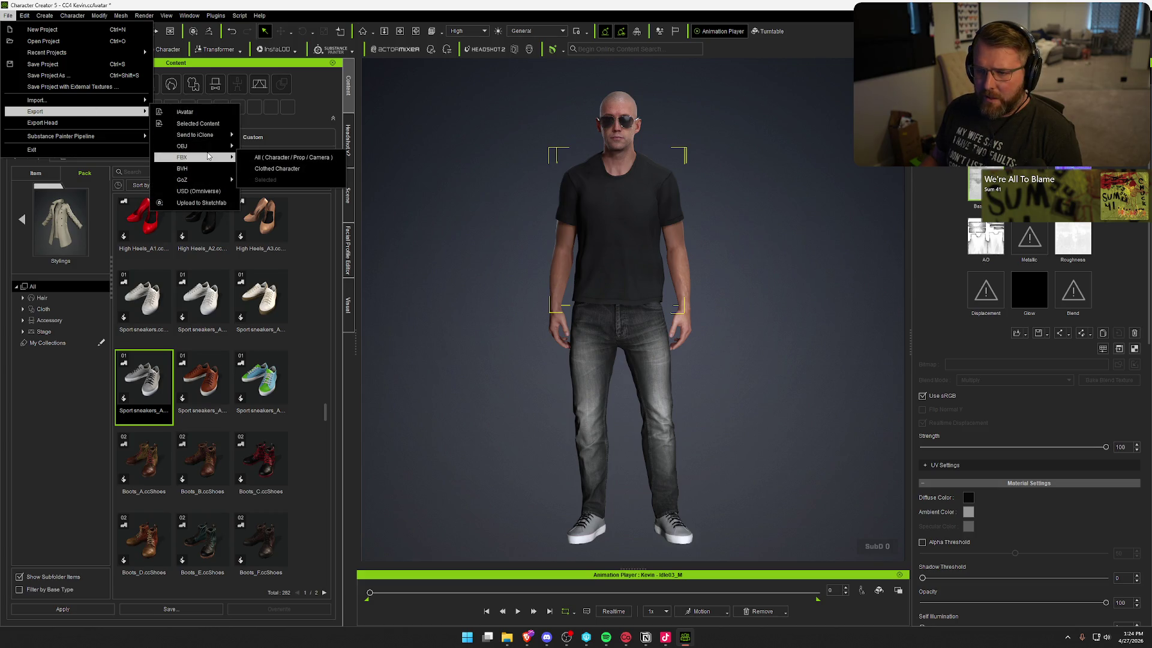
{"action": "left_click", "coordinate": [205, 124]}
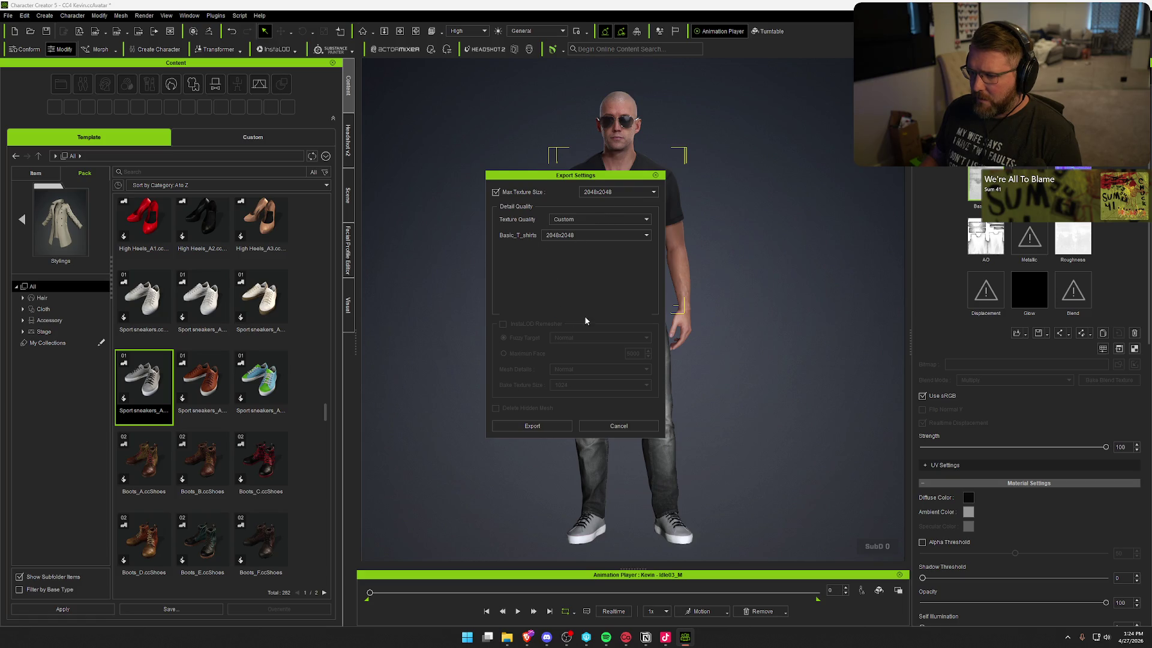
{"action": "left_click", "coordinate": [536, 429]}
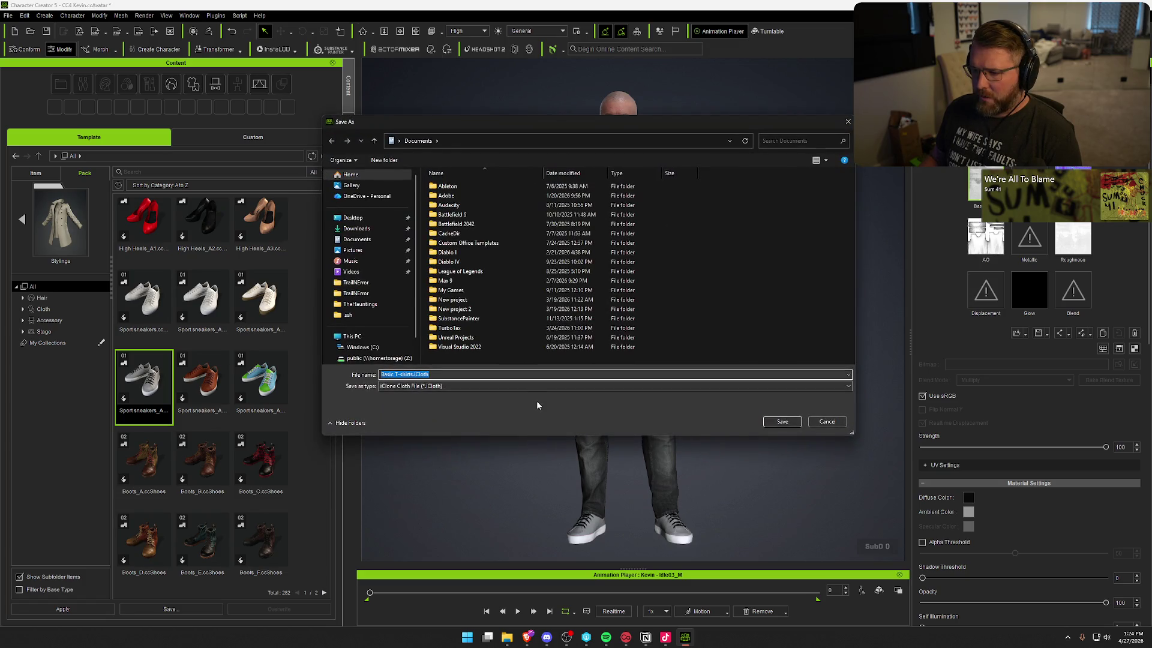
{"action": "left_click", "coordinate": [429, 387]}
{"action": "left_click", "coordinate": [430, 388]}
{"action": "left_click", "coordinate": [828, 421]}
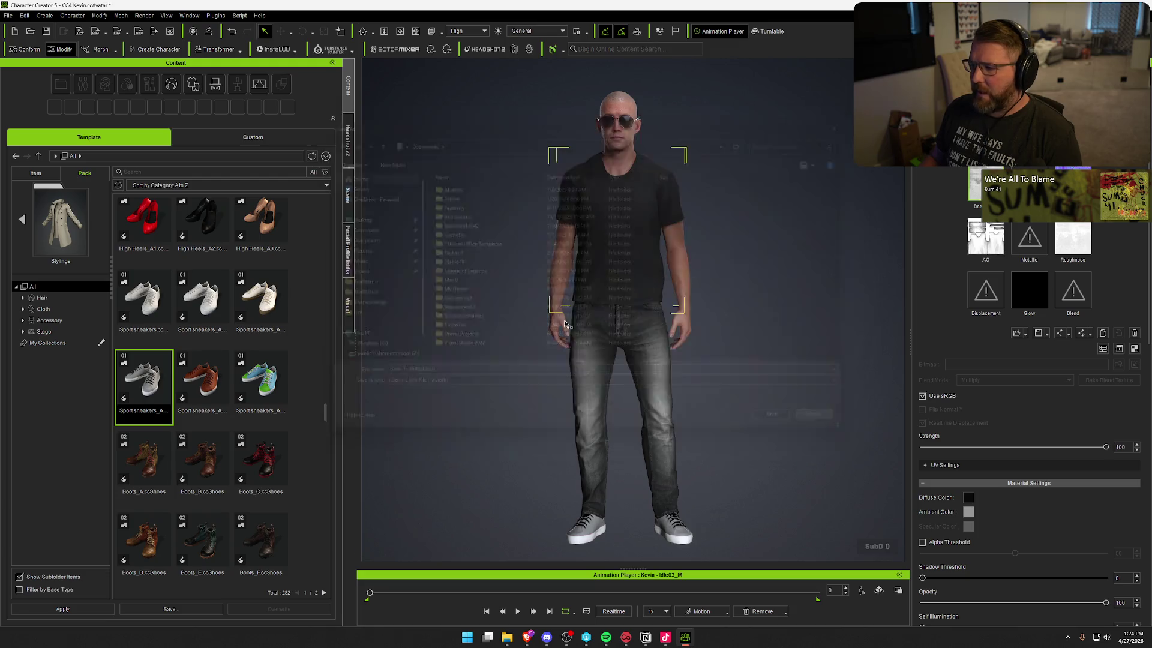
{"action": "left_click", "coordinate": [7, 16]}
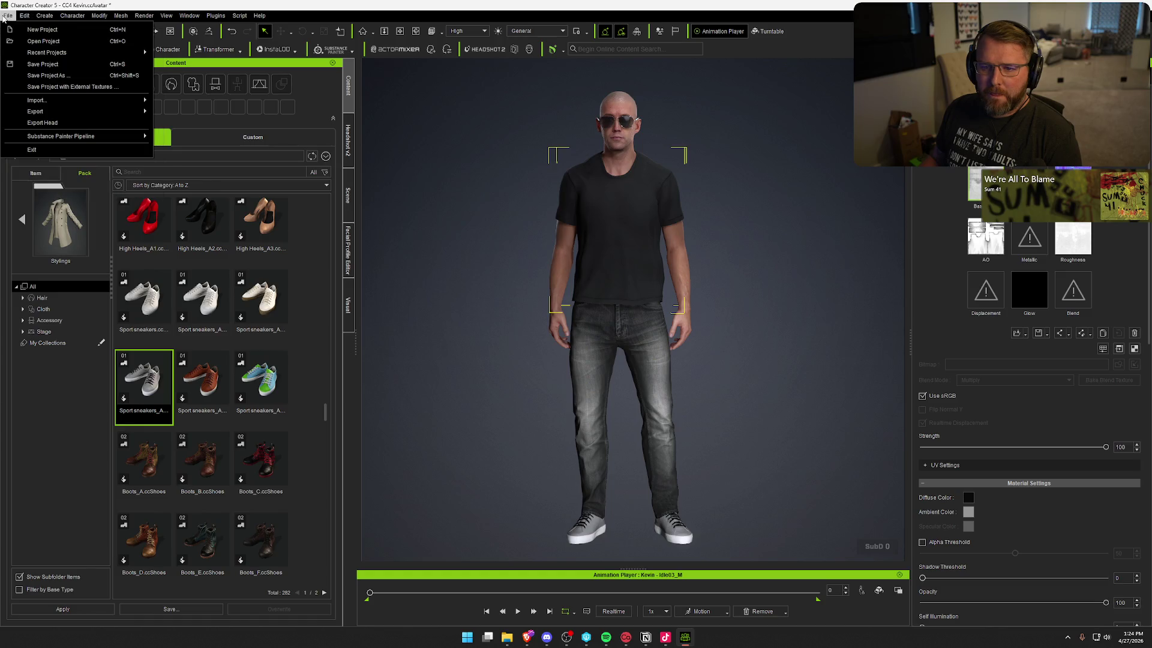
{"action": "mouse_move", "coordinate": [104, 111]}
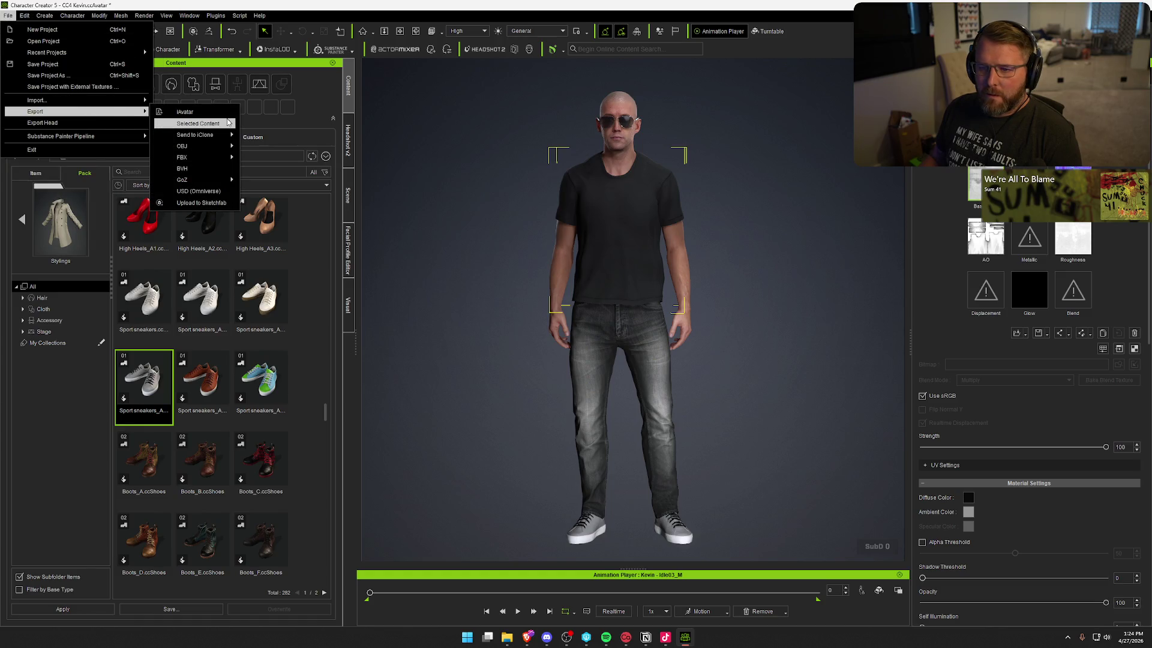
{"action": "mouse_move", "coordinate": [208, 159]}
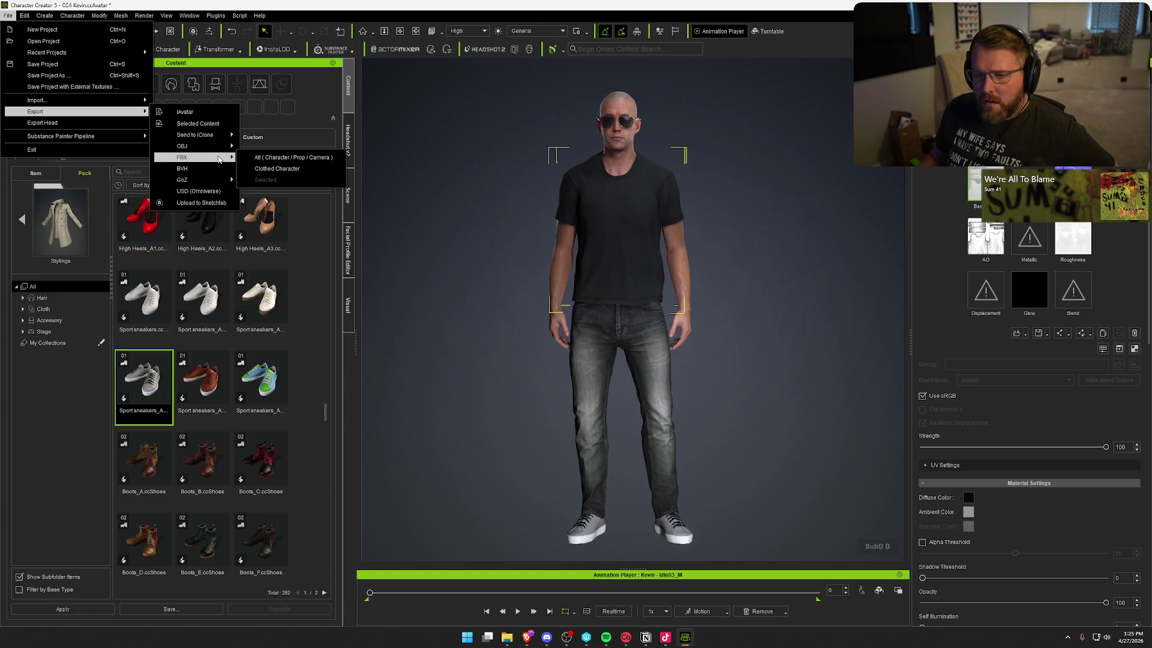
{"action": "left_click", "coordinate": [630, 135]}
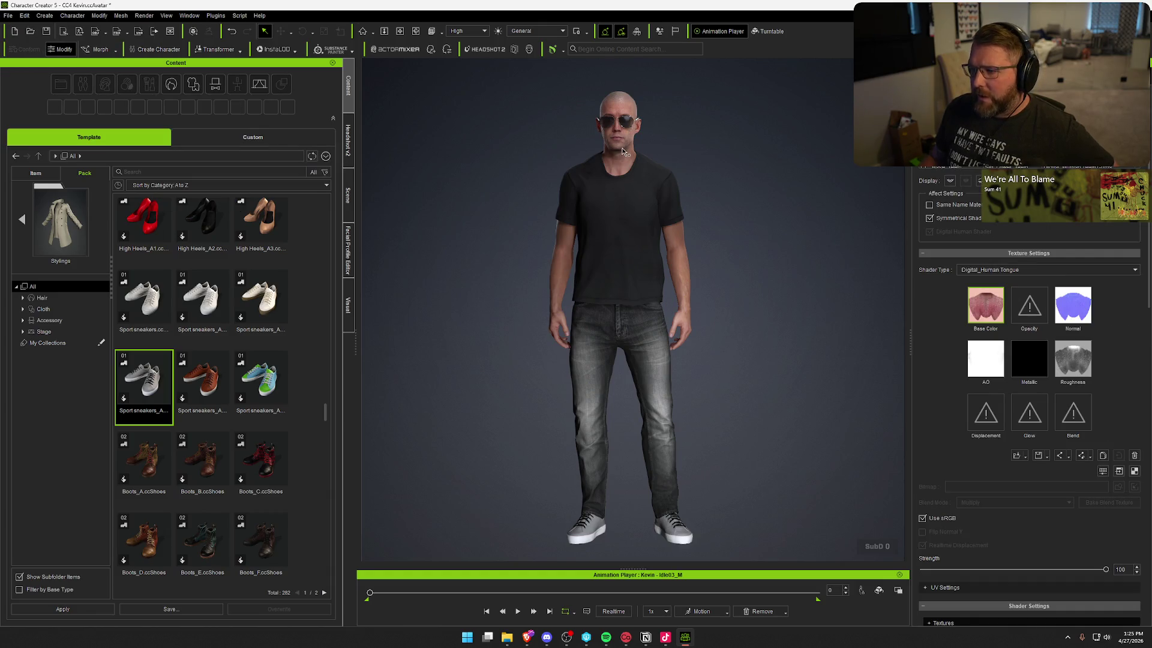
{"action": "left_click", "coordinate": [628, 169]}
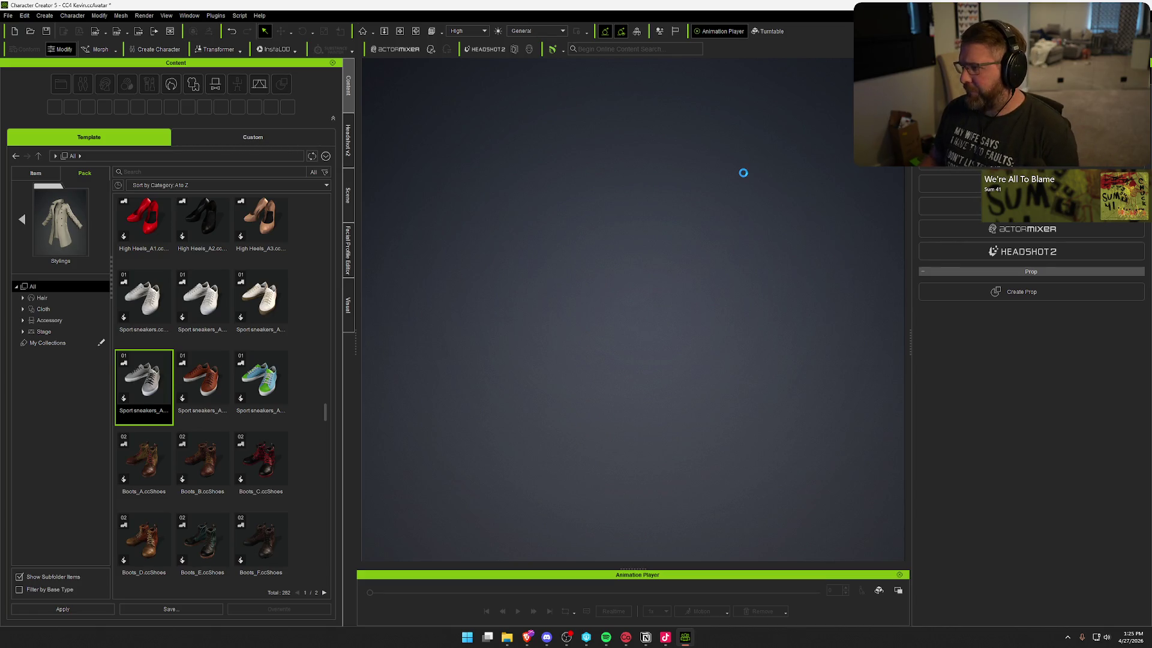
{"action": "left_click", "coordinate": [617, 166]}
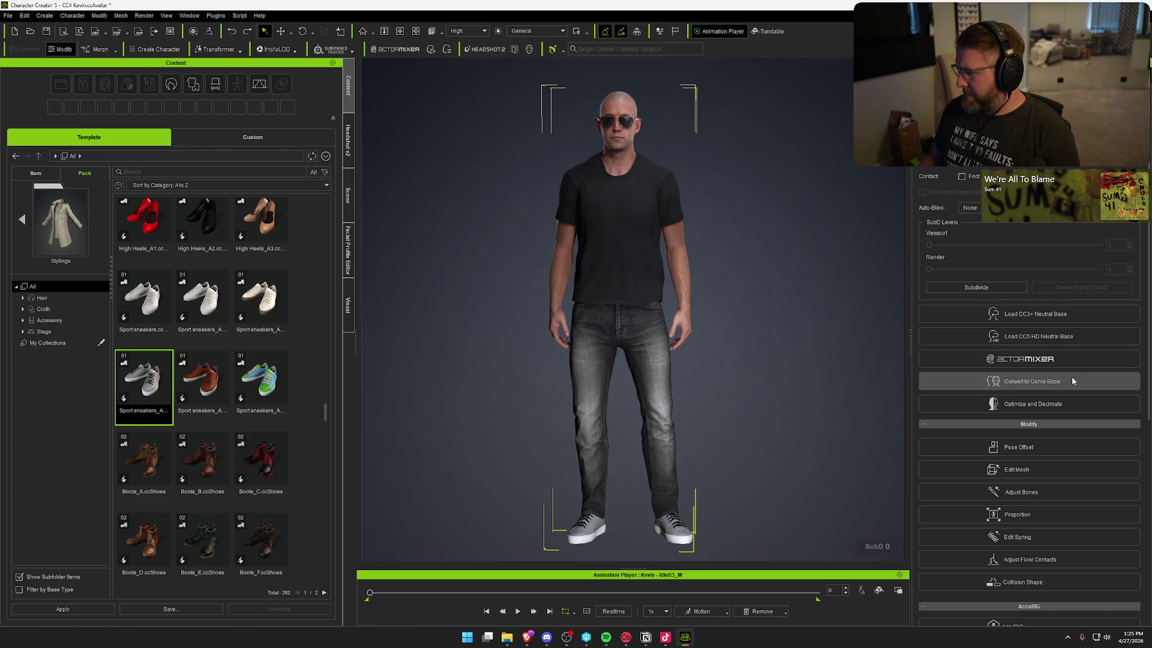
{"action": "scroll", "coordinate": [1073, 381], "scroll_direction": "down", "scroll_amount": 3}
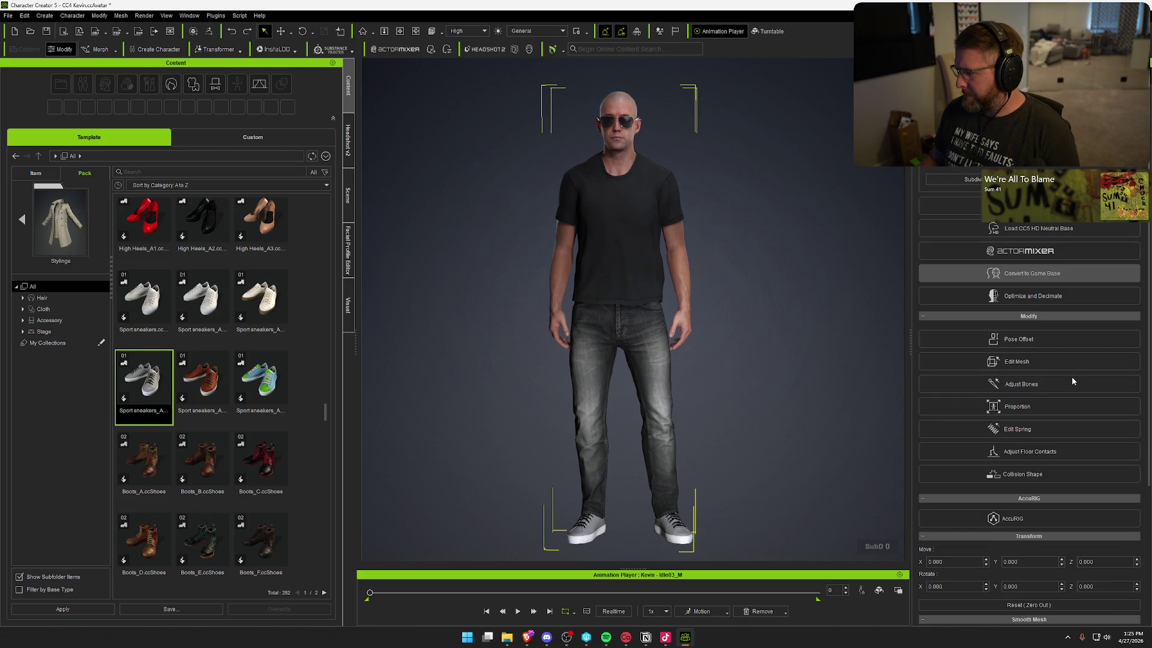
Step: Select the black T-shirt on the character in the viewport
{"action": "scroll", "coordinate": [1073, 381], "scroll_direction": "down", "scroll_amount": 3}
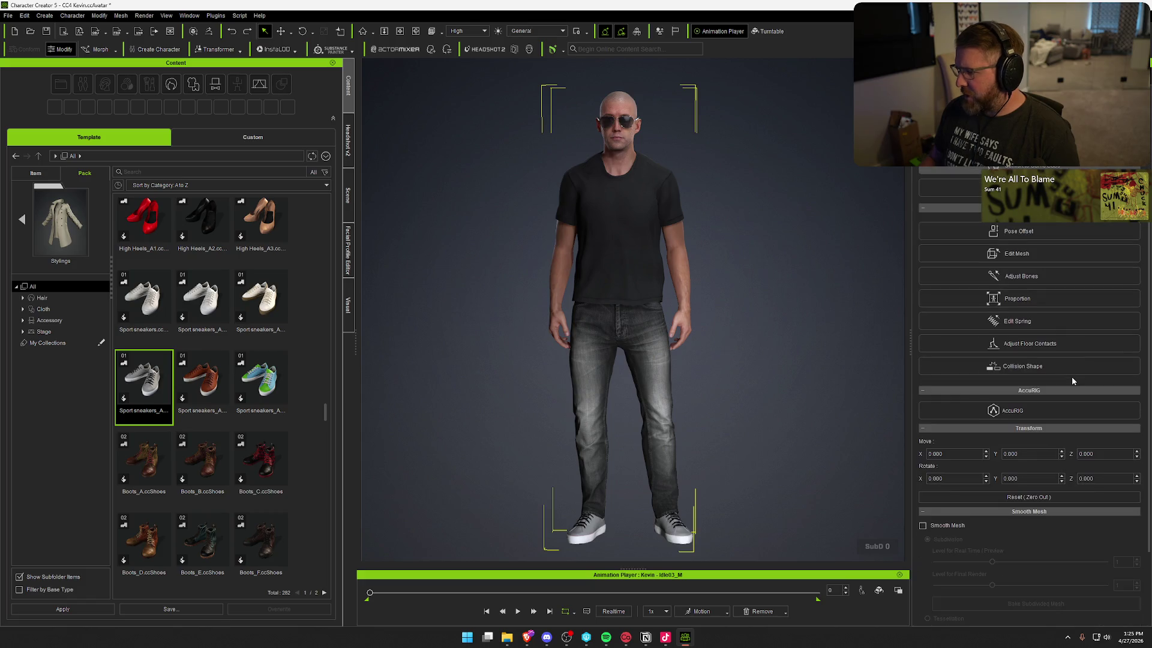
{"action": "scroll", "coordinate": [1073, 381], "scroll_direction": "down", "scroll_amount": 3}
{"action": "scroll", "coordinate": [1071, 376], "scroll_direction": "up", "scroll_amount": 9}
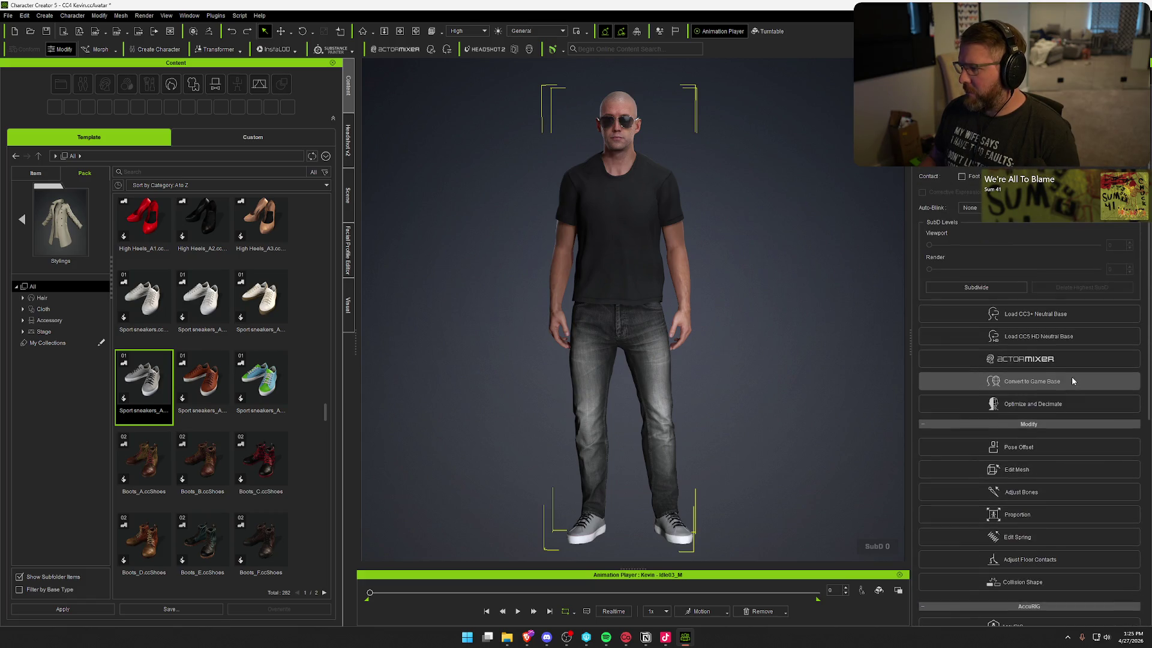
{"action": "left_click", "coordinate": [1073, 380]}
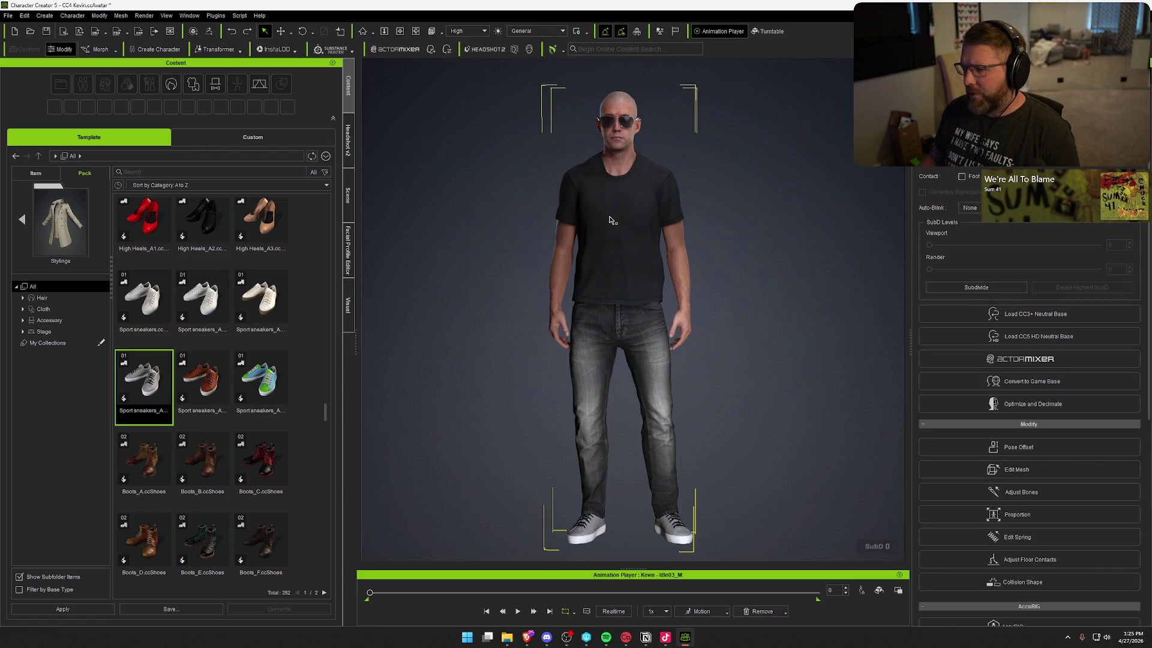
{"action": "left_click", "coordinate": [612, 246]}
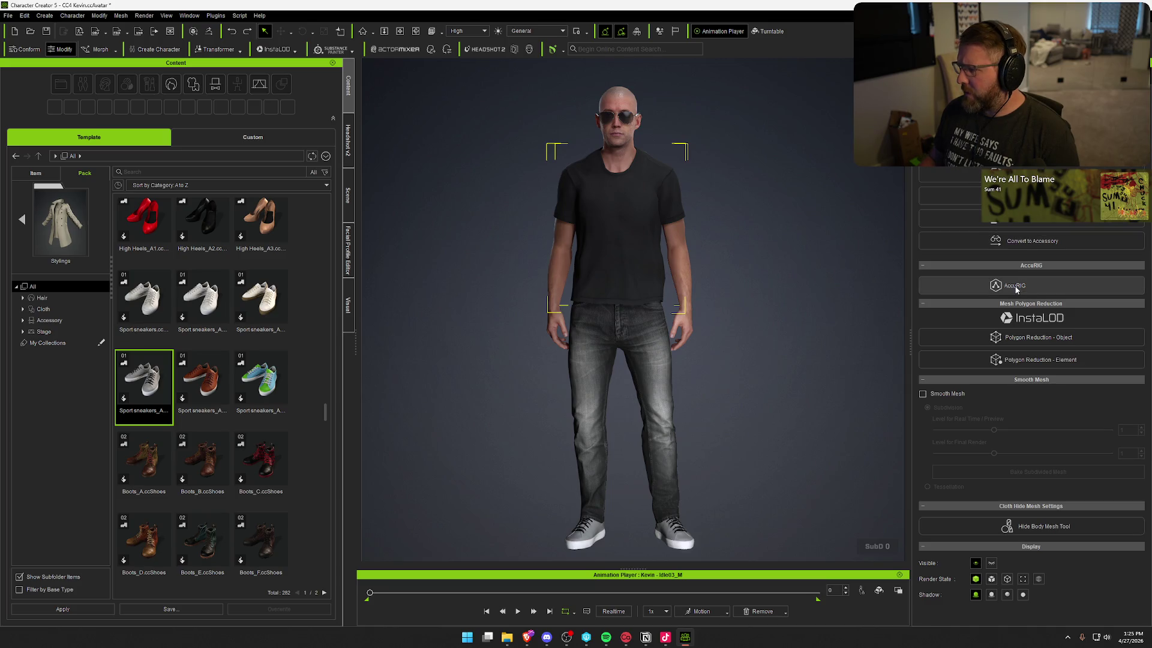
Step: Start Convert to Accessory on the T-shirt, cancel it, and open the Edit menu
{"action": "left_click", "coordinate": [1001, 243]}
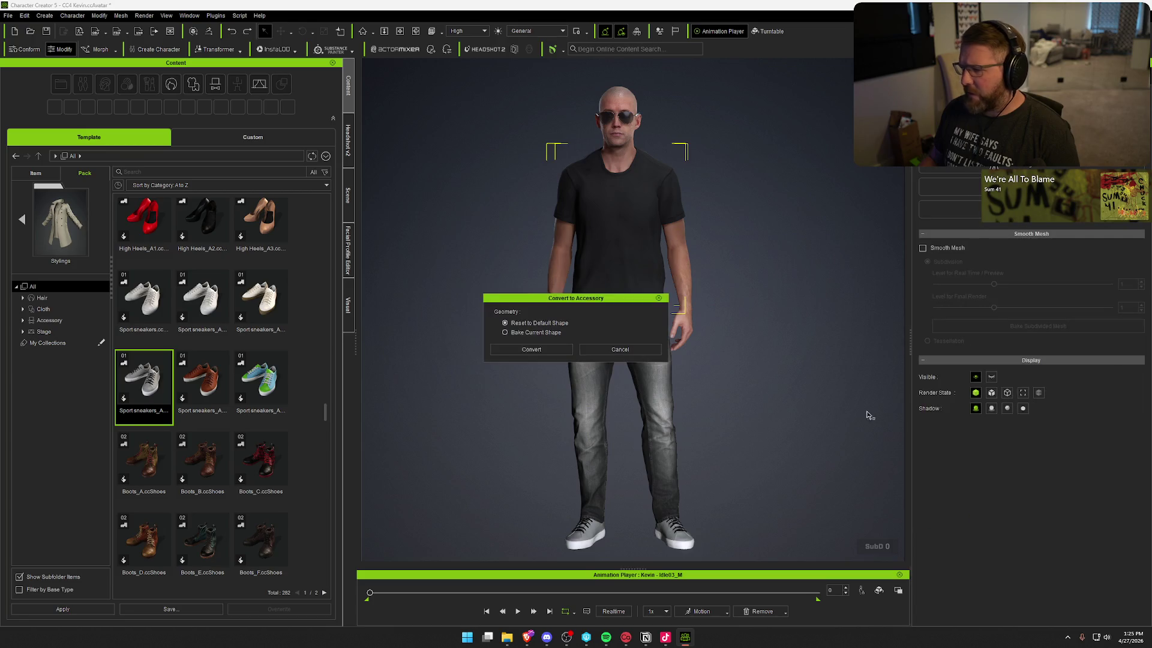
{"action": "left_click", "coordinate": [619, 350]}
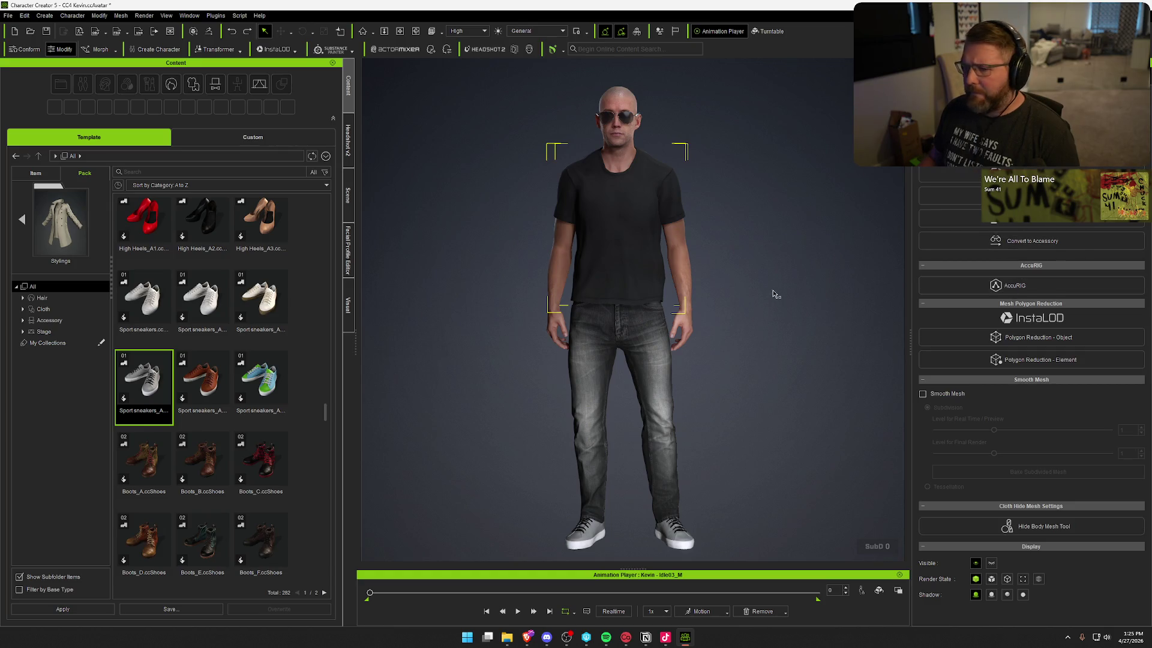
{"action": "left_click", "coordinate": [25, 16]}
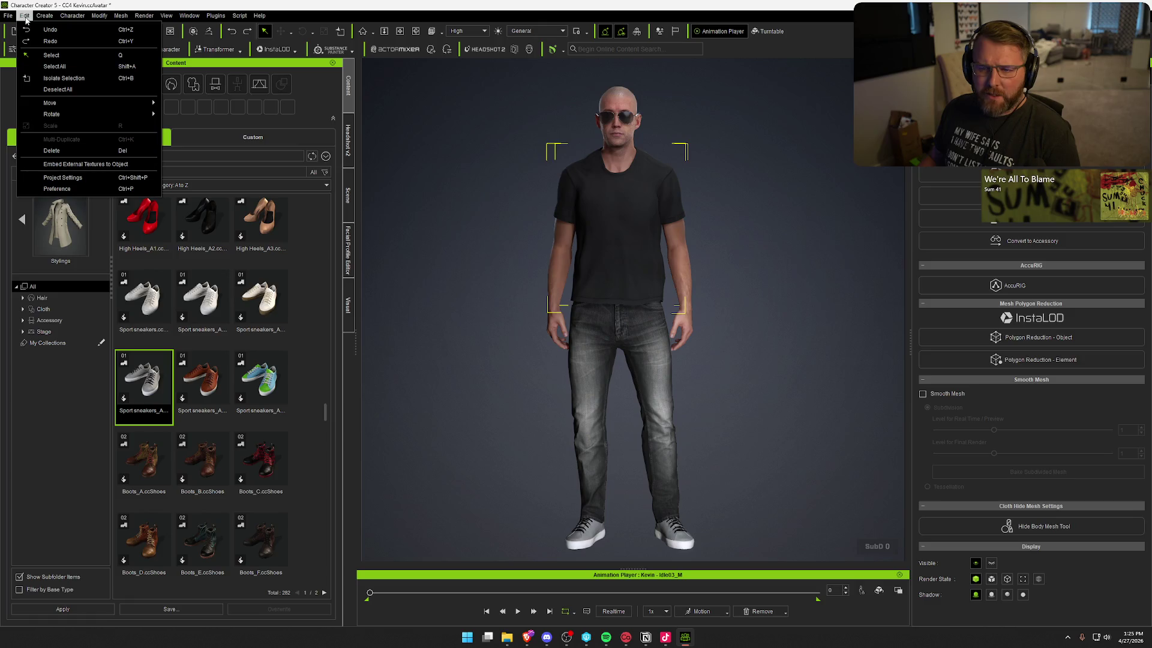
Step: Export only the selected T-shirt as OBJ with Export Material ticked
{"action": "mouse_move", "coordinate": [9, 16]}
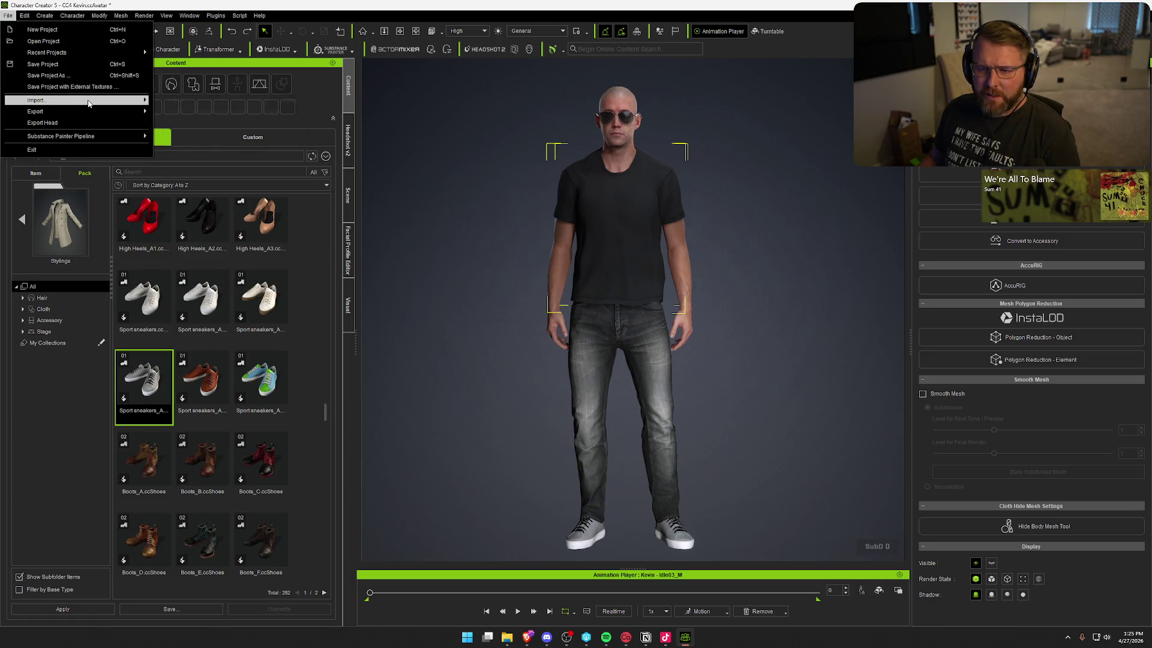
{"action": "mouse_move", "coordinate": [104, 114]}
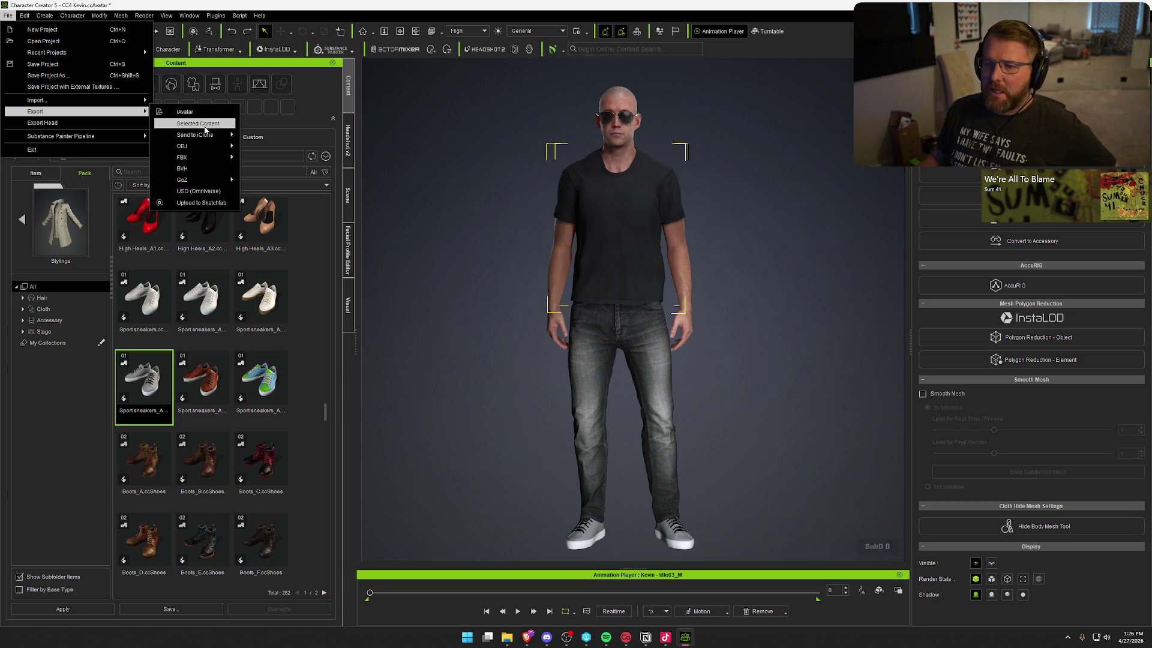
{"action": "mouse_move", "coordinate": [203, 151]}
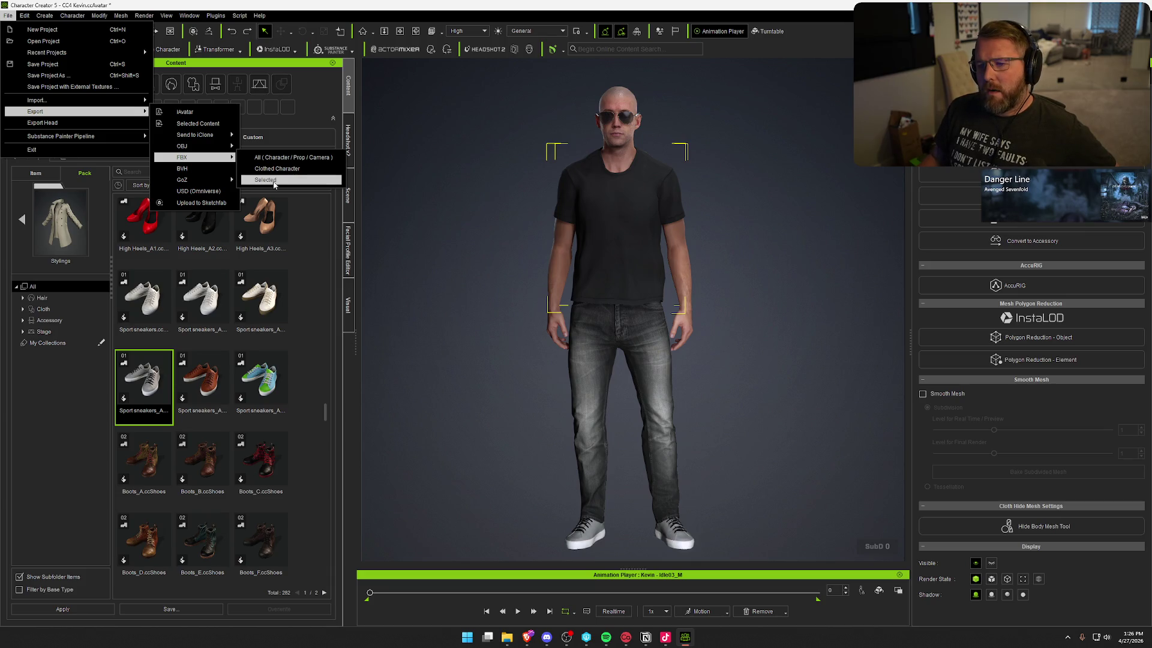
{"action": "left_click", "coordinate": [273, 179]}
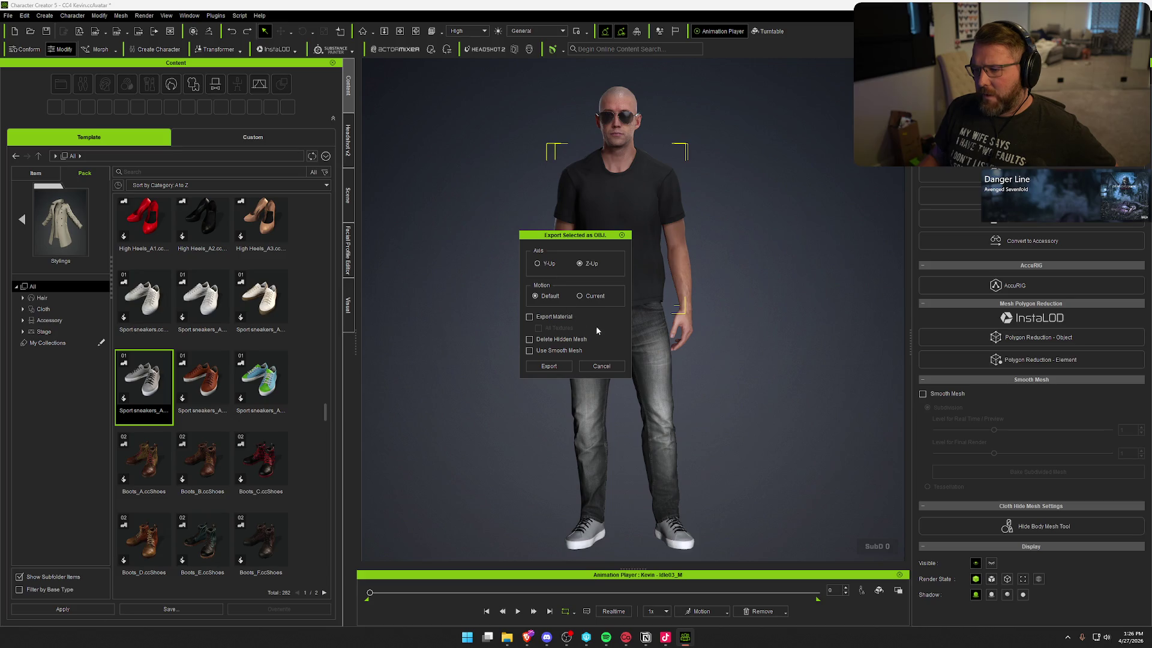
{"action": "left_click", "coordinate": [530, 317]}
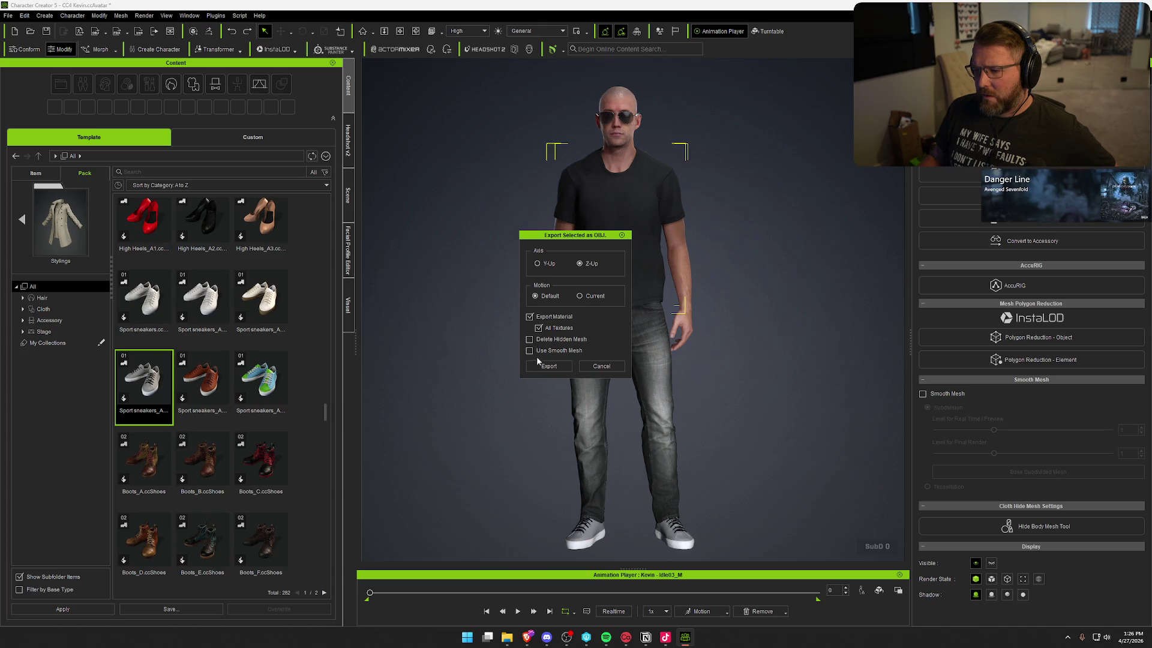
{"action": "left_click", "coordinate": [549, 366]}
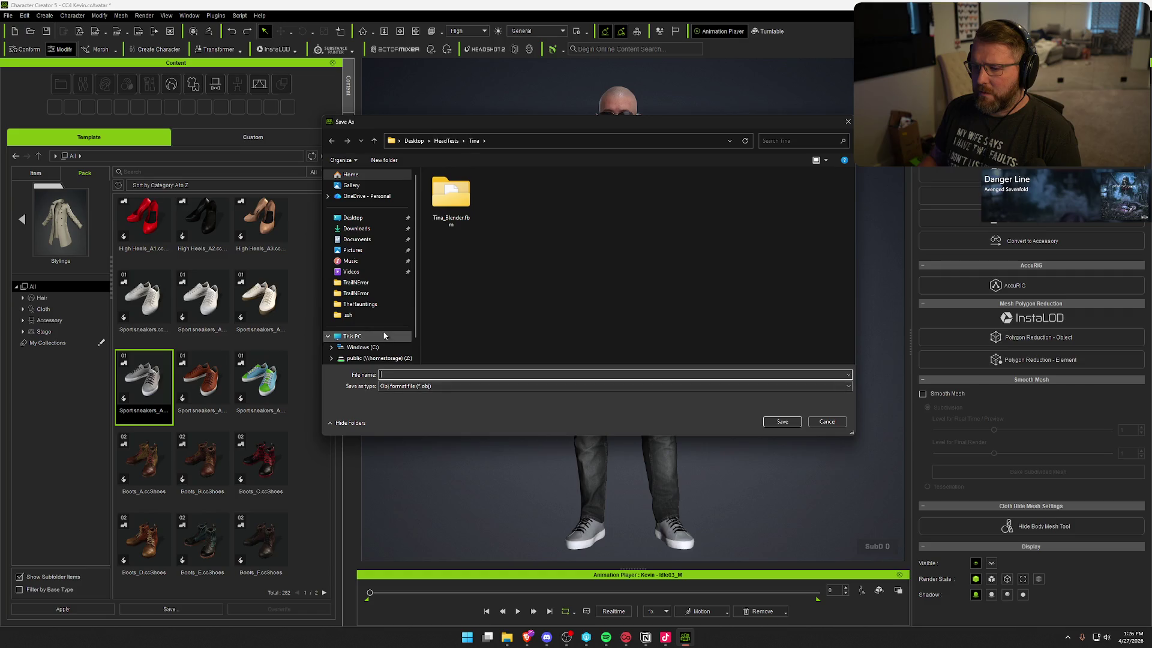
Step: Save the T-shirt OBJ as 'Shirt' in Z:\Art\TheHauntings\Characters
{"action": "left_click", "coordinate": [379, 358]}
{"action": "double_click", "coordinate": [462, 199]}
{"action": "scroll", "coordinate": [480, 324], "scroll_direction": "down", "scroll_amount": 9}
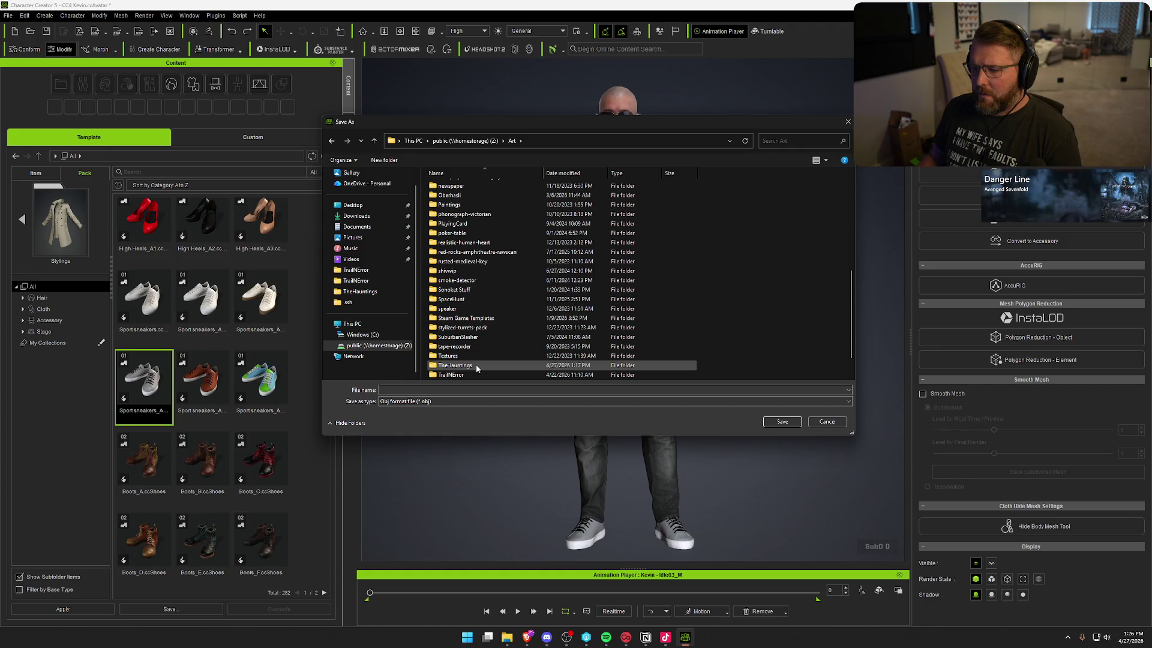
{"action": "double_click", "coordinate": [454, 366]}
{"action": "double_click", "coordinate": [451, 192]}
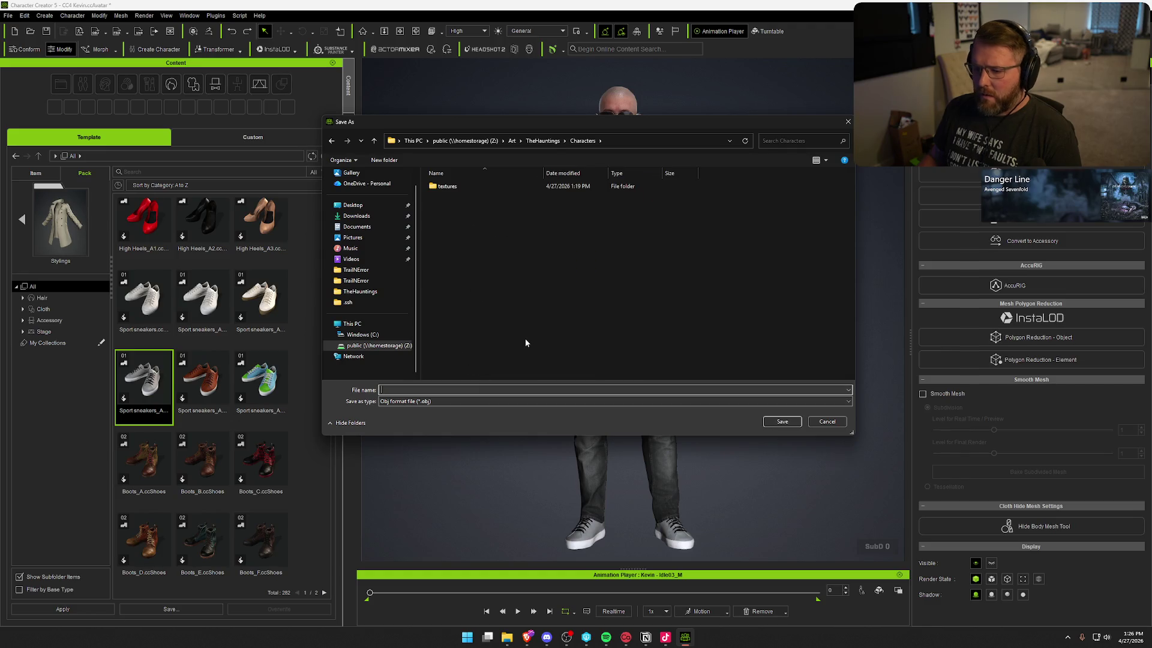
{"action": "type", "text": "Shirt"}
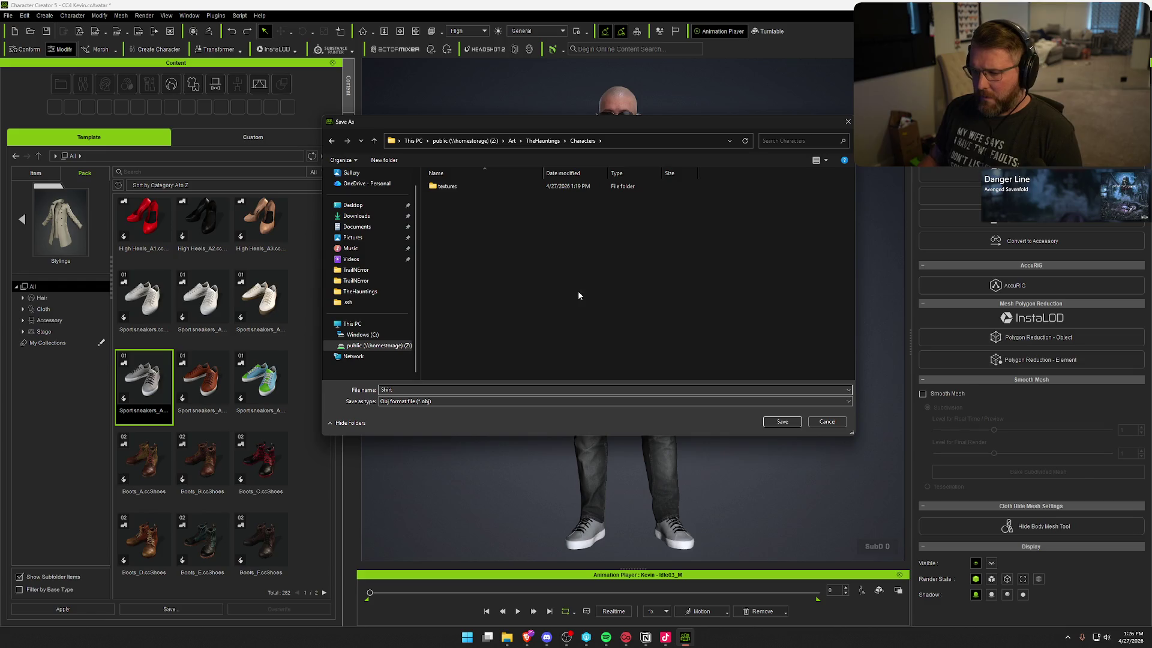
{"action": "left_click", "coordinate": [782, 422]}
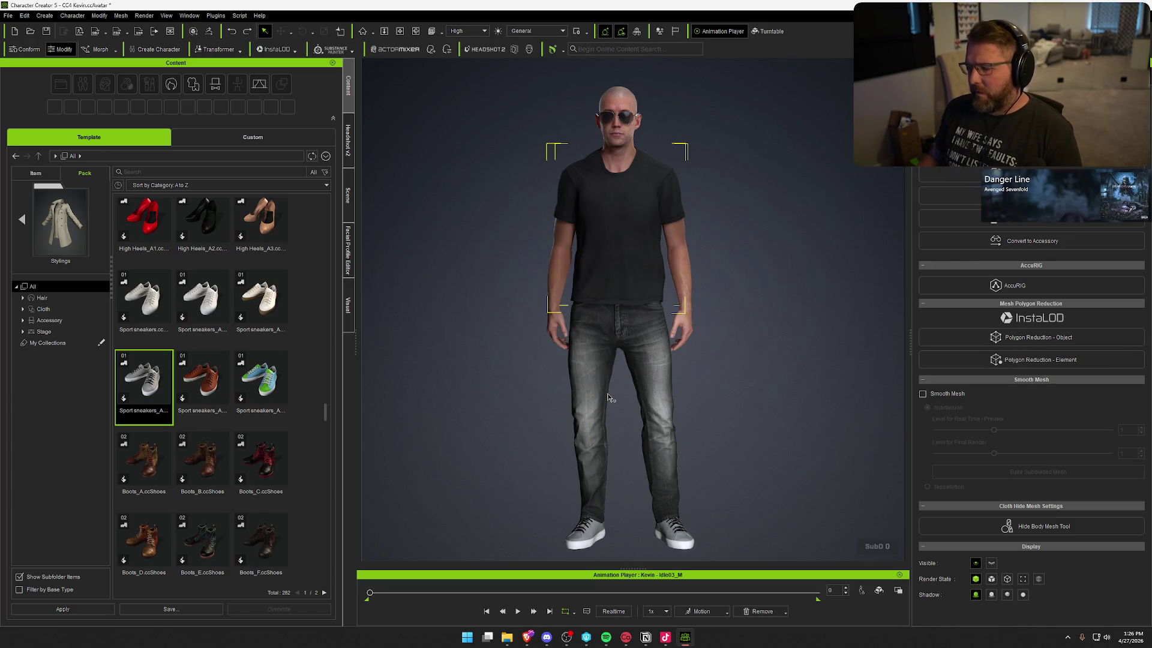
Step: Launch Blender from the Windows Start menu
{"action": "key", "text": "super"}
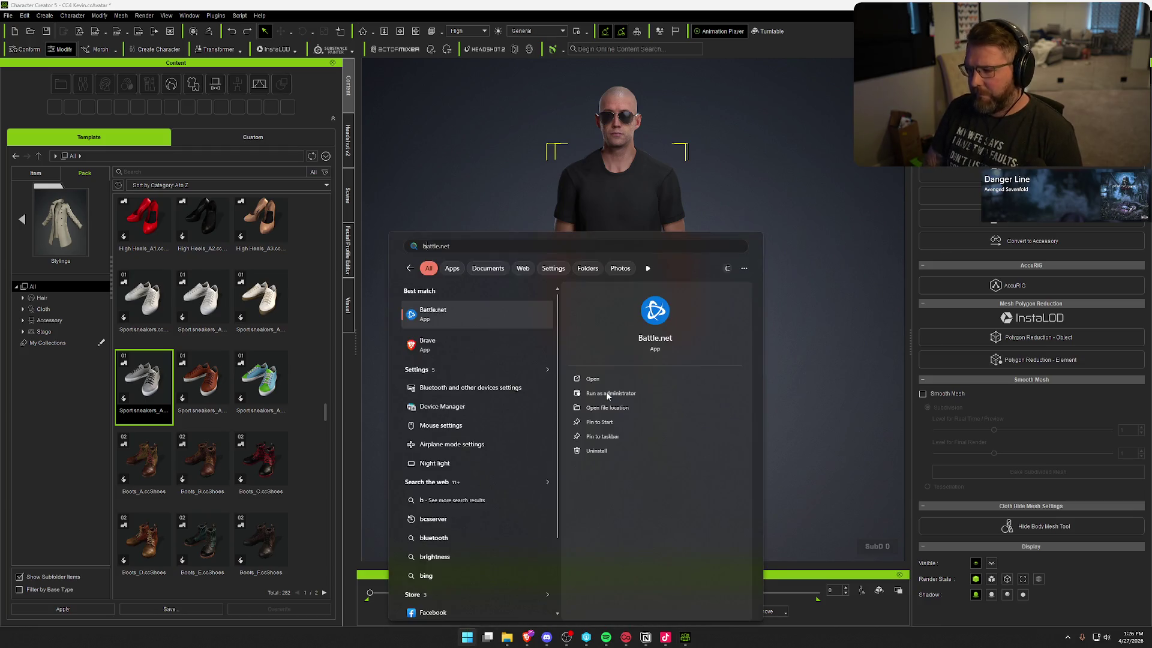
{"action": "key", "text": "Escape"}
{"action": "key", "text": "alt+Tab"}
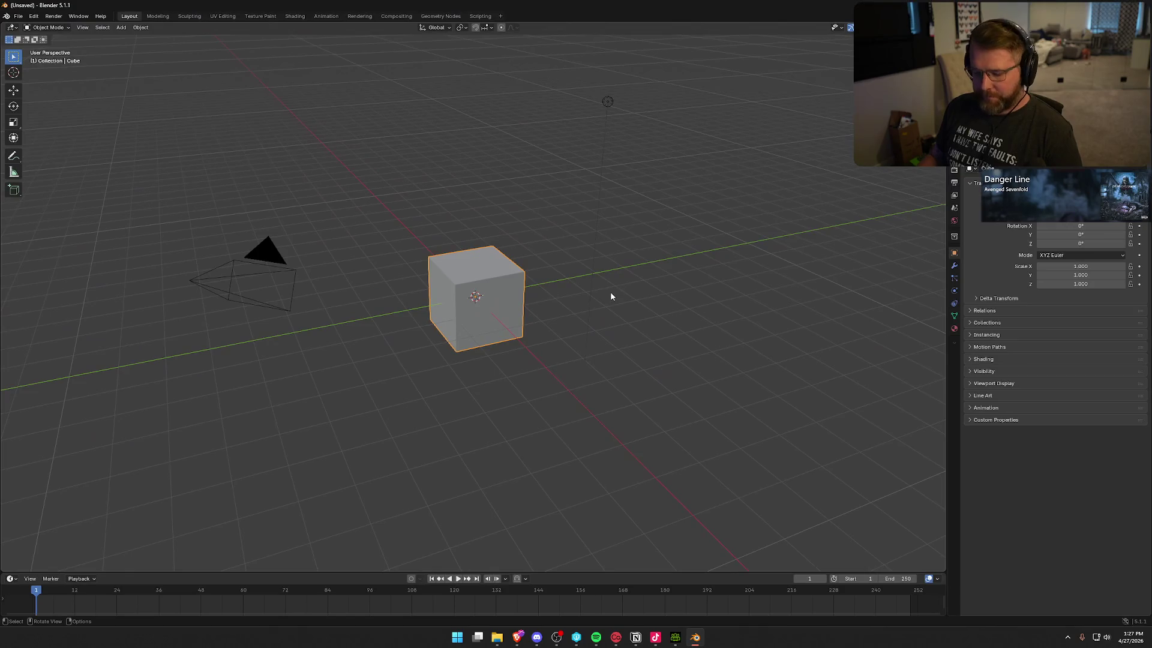
Step: Delete the default cube, camera and light from the scene
{"action": "key", "text": "a"}
{"action": "key", "text": "x"}
{"action": "left_click", "coordinate": [598, 293]}
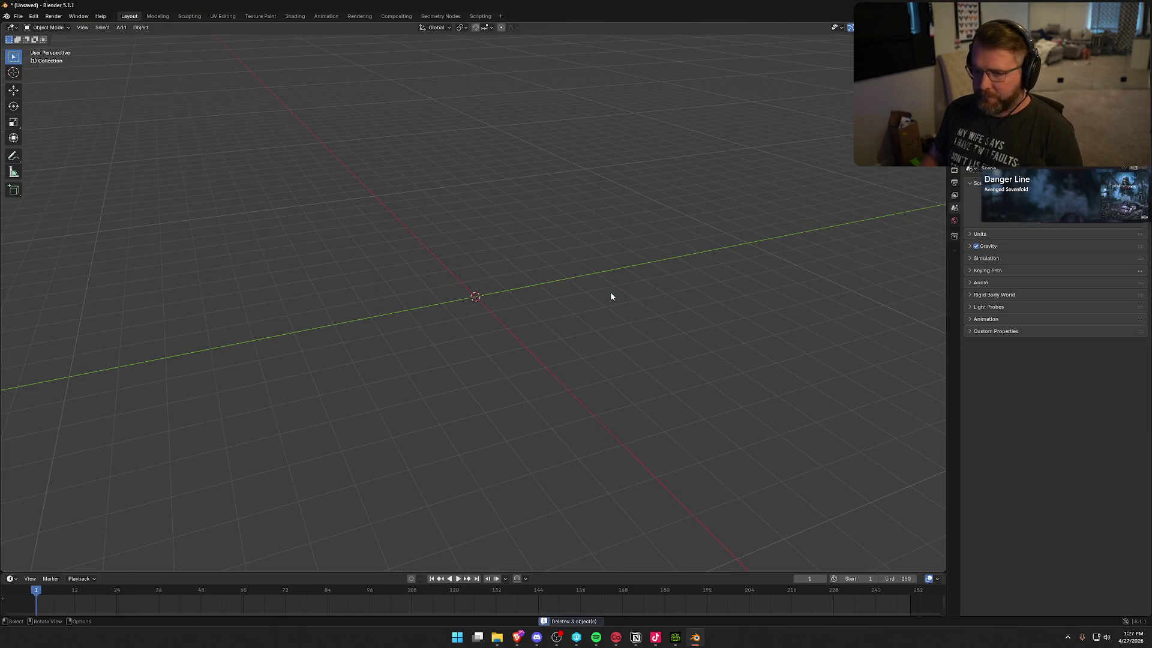
Step: Import Shirt.obj from Z:\Art\TheHauntings\Characters as a Wavefront OBJ
{"action": "left_click", "coordinate": [18, 16]}
{"action": "mouse_move", "coordinate": [68, 144]}
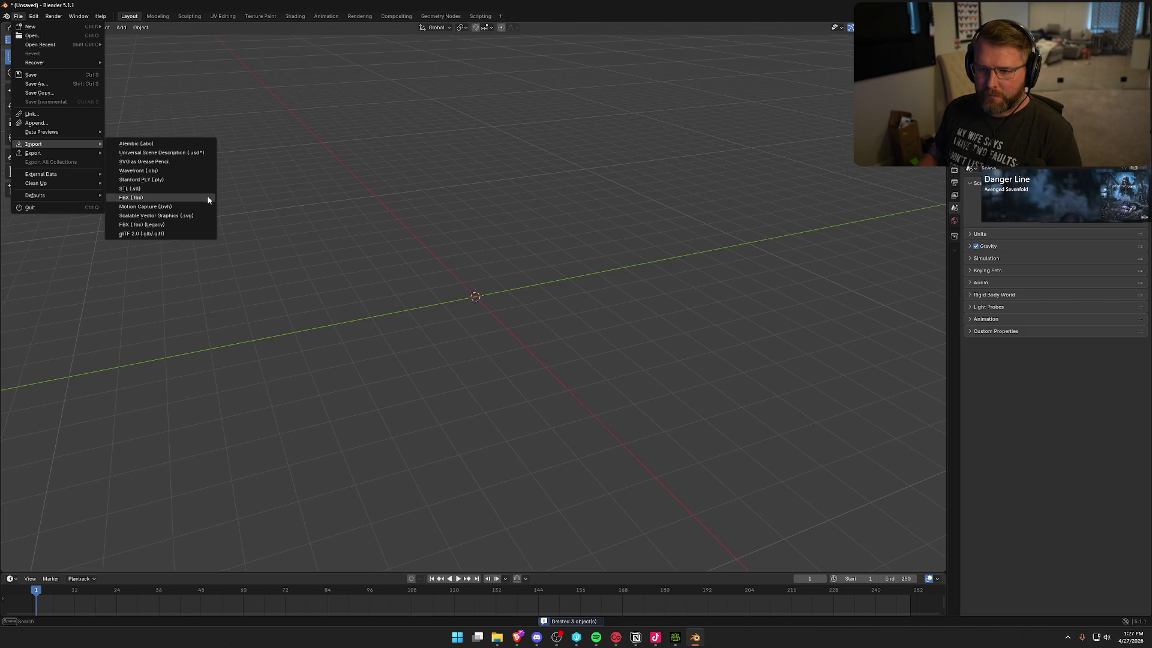
{"action": "left_click", "coordinate": [150, 171]}
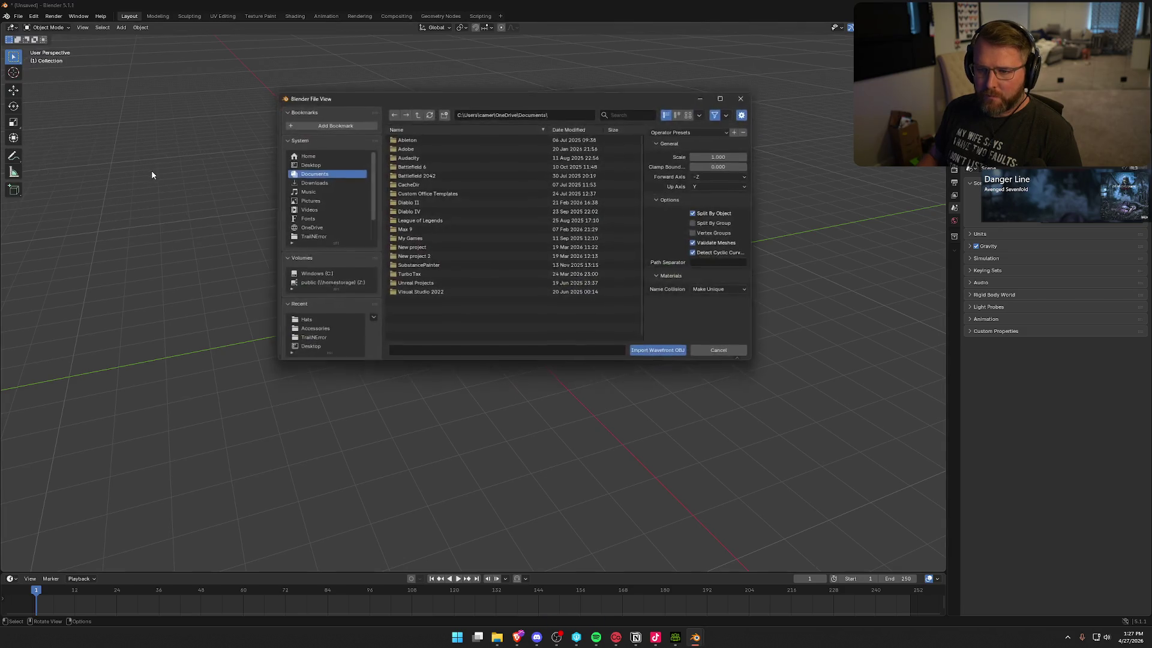
{"action": "left_click", "coordinate": [325, 282]}
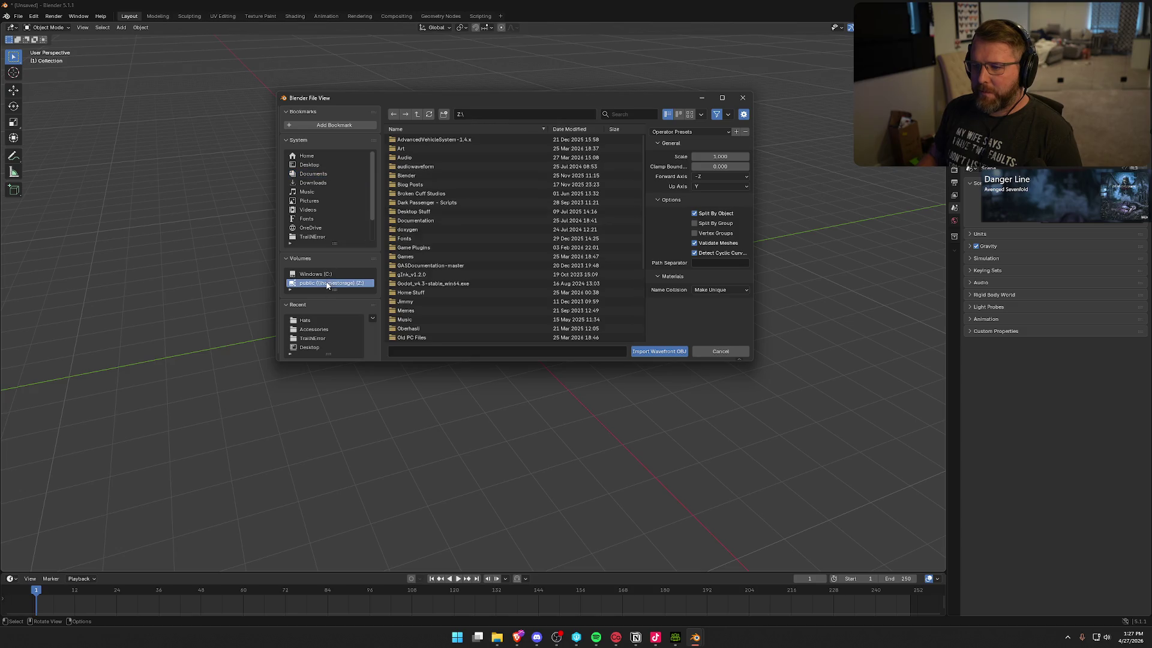
{"action": "scroll", "coordinate": [453, 240], "scroll_direction": "down", "scroll_amount": 3}
{"action": "scroll", "coordinate": [455, 255], "scroll_direction": "up", "scroll_amount": 5}
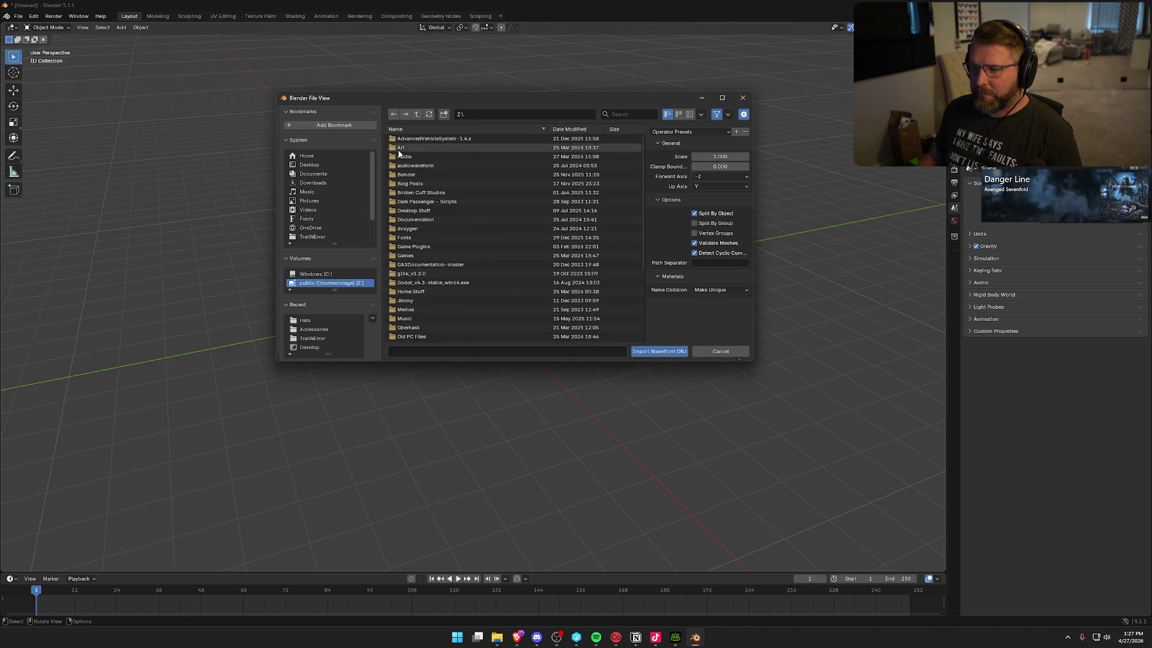
{"action": "double_click", "coordinate": [411, 149]}
{"action": "scroll", "coordinate": [450, 313], "scroll_direction": "down", "scroll_amount": 5}
{"action": "scroll", "coordinate": [450, 312], "scroll_direction": "down", "scroll_amount": 5}
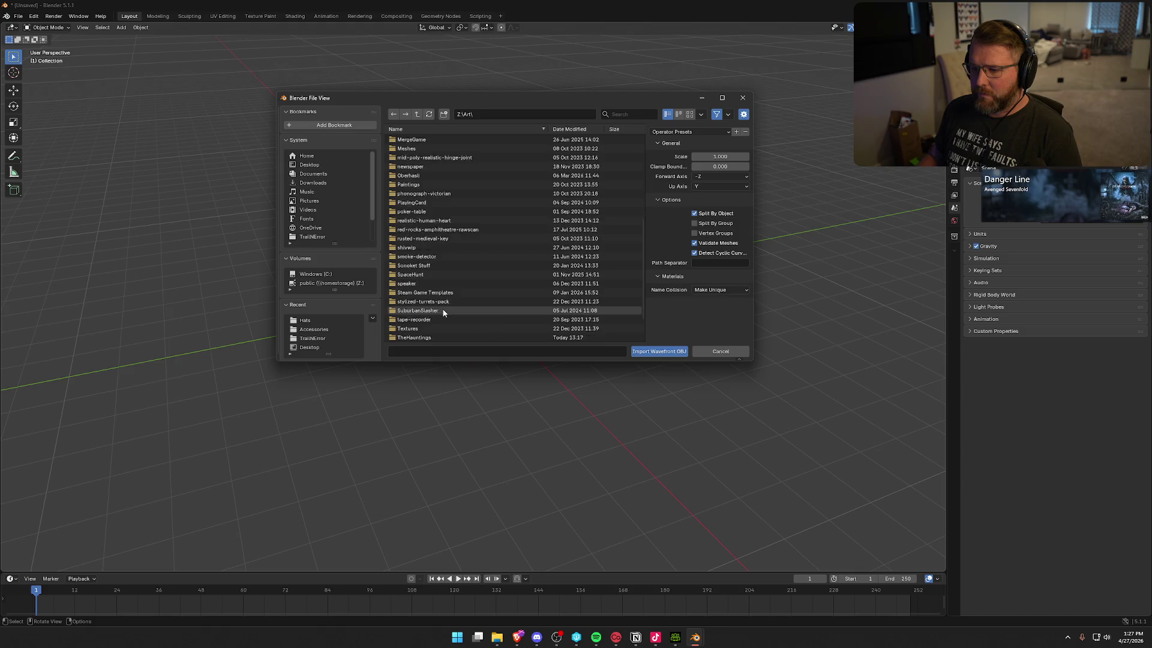
{"action": "left_click", "coordinate": [414, 302]}
{"action": "double_click", "coordinate": [414, 303]}
{"action": "double_click", "coordinate": [416, 140]}
{"action": "left_click", "coordinate": [413, 166]}
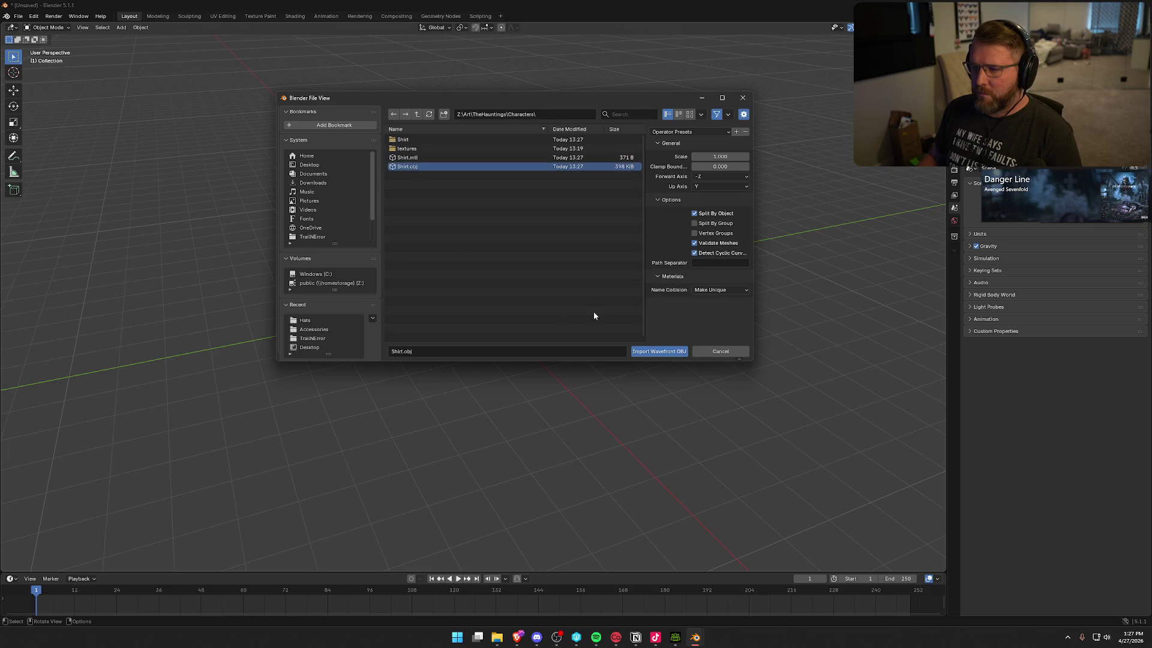
{"action": "left_click", "coordinate": [660, 351]}
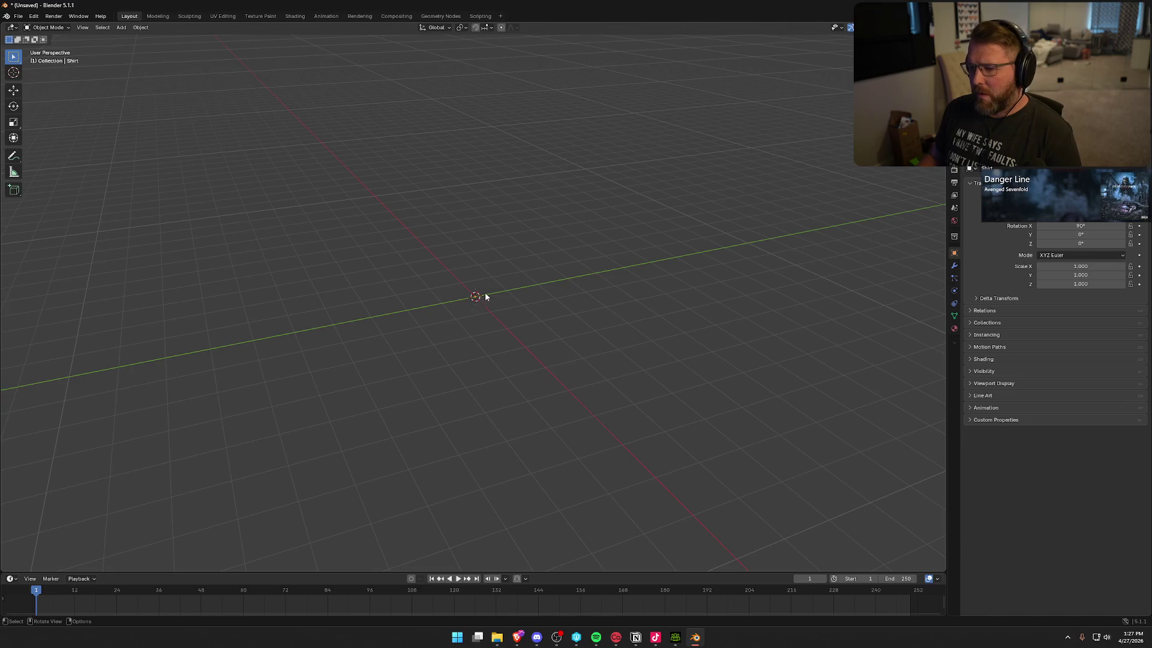
Step: Orbit to a low view of the sideways shirt, then undo the import to remove it
{"action": "mouse_move", "coordinate": [499, 327]}
{"action": "middle_mouse_down"}
{"action": "mouse_move", "coordinate": [453, 306]}
{"action": "mouse_move", "coordinate": [486, 301]}
{"action": "mouse_move", "coordinate": [560, 330]}
{"action": "mouse_move", "coordinate": [617, 322]}
{"action": "middle_mouse_up"}
{"action": "scroll", "coordinate": [616, 322], "scroll_direction": "down", "scroll_amount": 4}
{"action": "scroll", "coordinate": [617, 321], "scroll_direction": "up", "scroll_amount": 5}
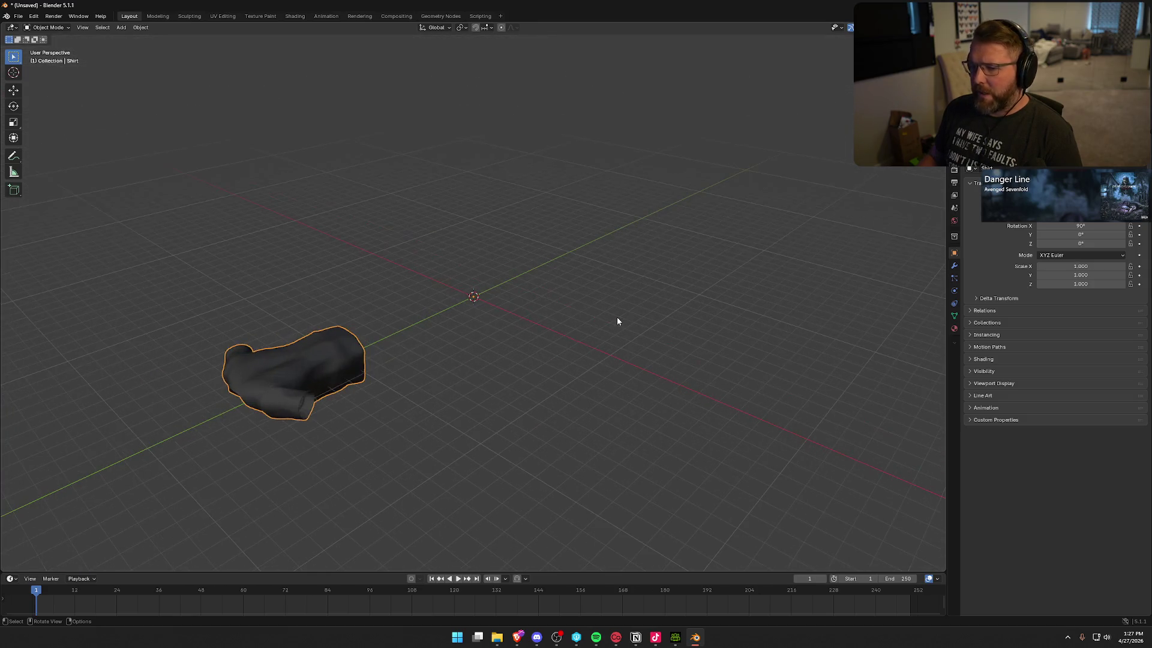
{"action": "middle_click_drag", "start_coordinate": [522, 342], "coordinate": [522, 342], "text": "shift"}
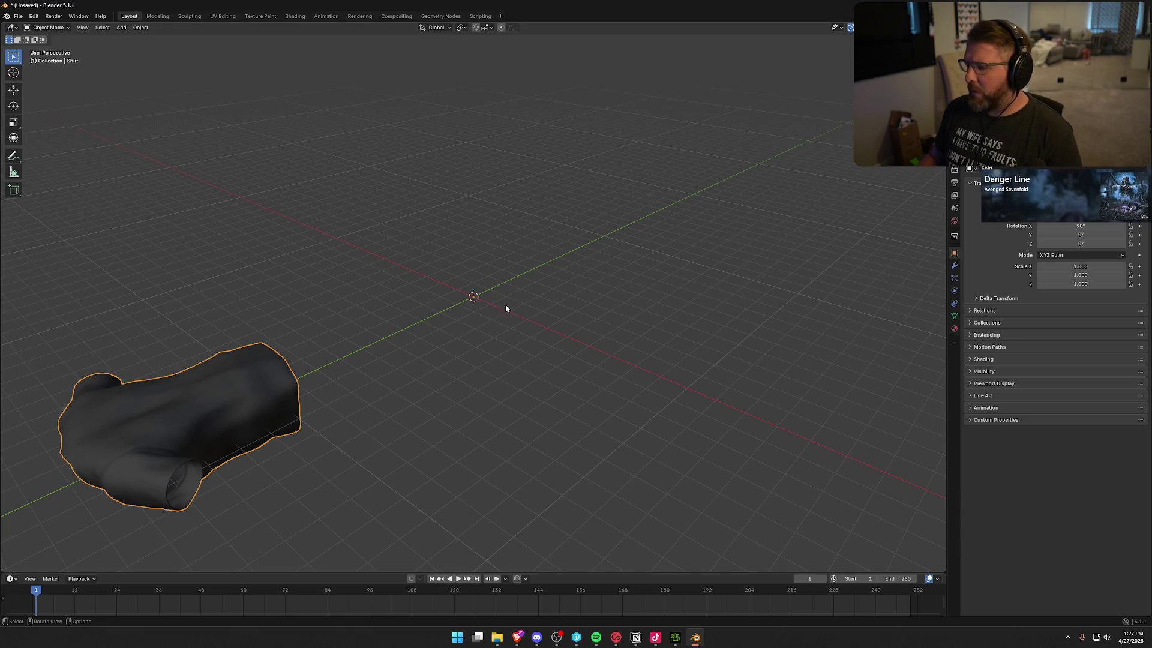
{"action": "mouse_move", "coordinate": [496, 372]}
{"action": "middle_mouse_down"}
{"action": "mouse_move", "coordinate": [416, 380]}
{"action": "mouse_move", "coordinate": [352, 360]}
{"action": "mouse_move", "coordinate": [355, 334]}
{"action": "mouse_move", "coordinate": [454, 328]}
{"action": "mouse_move", "coordinate": [455, 373]}
{"action": "middle_mouse_up"}
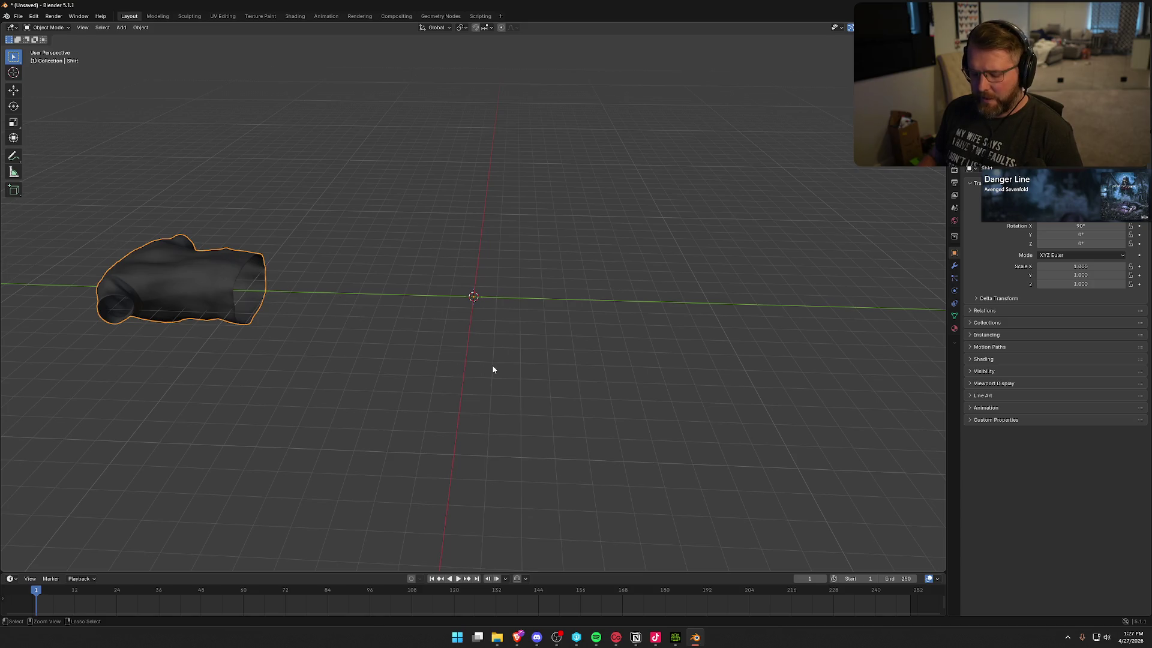
{"action": "key", "text": "ctrl+z"}
{"action": "key", "text": "ctrl+z"}
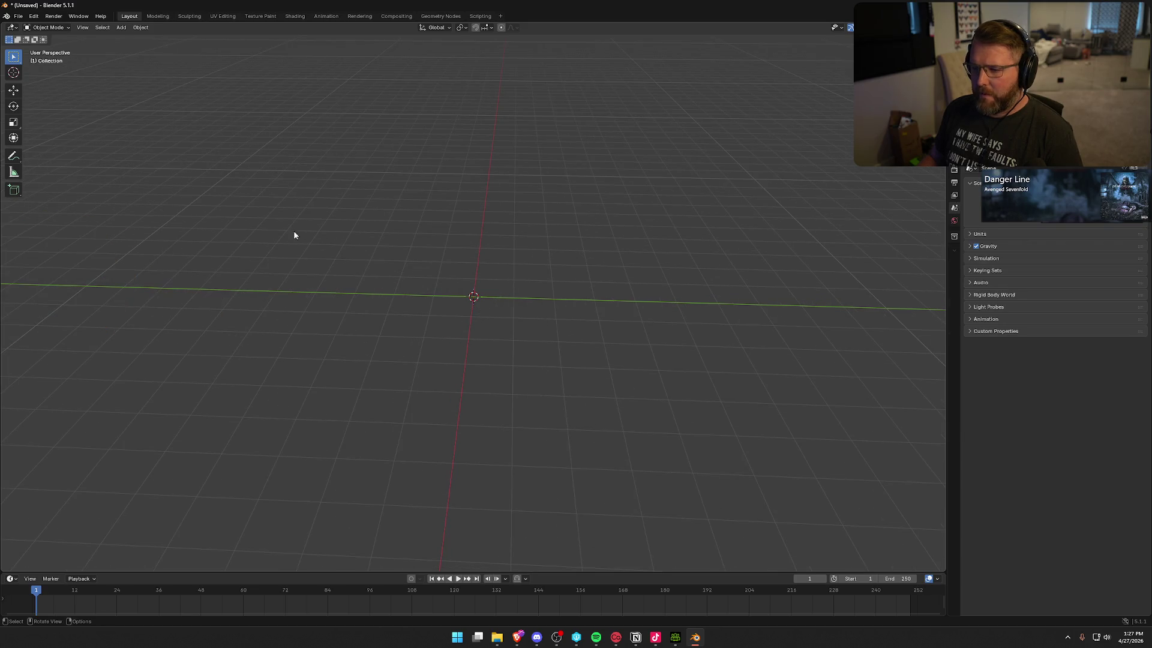
Step: Re-import Shirt.obj with Z as the up axis so it stands upright
{"action": "left_click", "coordinate": [18, 16]}
{"action": "mouse_move", "coordinate": [76, 144]}
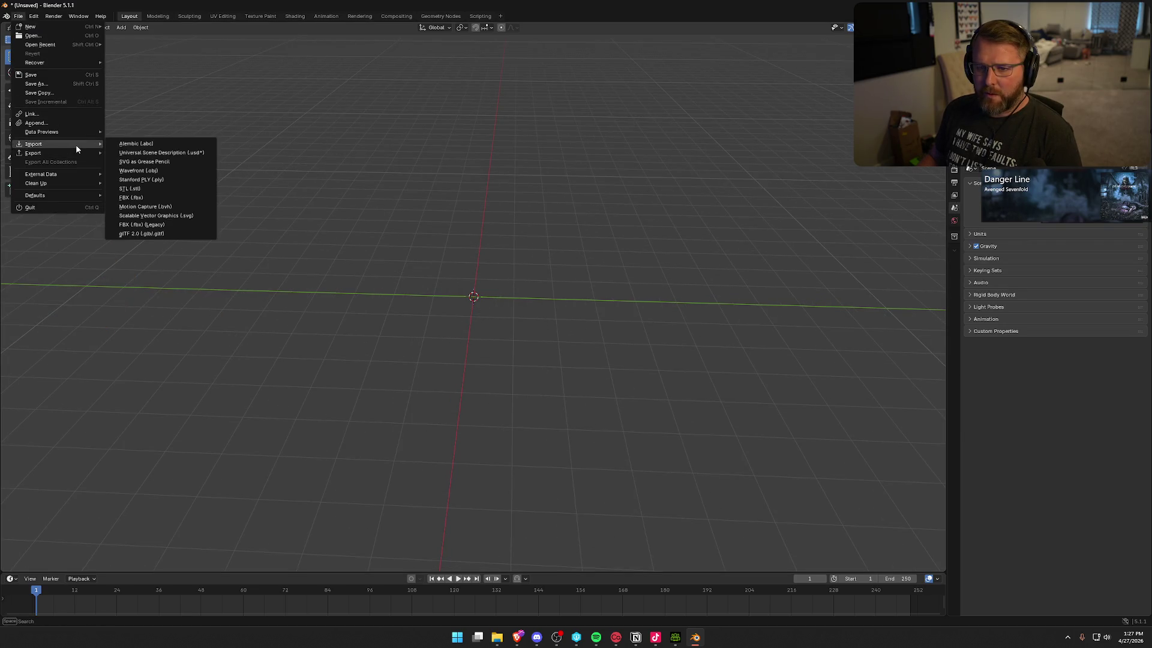
{"action": "left_click", "coordinate": [168, 171]}
{"action": "left_click", "coordinate": [417, 168]}
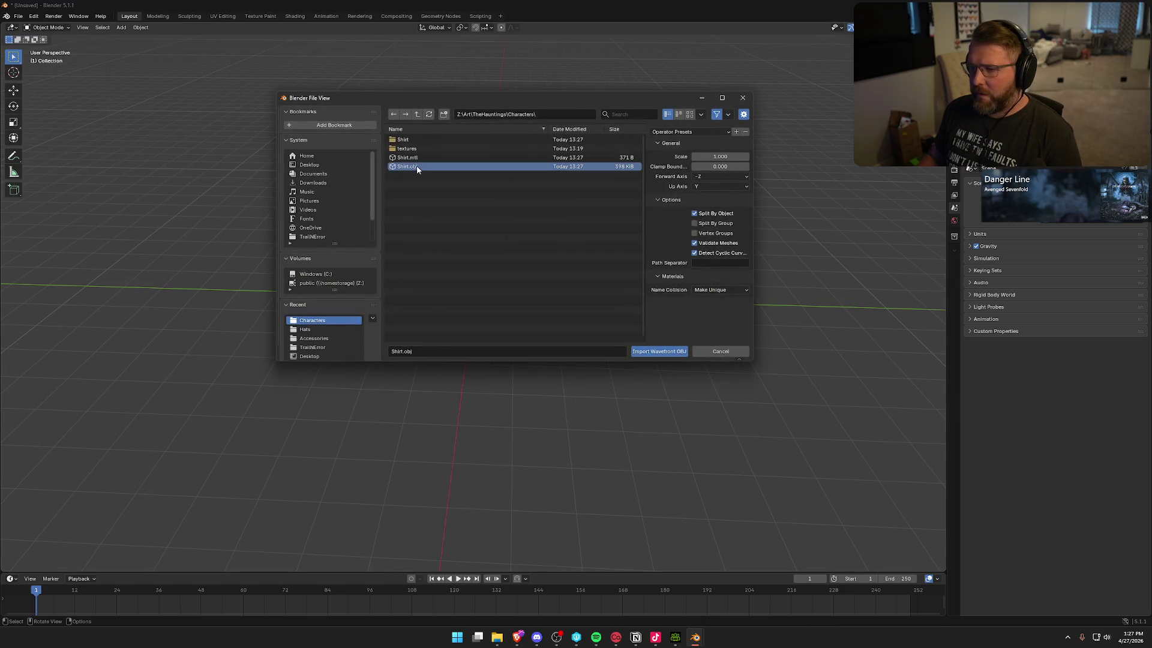
{"action": "left_click", "coordinate": [717, 186]}
{"action": "left_click", "coordinate": [713, 217]}
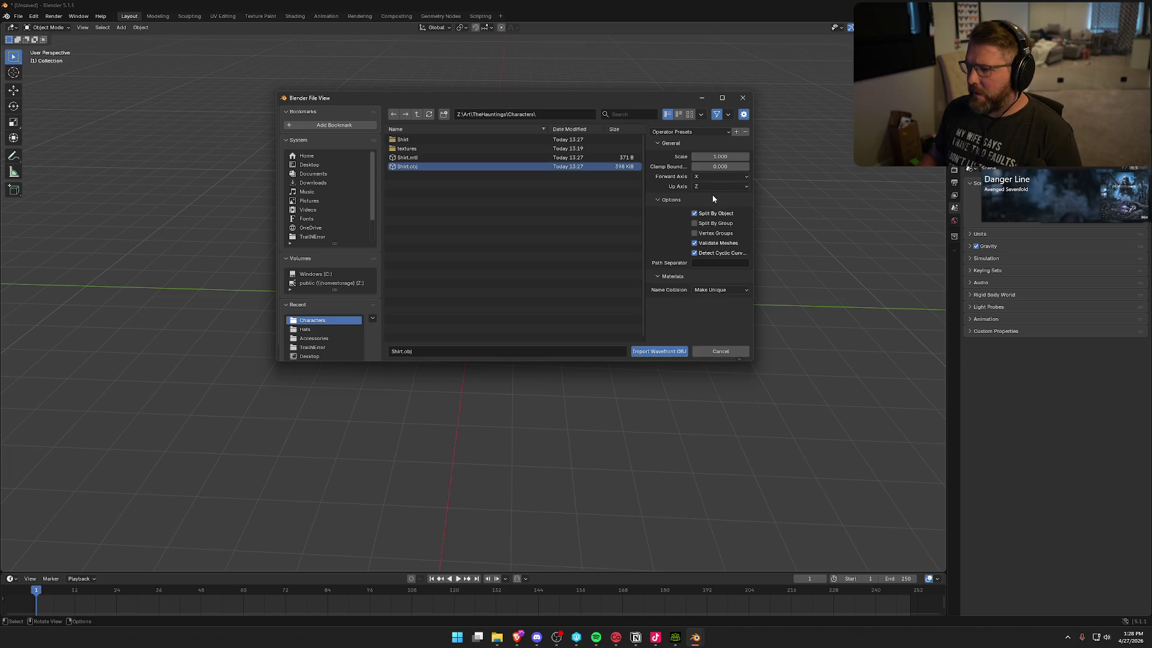
{"action": "left_click", "coordinate": [653, 353]}
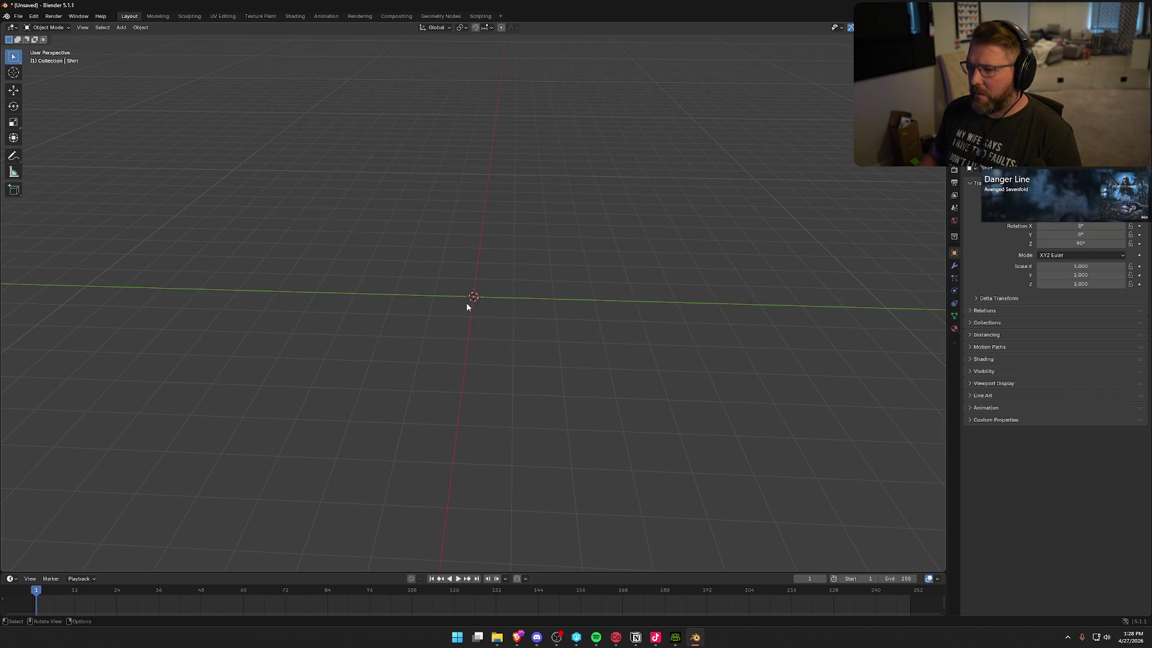
{"action": "mouse_move", "coordinate": [441, 296]}
{"action": "middle_mouse_down"}
{"action": "mouse_move", "coordinate": [452, 296]}
{"action": "mouse_move", "coordinate": [476, 337]}
{"action": "mouse_move", "coordinate": [499, 316]}
{"action": "mouse_move", "coordinate": [507, 338]}
{"action": "mouse_move", "coordinate": [524, 304]}
{"action": "mouse_move", "coordinate": [488, 322]}
{"action": "mouse_move", "coordinate": [524, 353]}
{"action": "mouse_move", "coordinate": [554, 339]}
{"action": "middle_mouse_up"}
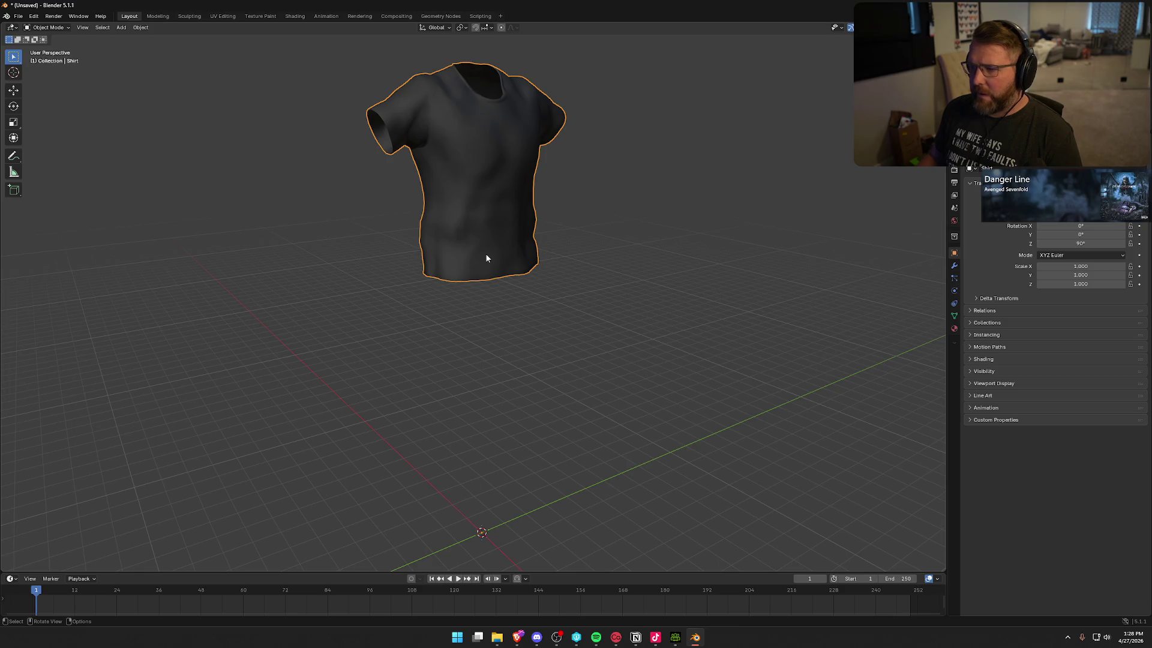
{"action": "left_click", "coordinate": [675, 638]}
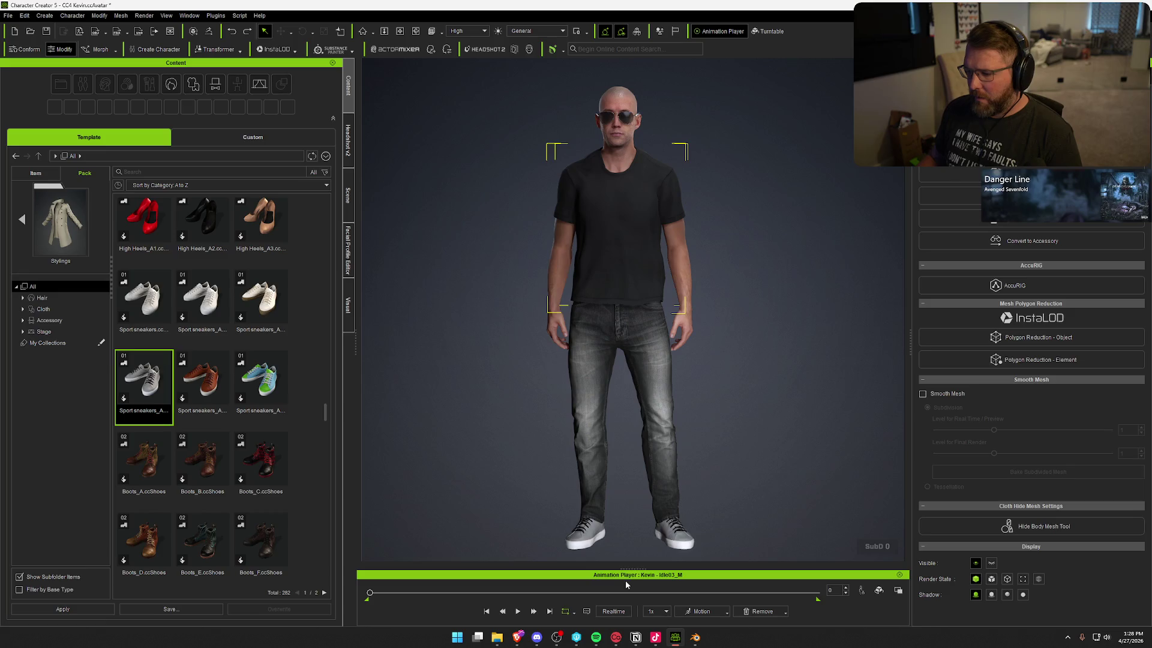
Step: Apply the arms-out Calibration pose from the Motion menu, then reselect the T-shirt
{"action": "left_click", "coordinate": [720, 615]}
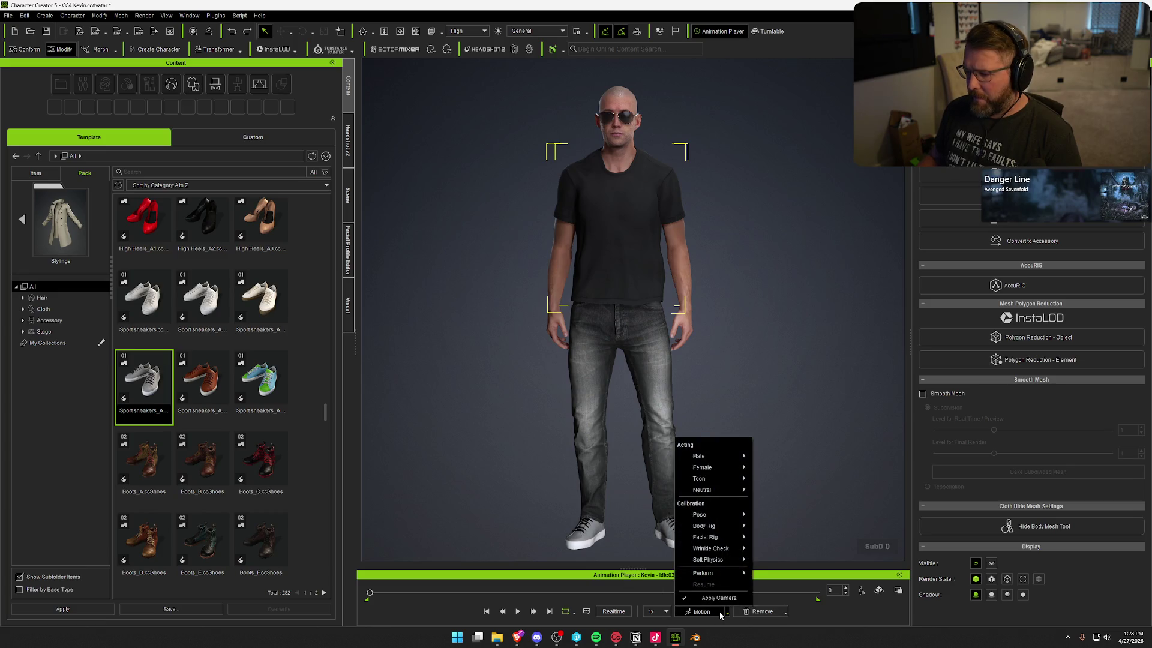
{"action": "mouse_move", "coordinate": [735, 490]}
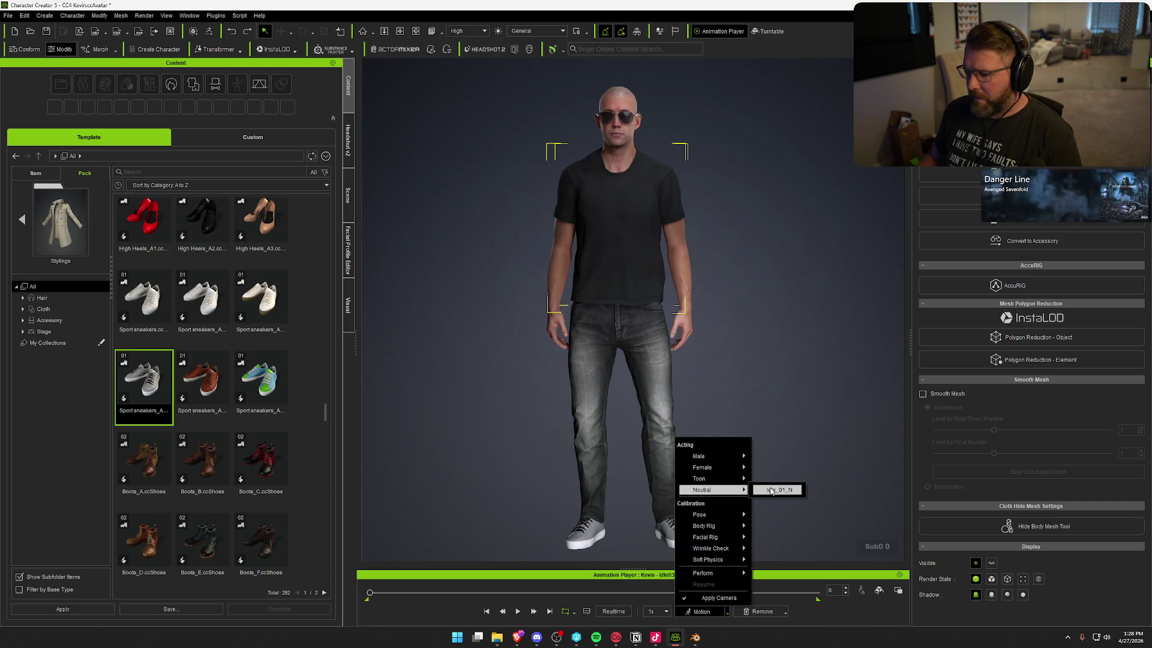
{"action": "mouse_move", "coordinate": [721, 517]}
{"action": "left_click", "coordinate": [774, 527]}
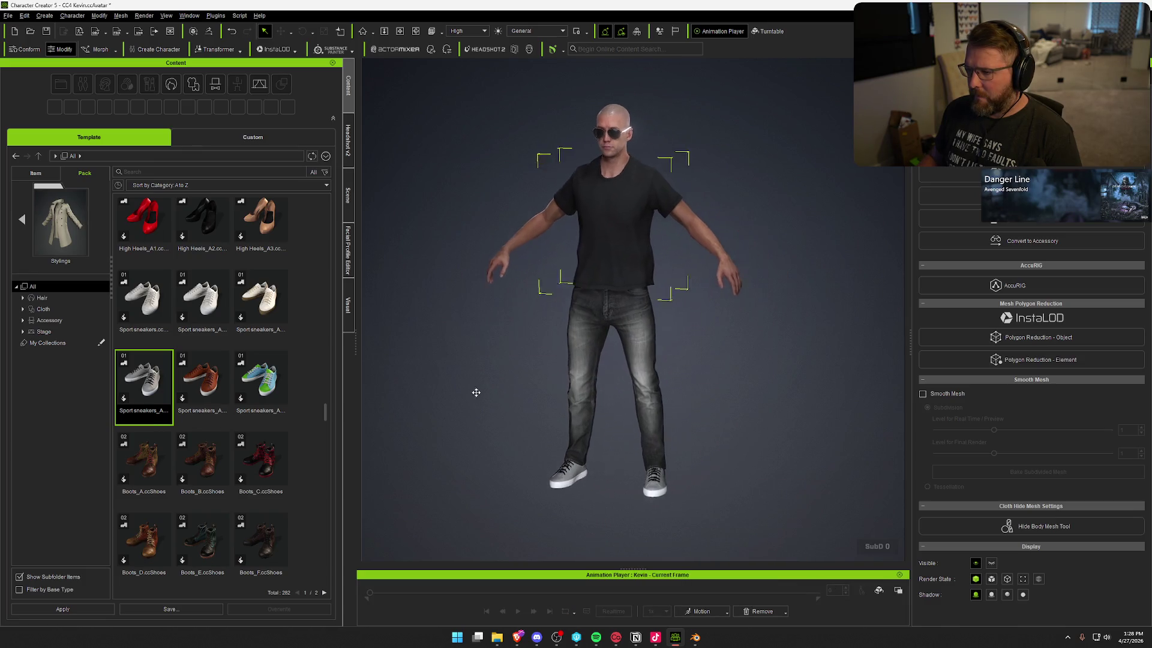
{"action": "left_click", "coordinate": [527, 377]}
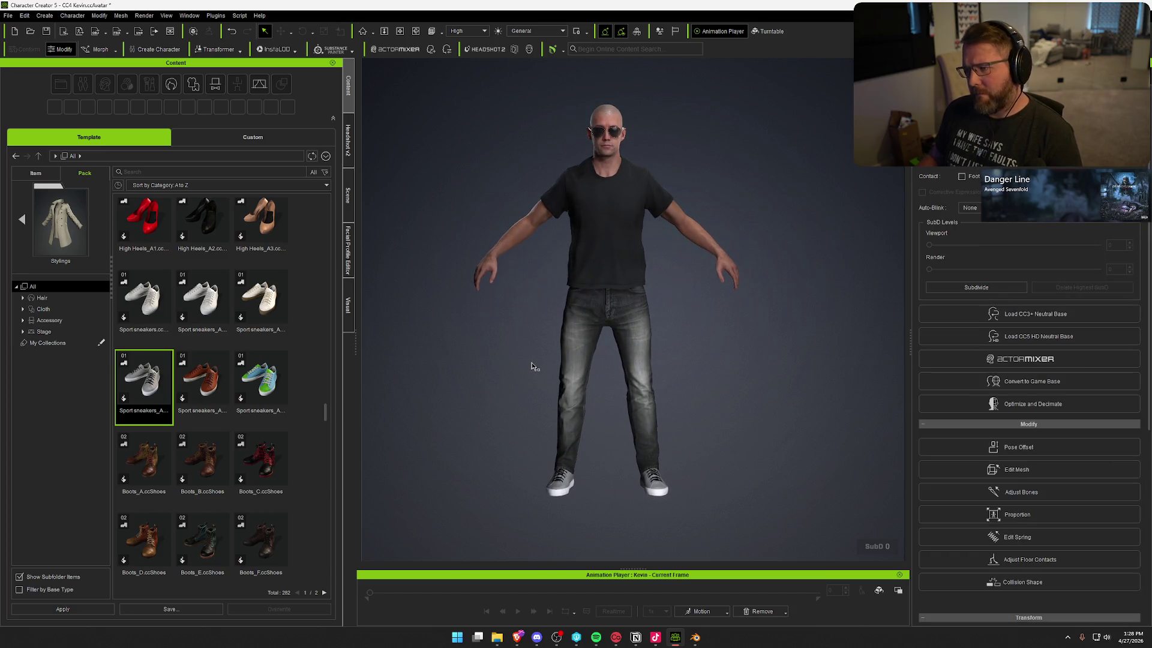
{"action": "left_click", "coordinate": [608, 231]}
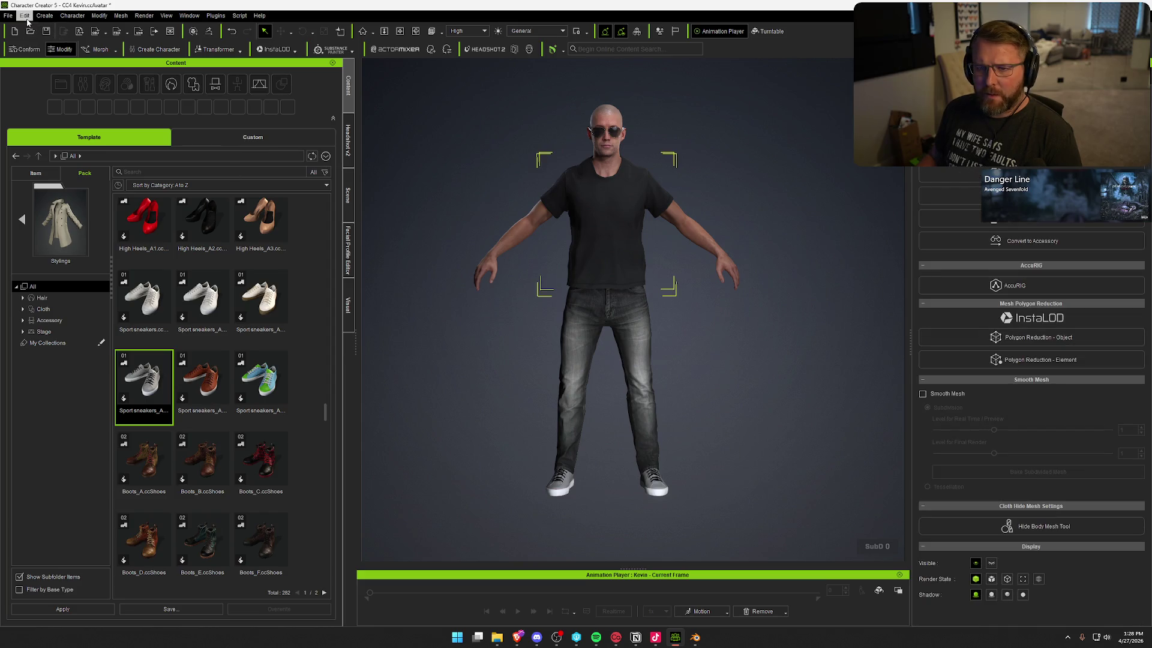
Step: Start a Clothed Character FBX export with Delete Hidden Faces turned on
{"action": "left_click", "coordinate": [26, 16]}
{"action": "mouse_move", "coordinate": [90, 112]}
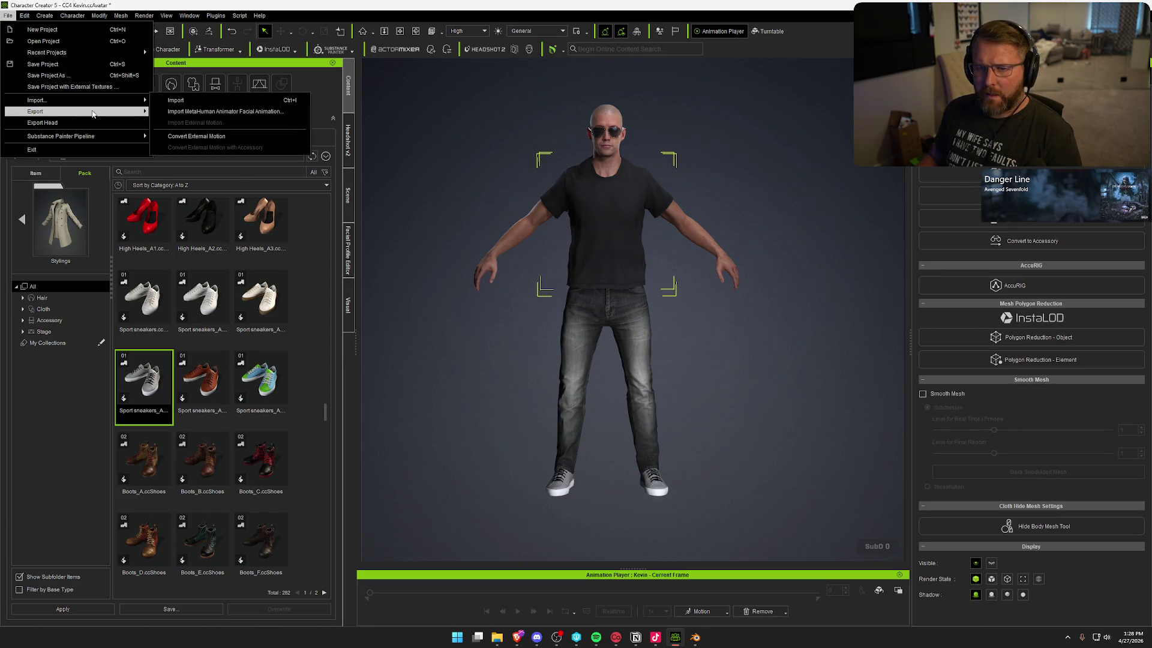
{"action": "mouse_move", "coordinate": [207, 158]}
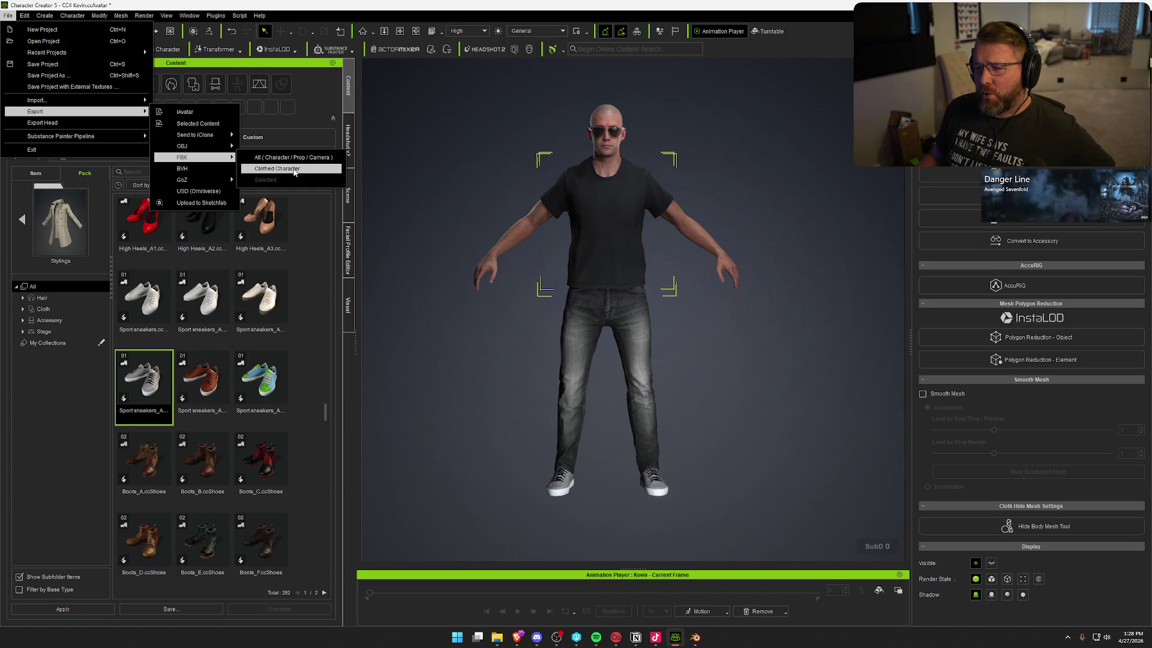
{"action": "left_click", "coordinate": [295, 171]}
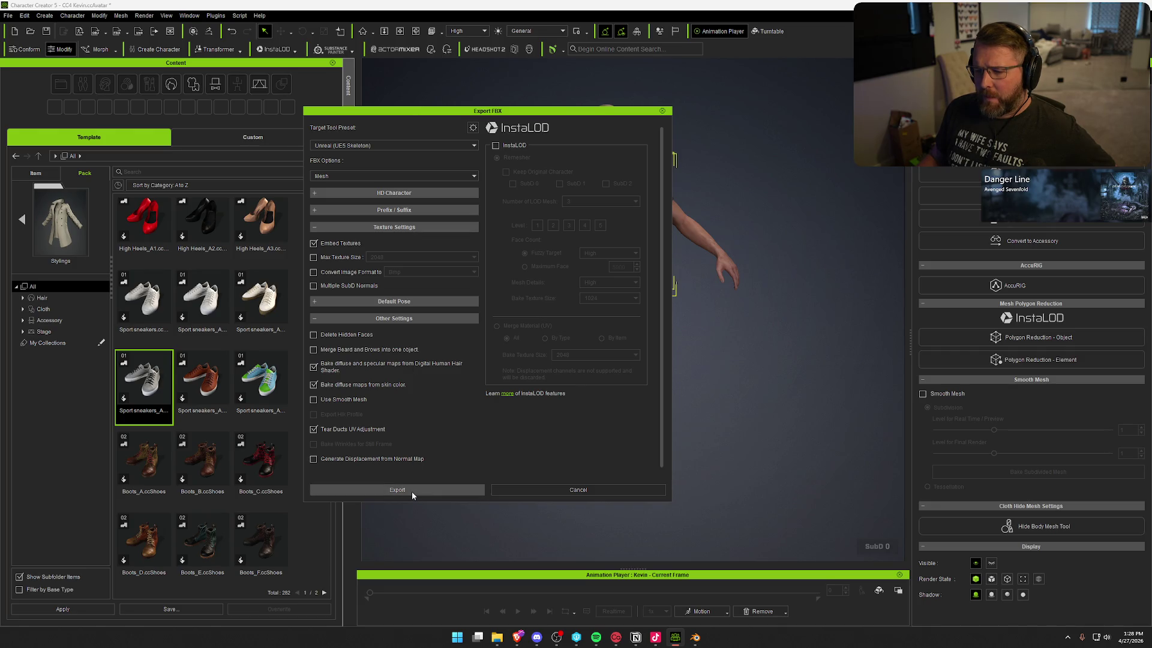
{"action": "left_click", "coordinate": [314, 335]}
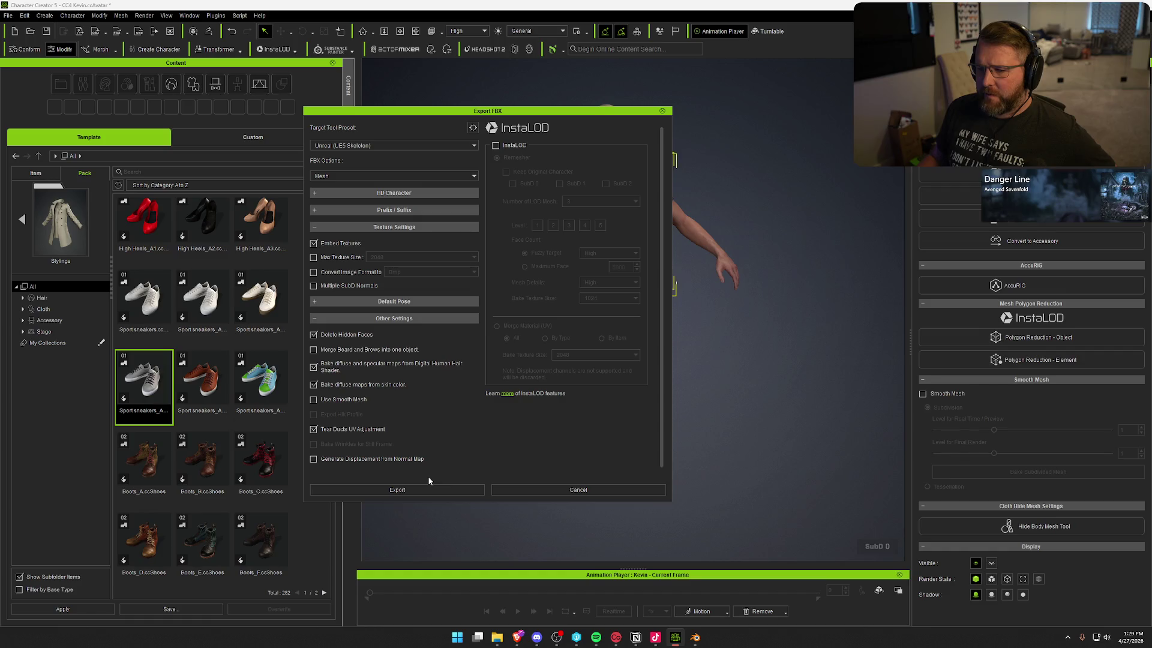
{"action": "left_click", "coordinate": [423, 491]}
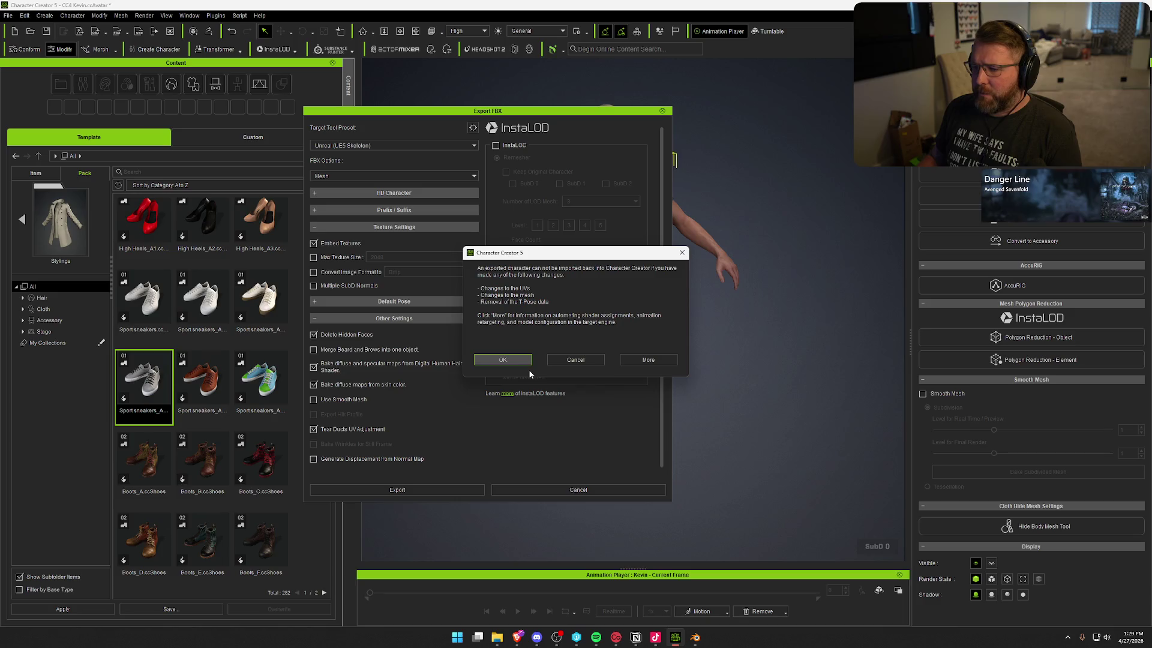
Step: Accept the export warning and save the FBX as TestMale_Clothed
{"action": "left_click", "coordinate": [504, 360]}
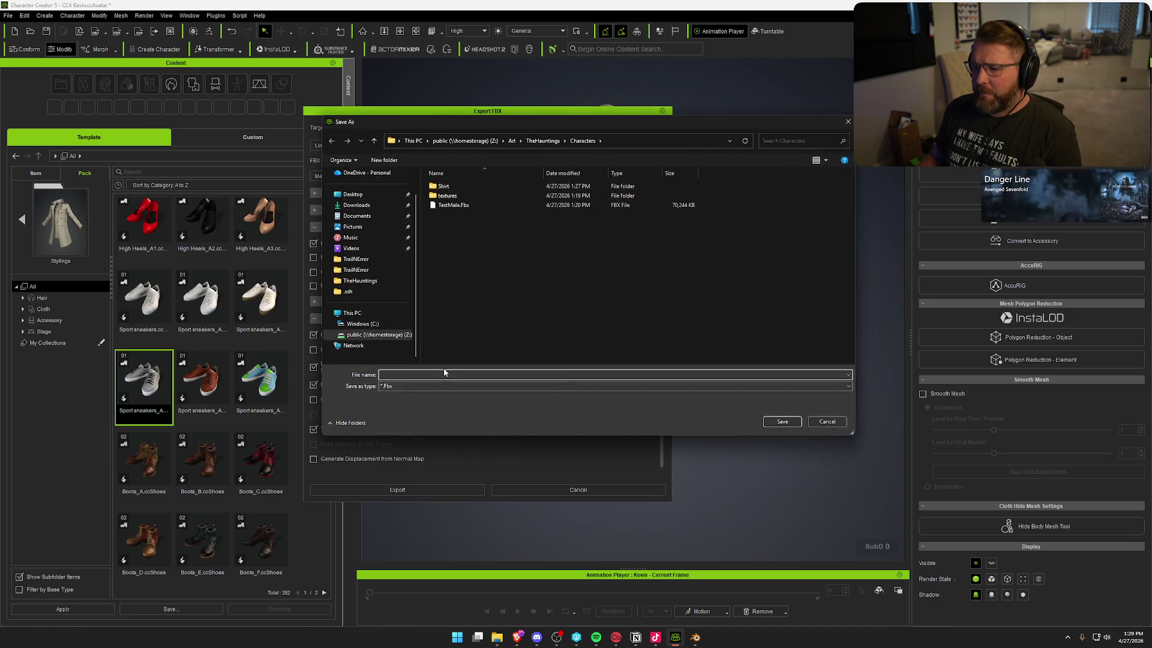
{"action": "type", "text": "TestMale_Clothedd"}
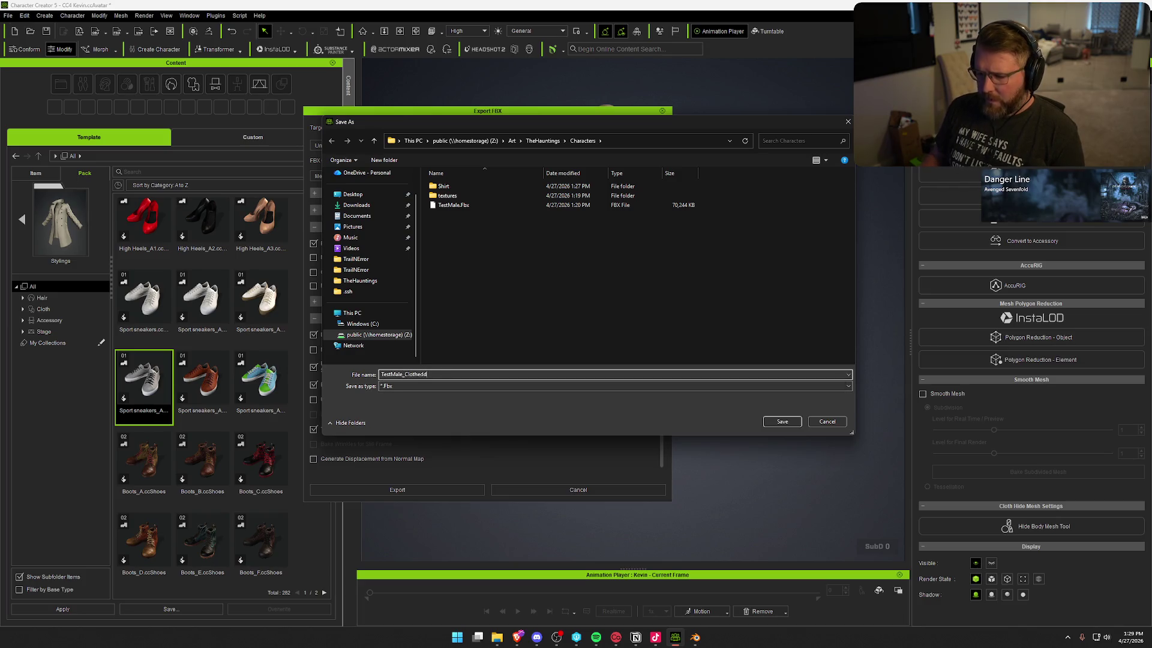
{"action": "key", "text": "BackSpace"}
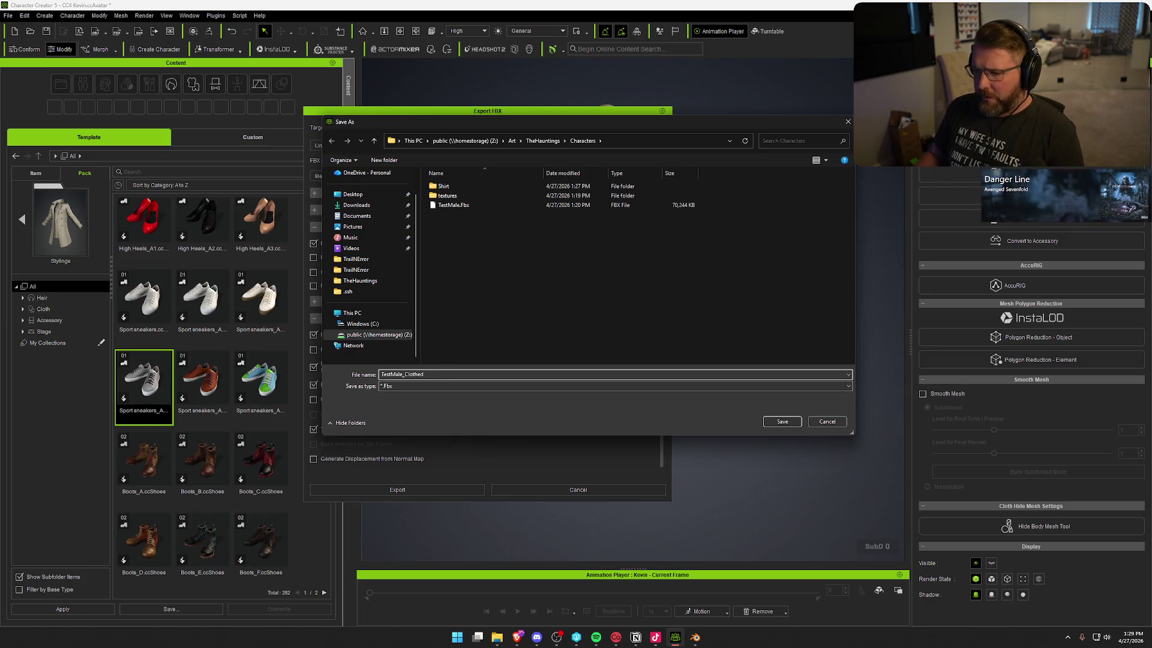
{"action": "left_click", "coordinate": [780, 424]}
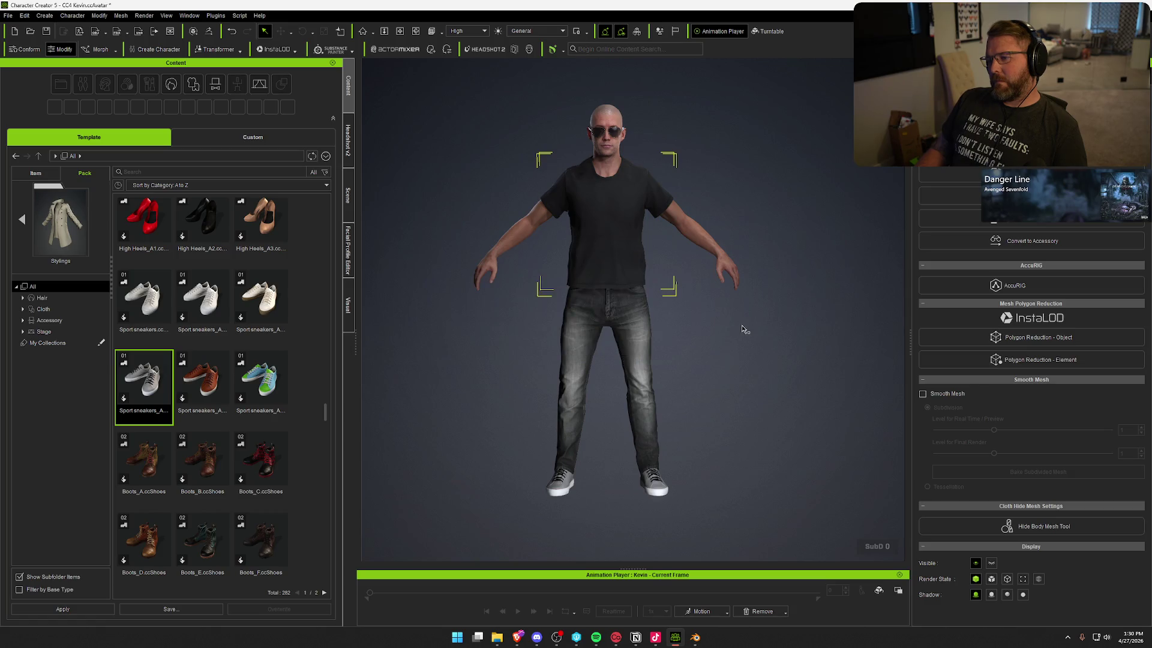
Step: Once the FBX export finishes, bring Blender back to the front
{"action": "left_click", "coordinate": [696, 638]}
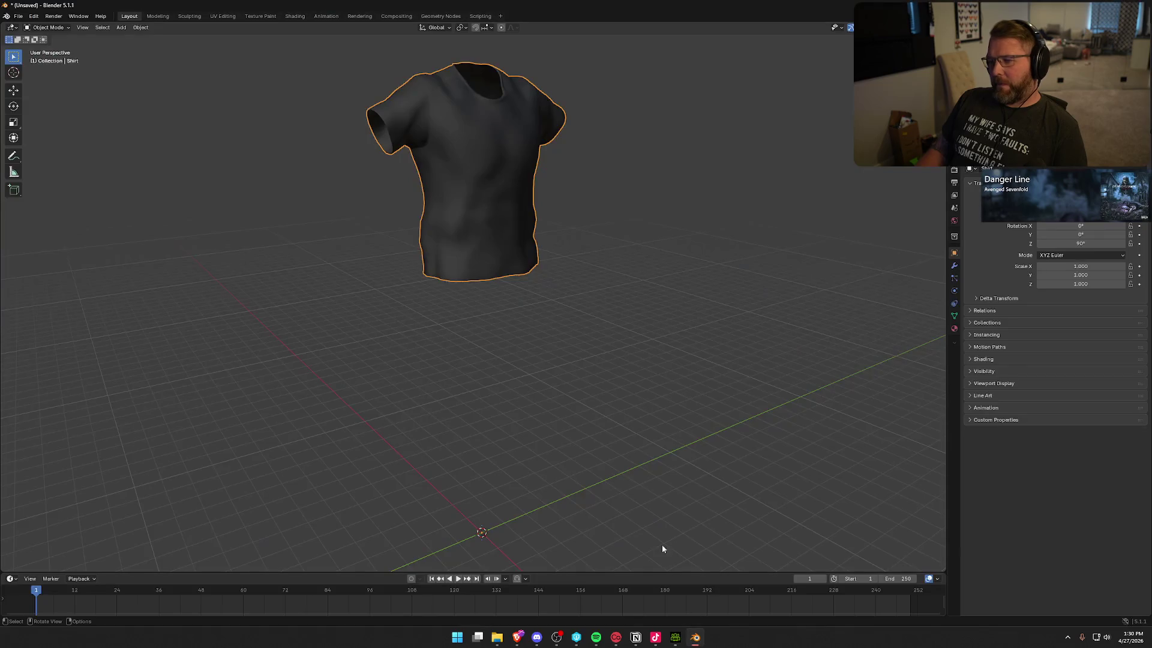
Step: Delete the imported shirt and divide the scene unit scale by 10 to 0.01
{"action": "middle_click_drag", "start_coordinate": [534, 322], "coordinate": [524, 327]}
{"action": "key", "text": "Delete"}
{"action": "left_click", "coordinate": [955, 220]}
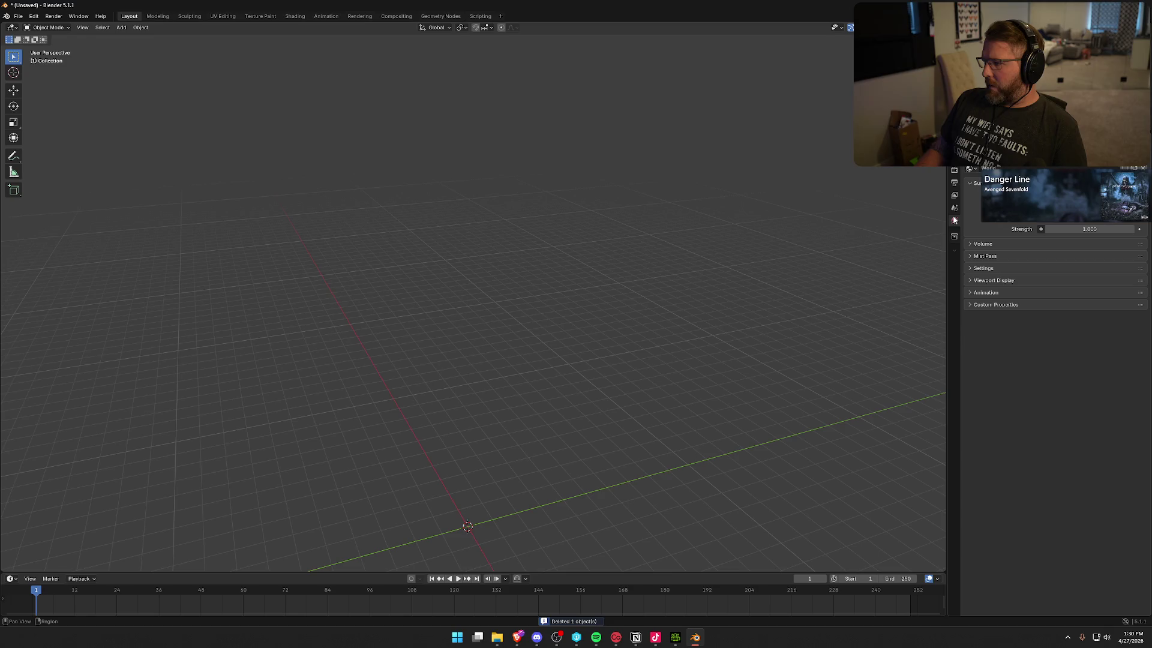
{"action": "left_click", "coordinate": [955, 208]}
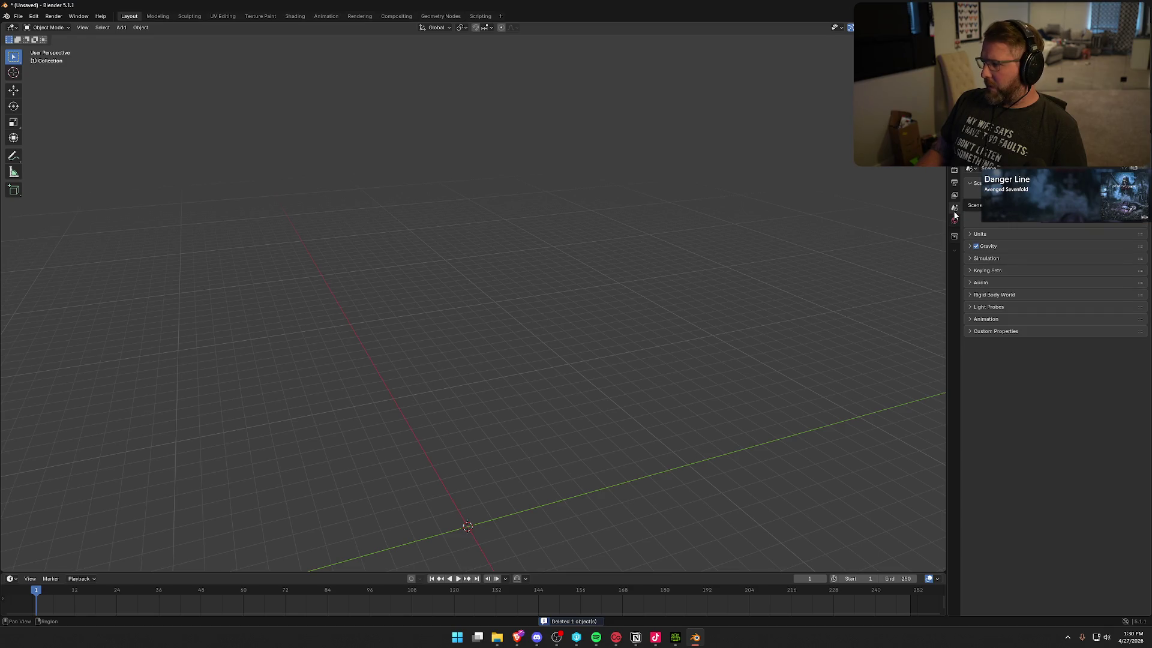
{"action": "left_click", "coordinate": [967, 233]}
{"action": "left_click", "coordinate": [1092, 259]}
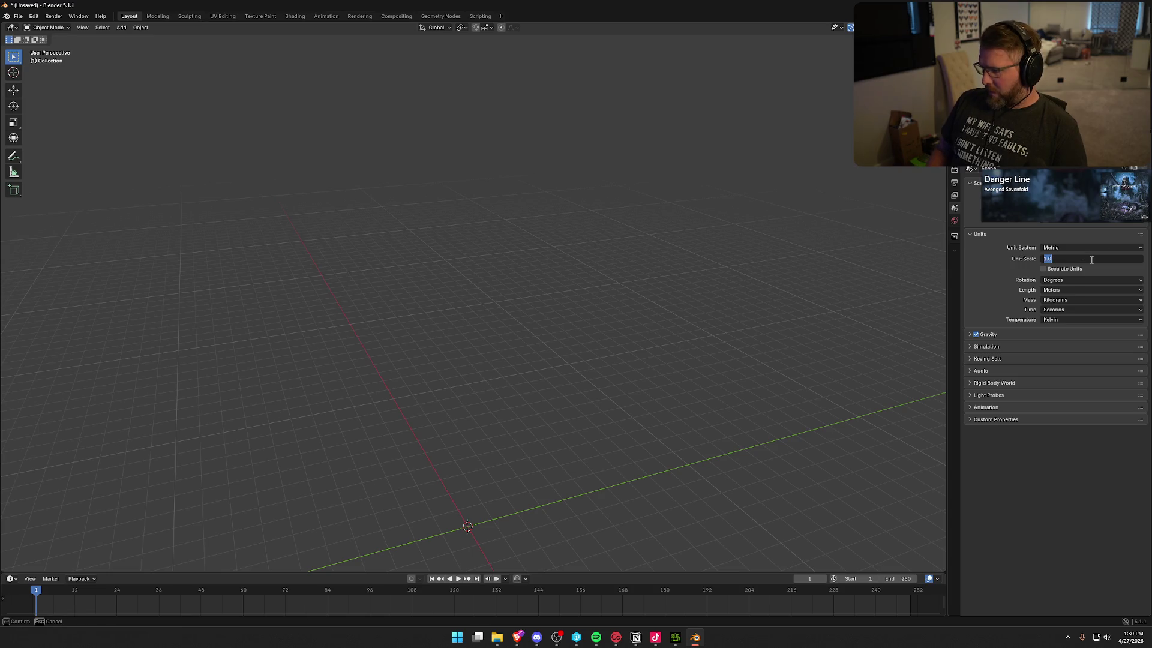
{"action": "key", "text": "End"}
{"action": "type", "text": "/10"}
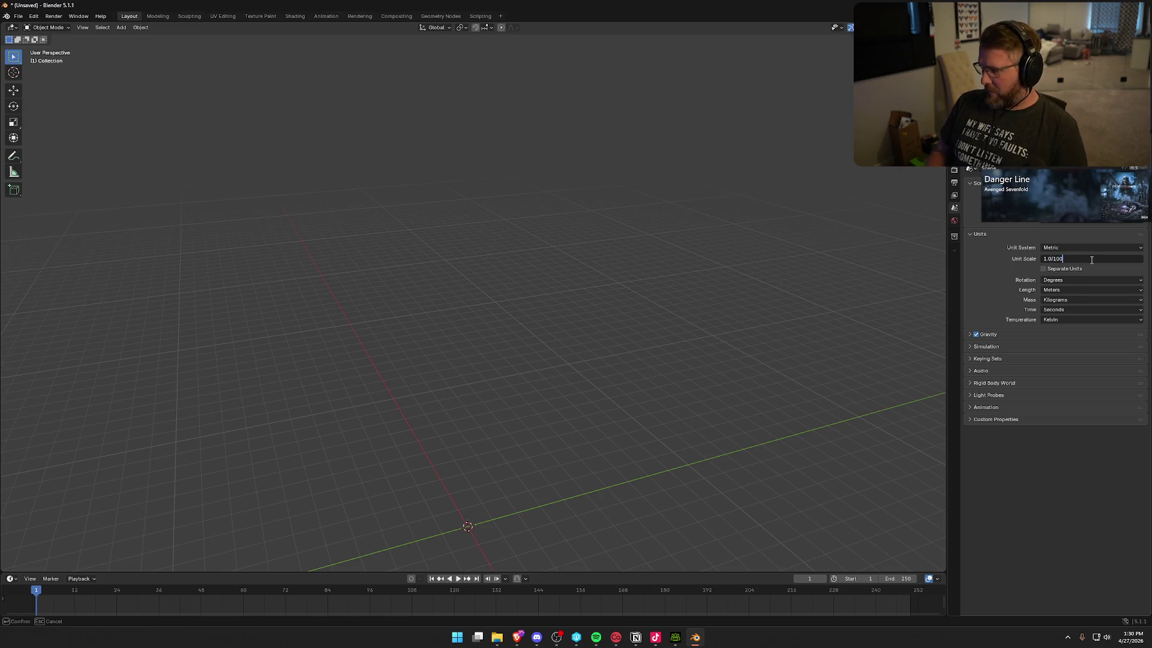
{"action": "key", "text": "Return"}
{"action": "mouse_move", "coordinate": [574, 398]}
{"action": "middle_mouse_down"}
{"action": "mouse_move", "coordinate": [574, 414]}
{"action": "mouse_move", "coordinate": [627, 196]}
{"action": "mouse_move", "coordinate": [389, 162]}
{"action": "middle_mouse_up"}
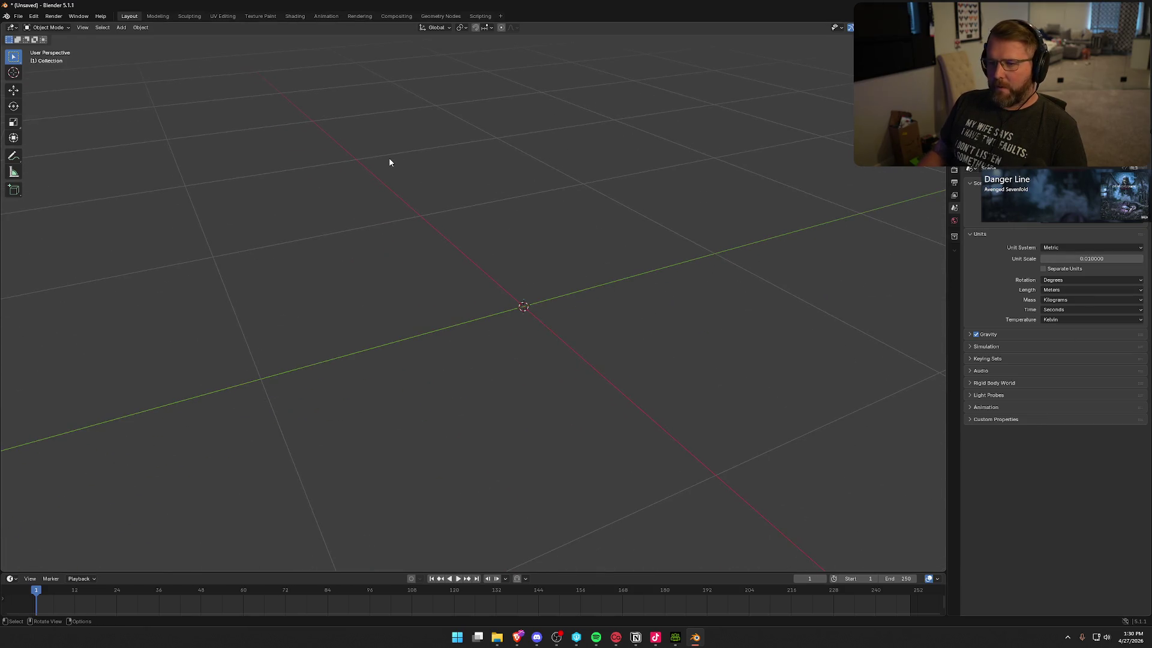
Step: Import TestMale_Clothed.Fbx from Z:\Art\TheHauntings\Characters as an FBX
{"action": "left_click", "coordinate": [24, 19]}
{"action": "mouse_move", "coordinate": [75, 145]}
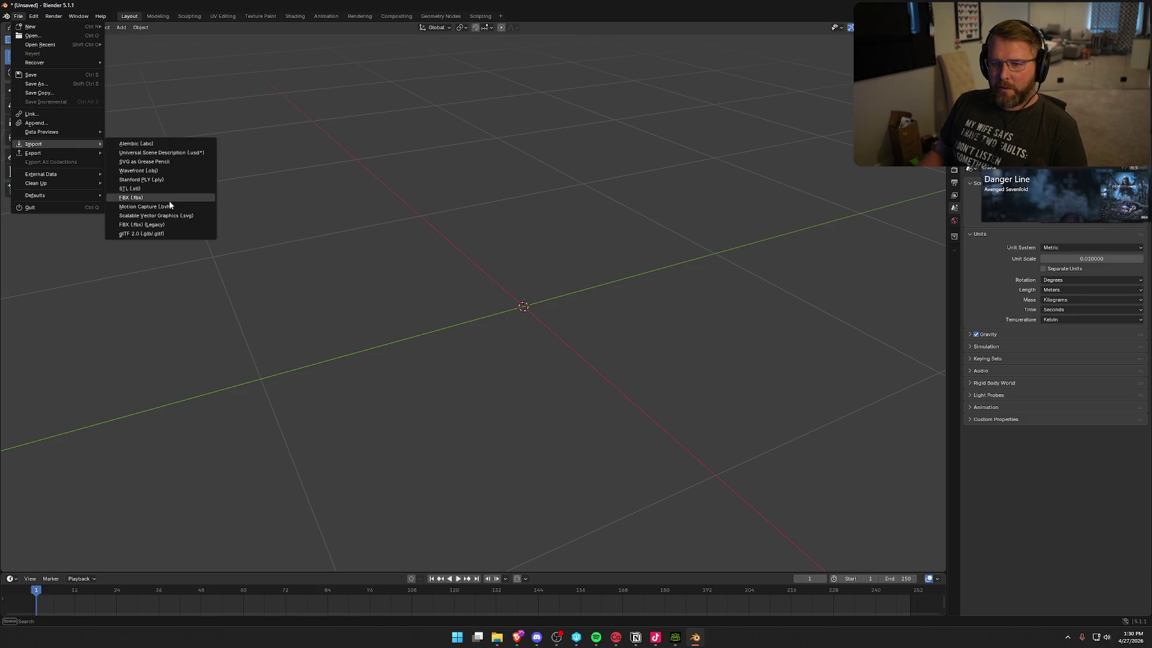
{"action": "left_click", "coordinate": [170, 201]}
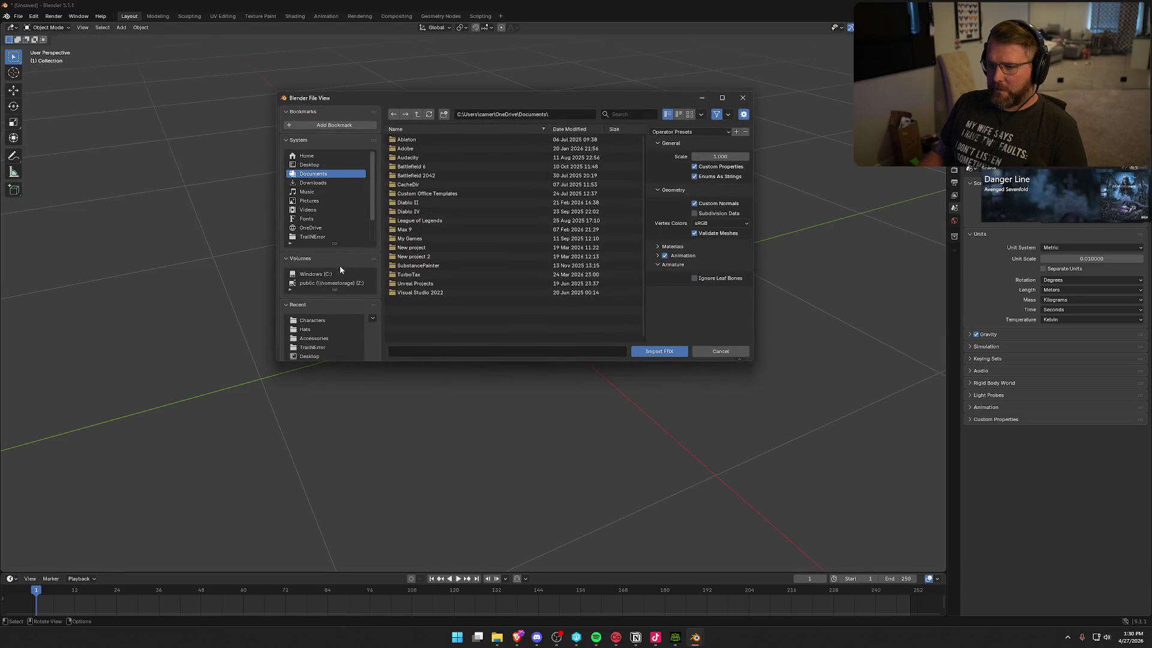
{"action": "left_click", "coordinate": [327, 283]}
{"action": "double_click", "coordinate": [416, 149]}
{"action": "scroll", "coordinate": [447, 300], "scroll_direction": "down", "scroll_amount": 3}
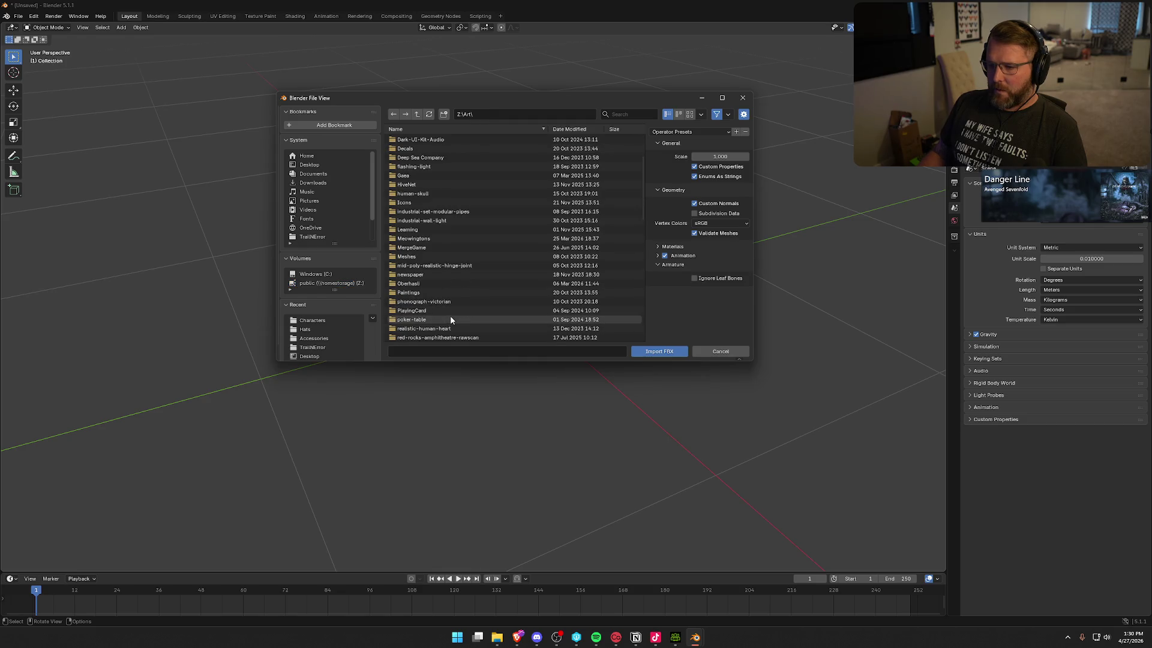
{"action": "scroll", "coordinate": [451, 316], "scroll_direction": "down", "scroll_amount": 3}
{"action": "double_click", "coordinate": [430, 286]}
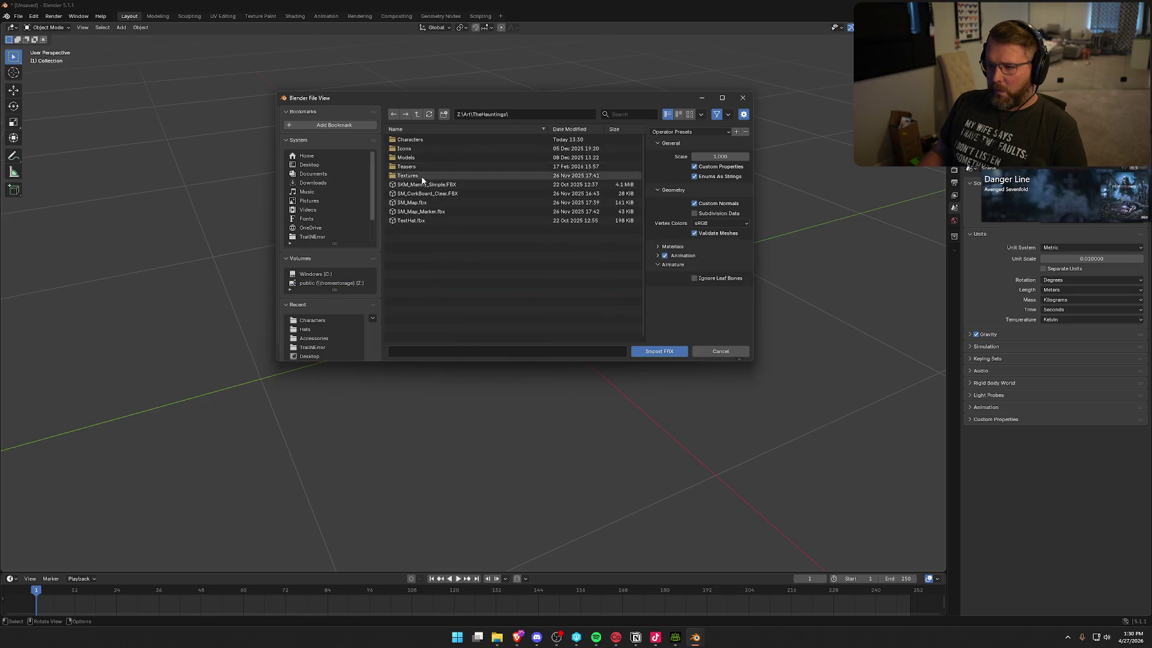
{"action": "double_click", "coordinate": [420, 141]}
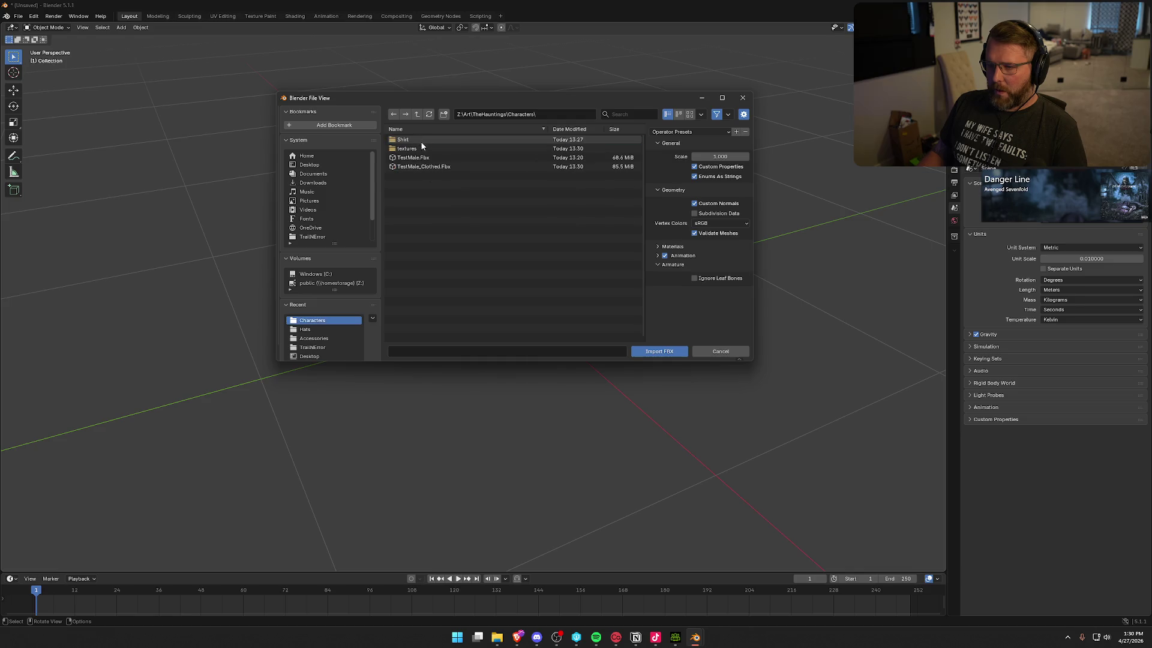
{"action": "left_click", "coordinate": [453, 167]}
{"action": "left_click", "coordinate": [660, 352]}
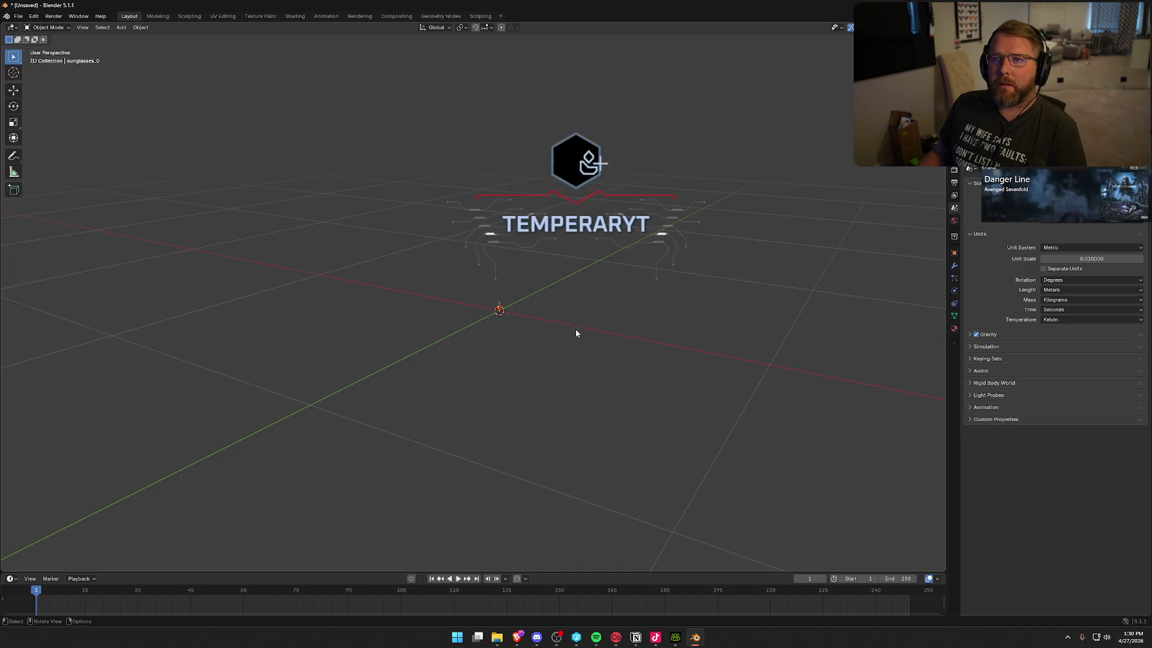
{"action": "mouse_move", "coordinate": [581, 300]}
{"action": "middle_mouse_down"}
{"action": "mouse_move", "coordinate": [535, 326]}
{"action": "mouse_move", "coordinate": [589, 376]}
{"action": "mouse_move", "coordinate": [725, 319]}
{"action": "mouse_move", "coordinate": [570, 335]}
{"action": "middle_mouse_up"}
Step: Reset the scene unit scale to 1, then zoom in on the full-size clothed character
{"action": "scroll", "coordinate": [600, 339], "scroll_direction": "up", "scroll_amount": 5}
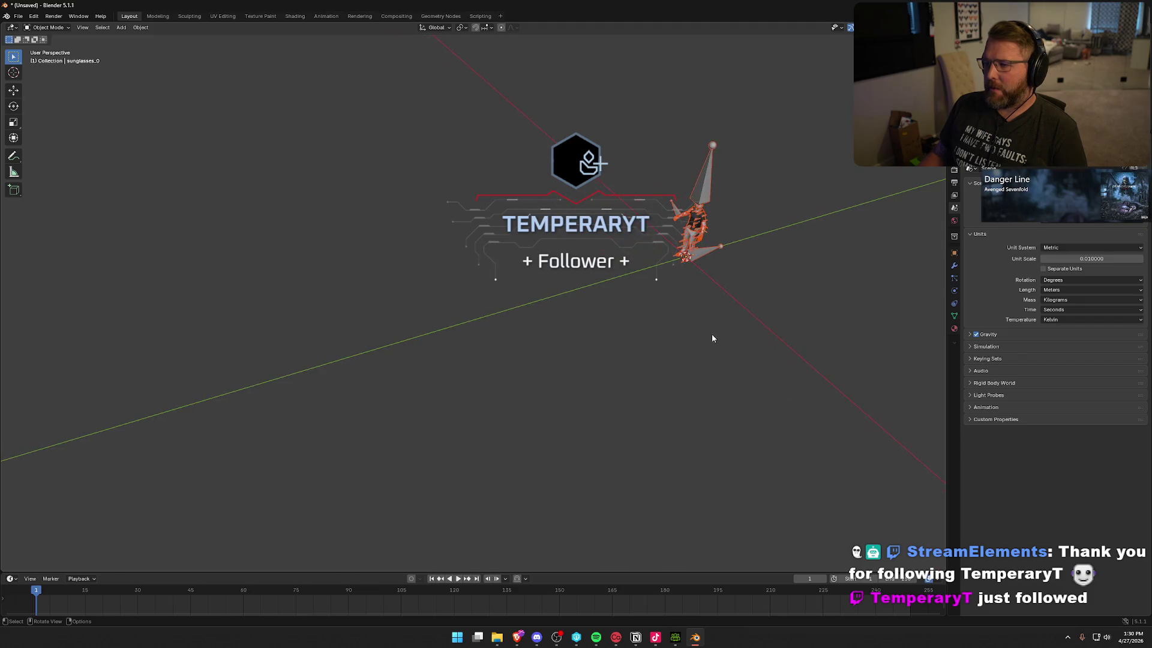
{"action": "middle_click_drag", "start_coordinate": [637, 267], "coordinate": [629, 267], "text": "shift"}
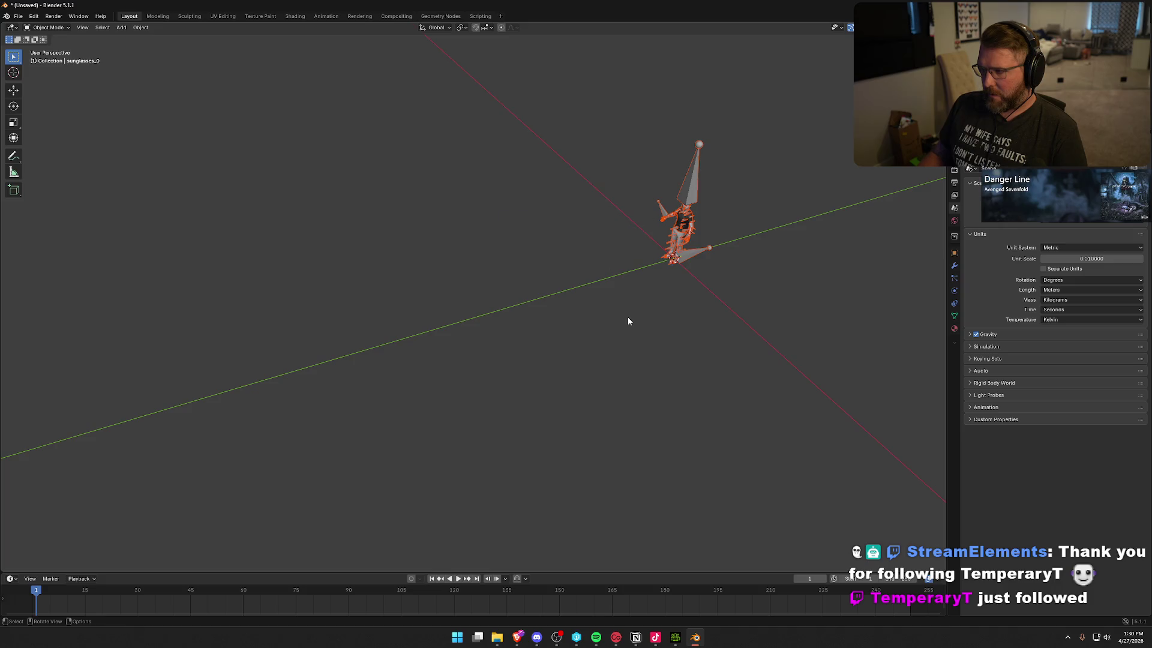
{"action": "mouse_move", "coordinate": [628, 321]}
{"action": "middle_mouse_down"}
{"action": "mouse_move", "coordinate": [679, 213]}
{"action": "mouse_move", "coordinate": [569, 265]}
{"action": "mouse_move", "coordinate": [501, 266]}
{"action": "middle_mouse_up"}
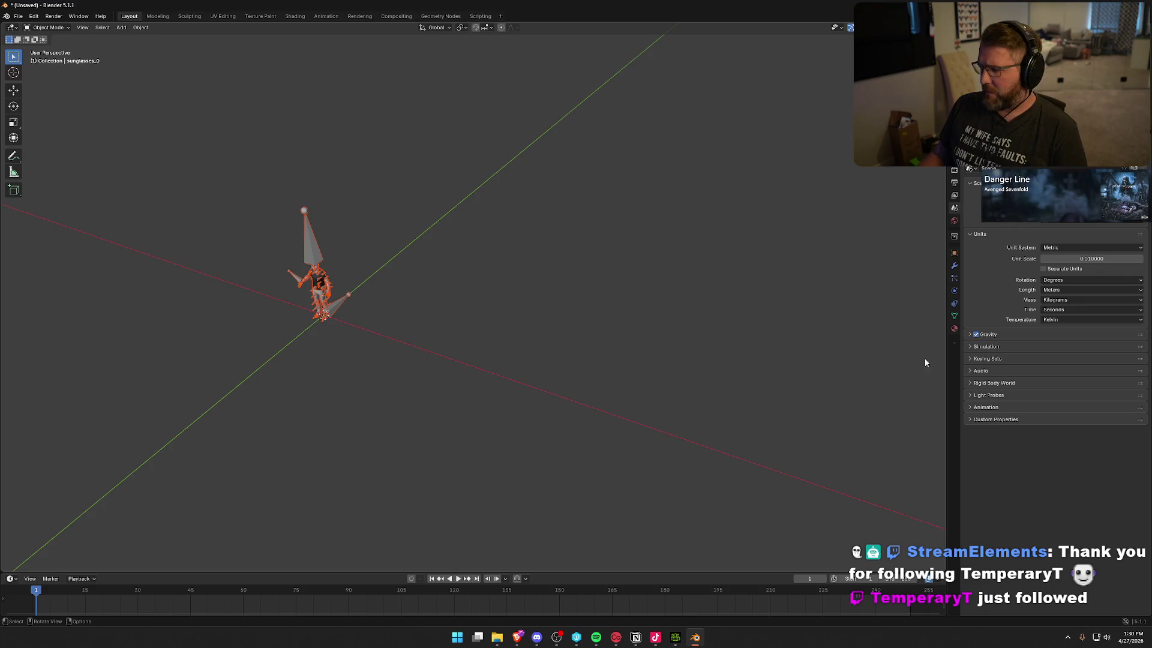
{"action": "left_click", "coordinate": [1097, 259]}
{"action": "type", "text": "1"}
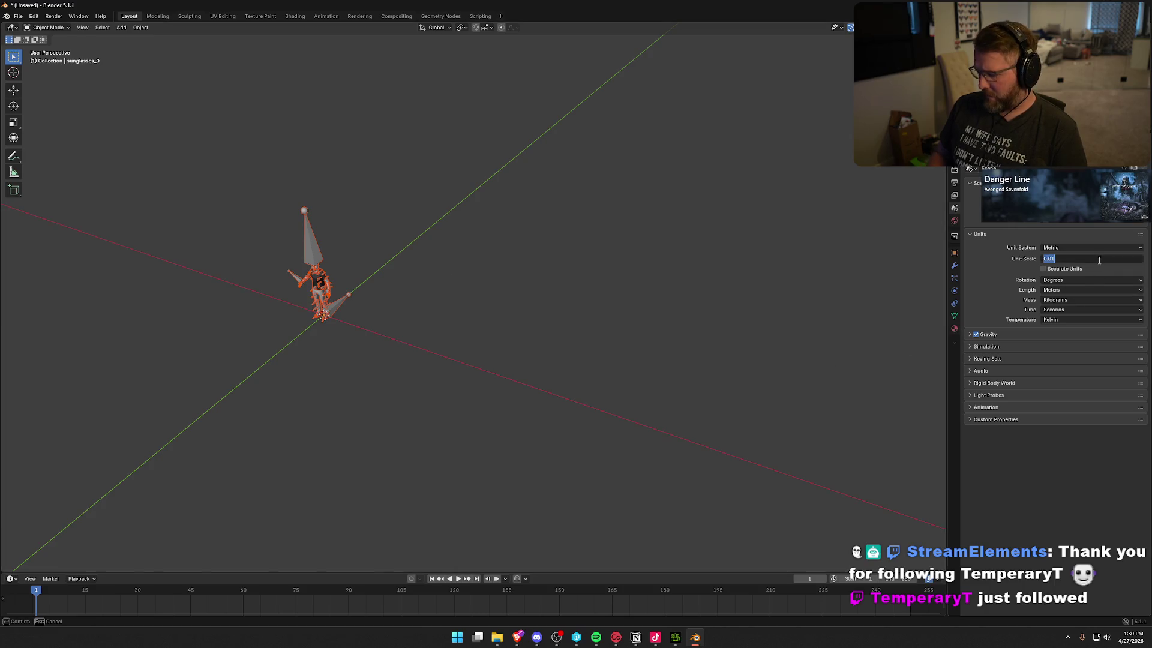
{"action": "key", "text": "Return"}
{"action": "mouse_move", "coordinate": [561, 226]}
{"action": "middle_mouse_down"}
{"action": "mouse_move", "coordinate": [470, 301]}
{"action": "mouse_move", "coordinate": [444, 301]}
{"action": "mouse_move", "coordinate": [876, 275]}
{"action": "mouse_move", "coordinate": [728, 258]}
{"action": "mouse_move", "coordinate": [204, 255]}
{"action": "mouse_move", "coordinate": [913, 214]}
{"action": "mouse_move", "coordinate": [518, 203]}
{"action": "mouse_move", "coordinate": [905, 232]}
{"action": "mouse_move", "coordinate": [888, 234]}
{"action": "middle_mouse_up"}
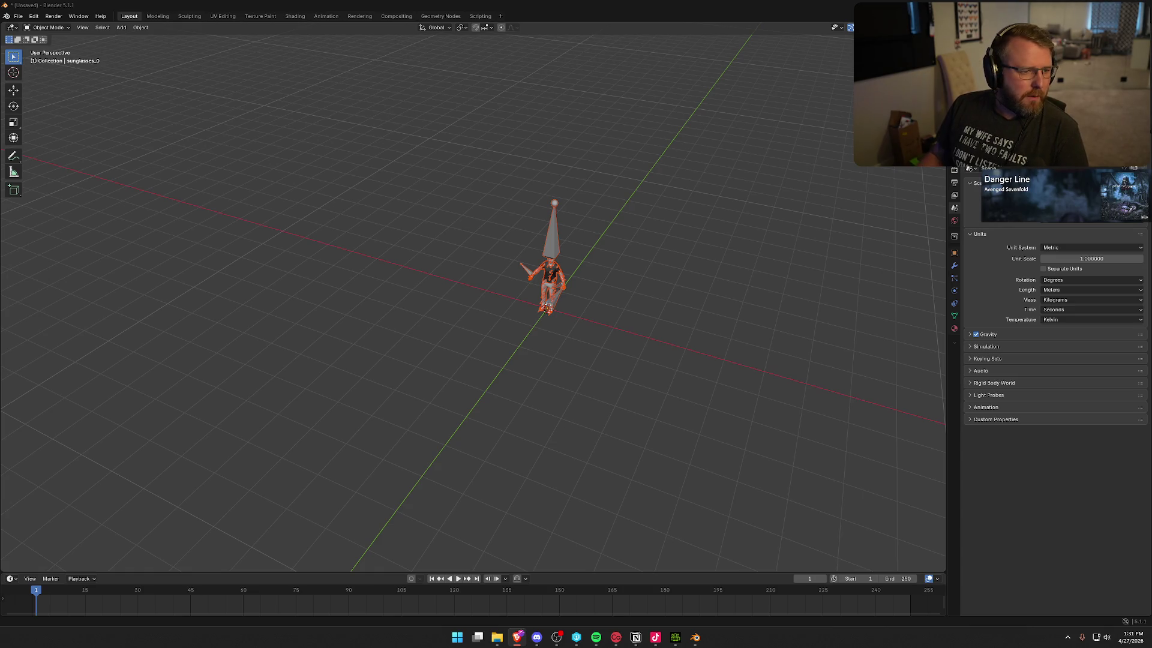
{"action": "mouse_move", "coordinate": [279, 264]}
{"action": "middle_mouse_down"}
{"action": "mouse_move", "coordinate": [322, 270]}
{"action": "mouse_move", "coordinate": [307, 267]}
{"action": "mouse_move", "coordinate": [373, 232]}
{"action": "mouse_move", "coordinate": [391, 206]}
{"action": "mouse_move", "coordinate": [534, 361]}
{"action": "mouse_move", "coordinate": [539, 314]}
{"action": "mouse_move", "coordinate": [589, 329]}
{"action": "mouse_move", "coordinate": [545, 335]}
{"action": "middle_mouse_up"}
{"action": "scroll", "coordinate": [306, 267], "scroll_direction": "up", "scroll_amount": 4}
{"action": "left_click", "coordinate": [607, 344]}
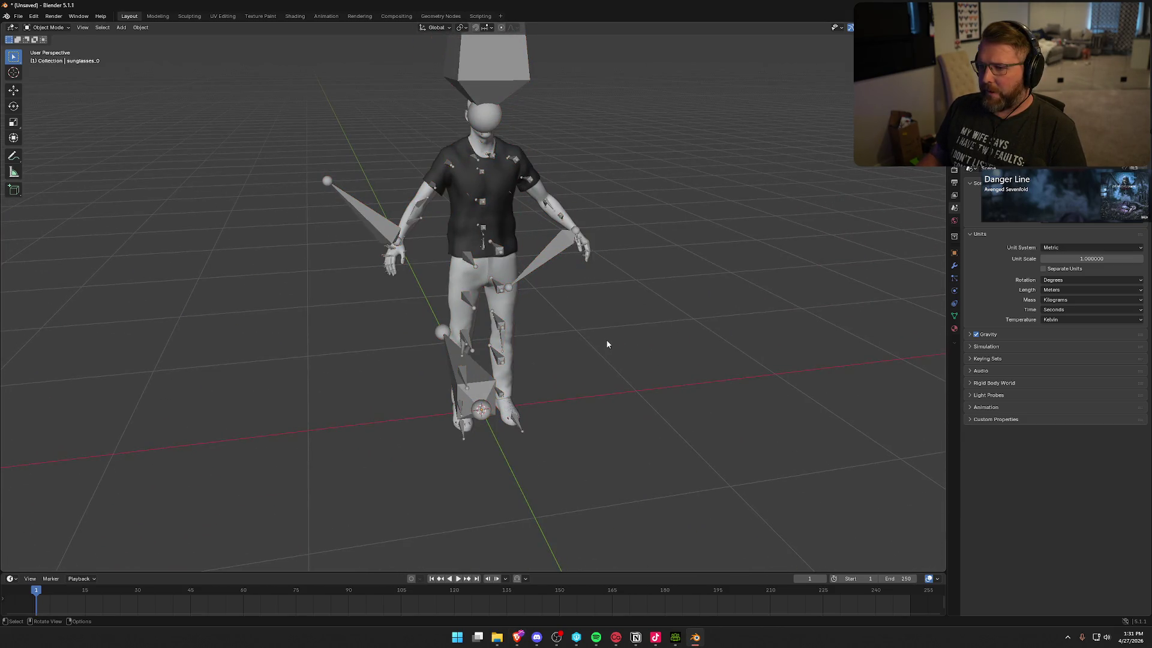
Step: Delete the character's cc_base_body mesh
{"action": "left_click", "coordinate": [425, 197]}
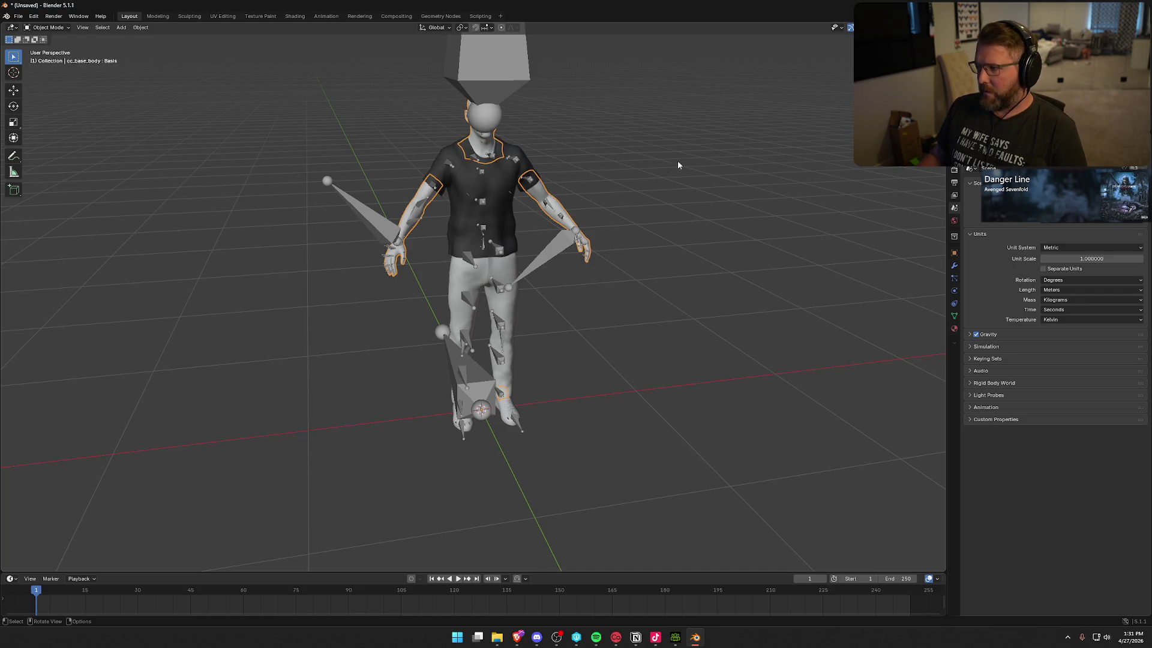
{"action": "key", "text": "x"}
{"action": "left_click", "coordinate": [461, 229]}
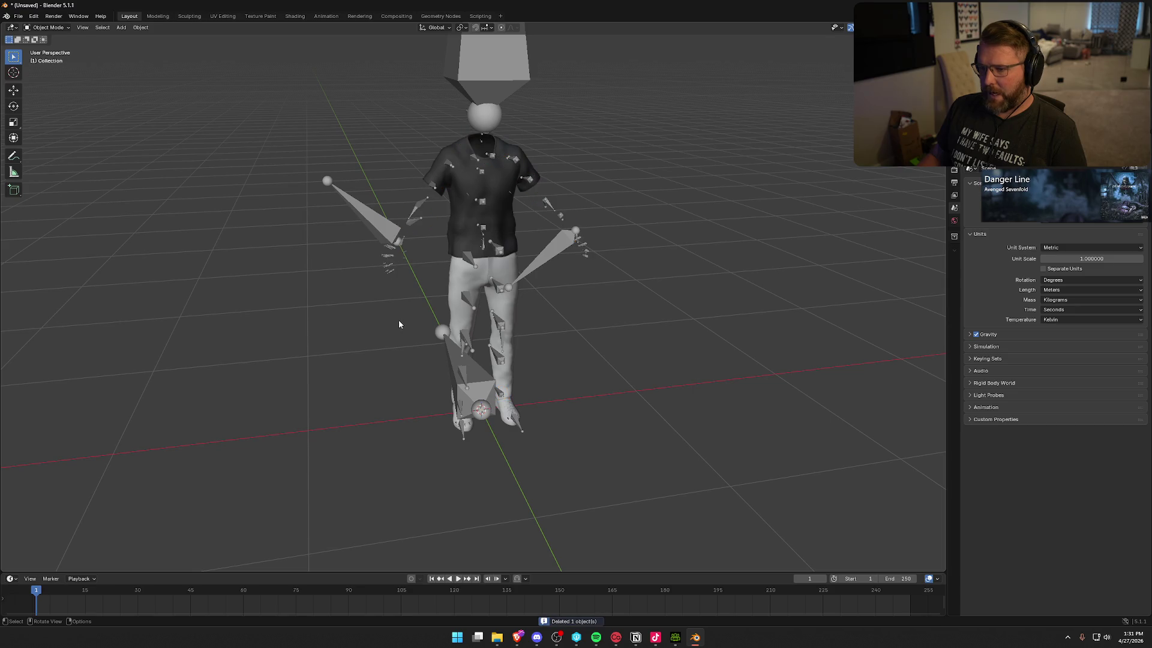
Step: Select the black T-shirt together with the armature
{"action": "left_click", "coordinate": [458, 228]}
{"action": "mouse_move", "coordinate": [459, 228]}
{"action": "middle_mouse_down"}
{"action": "mouse_move", "coordinate": [419, 341]}
{"action": "mouse_move", "coordinate": [590, 333]}
{"action": "mouse_move", "coordinate": [386, 336]}
{"action": "middle_mouse_up"}
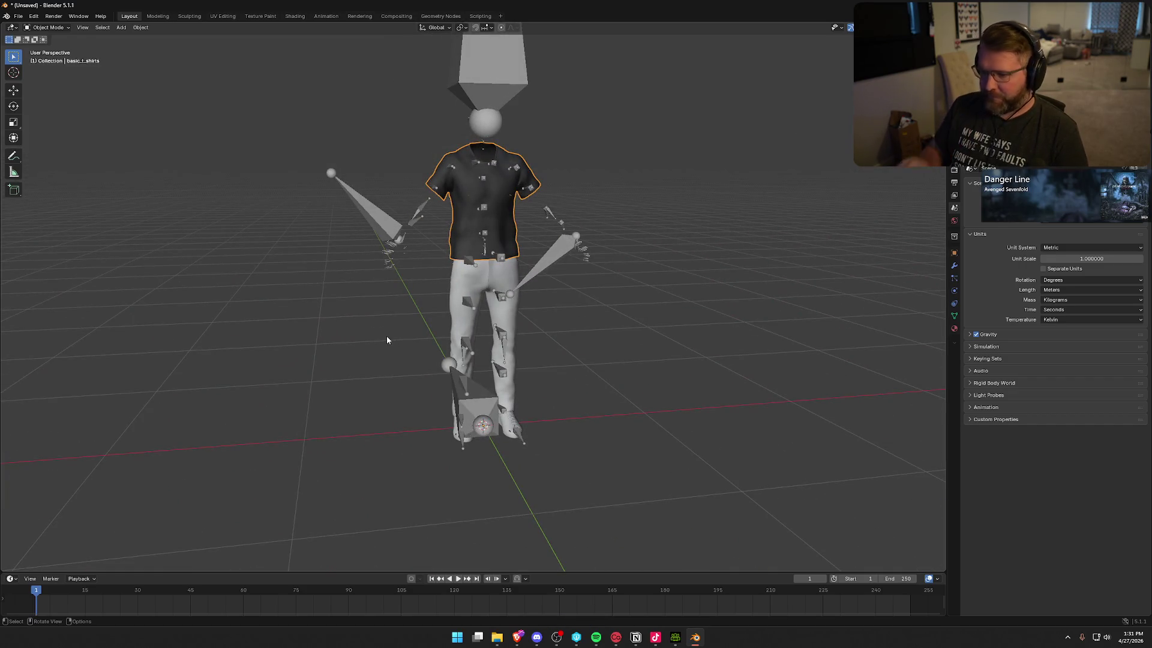
{"action": "left_click", "coordinate": [378, 213], "text": "shift"}
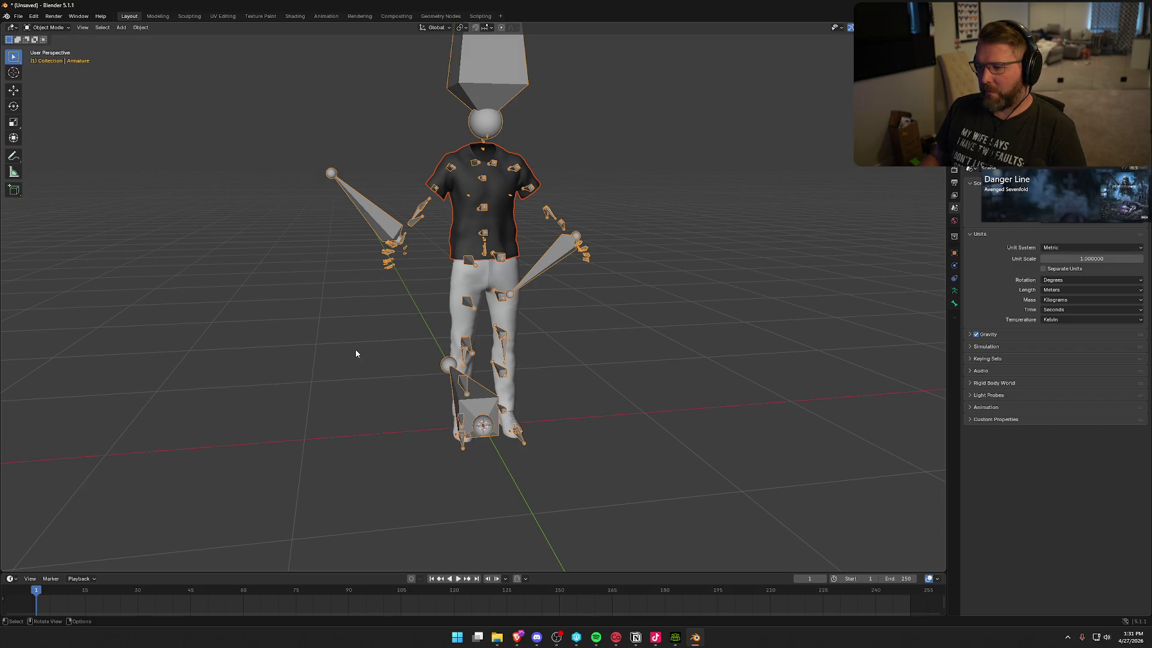
{"action": "left_click", "coordinate": [18, 16]}
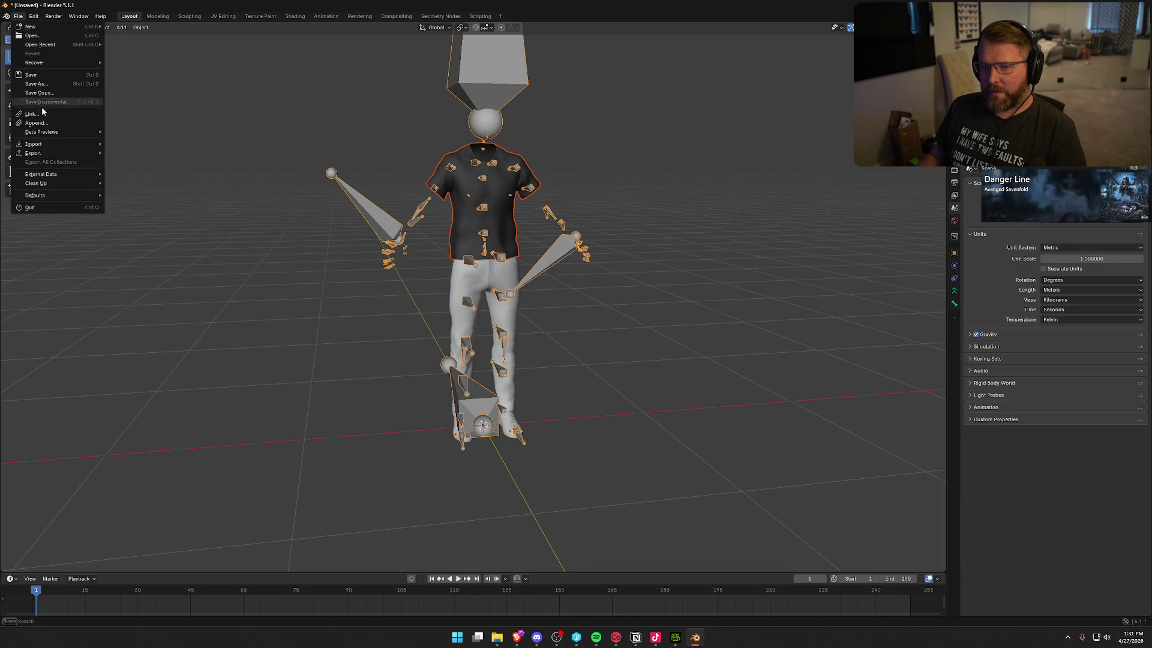
Step: For an FBX export, create and enter a new Cosmetics folder in Z:\Art\TheHauntings\Characters
{"action": "mouse_move", "coordinate": [51, 152]}
{"action": "left_click", "coordinate": [152, 224]}
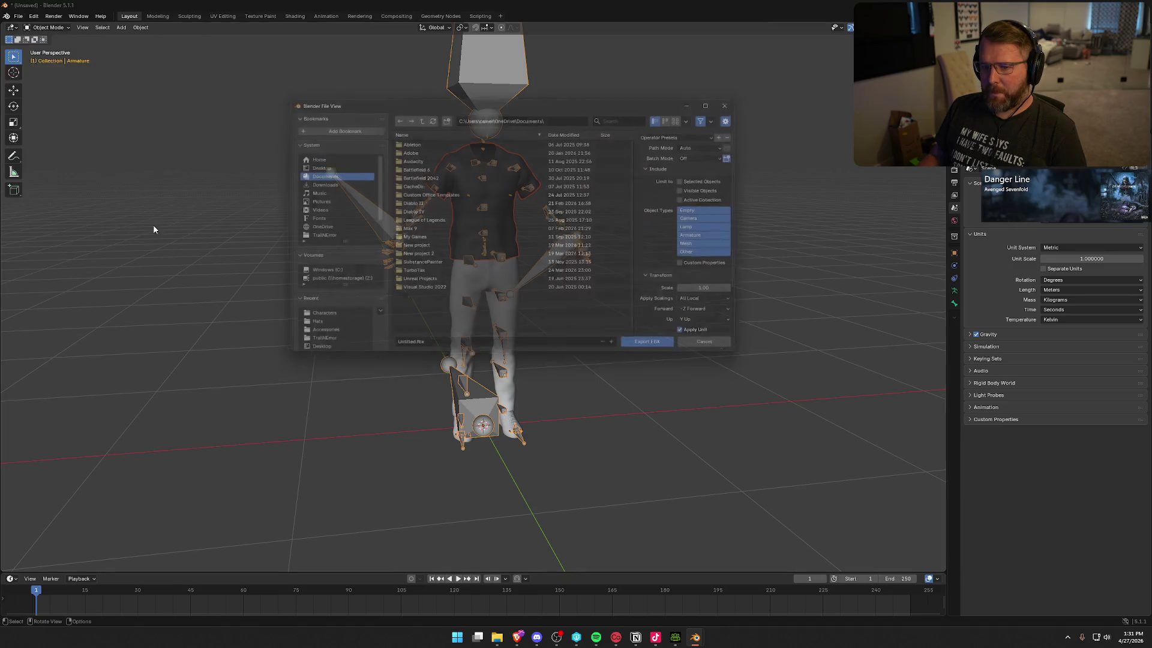
{"action": "left_click", "coordinate": [331, 283]}
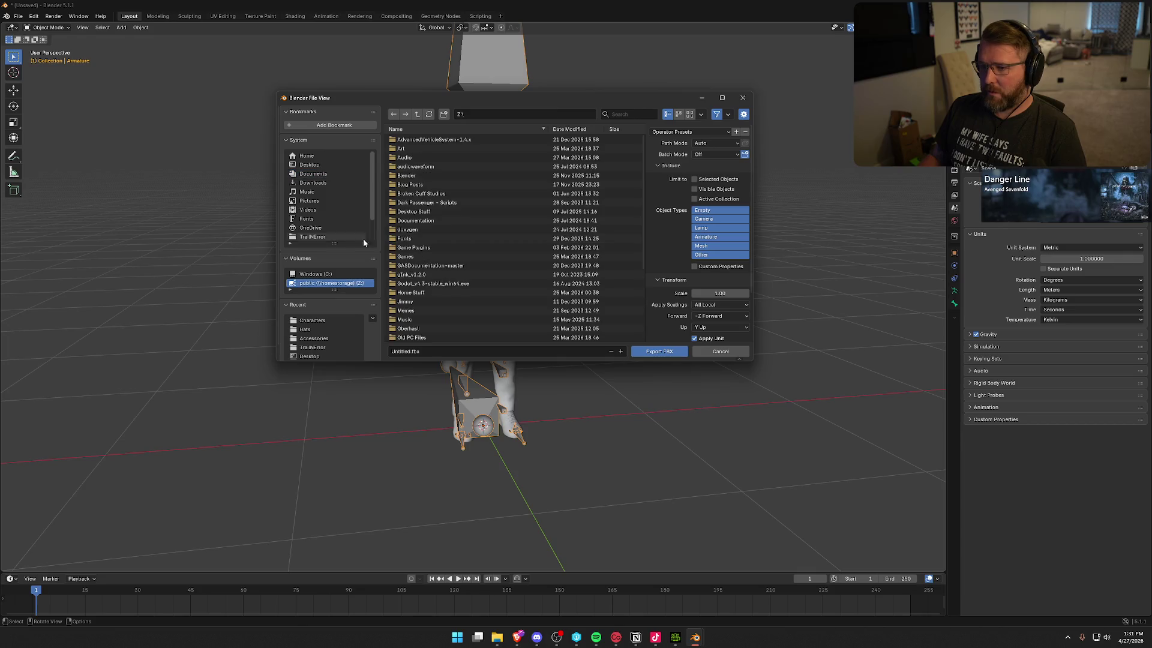
{"action": "left_click", "coordinate": [398, 149]}
{"action": "scroll", "coordinate": [475, 249], "scroll_direction": "down", "scroll_amount": 5}
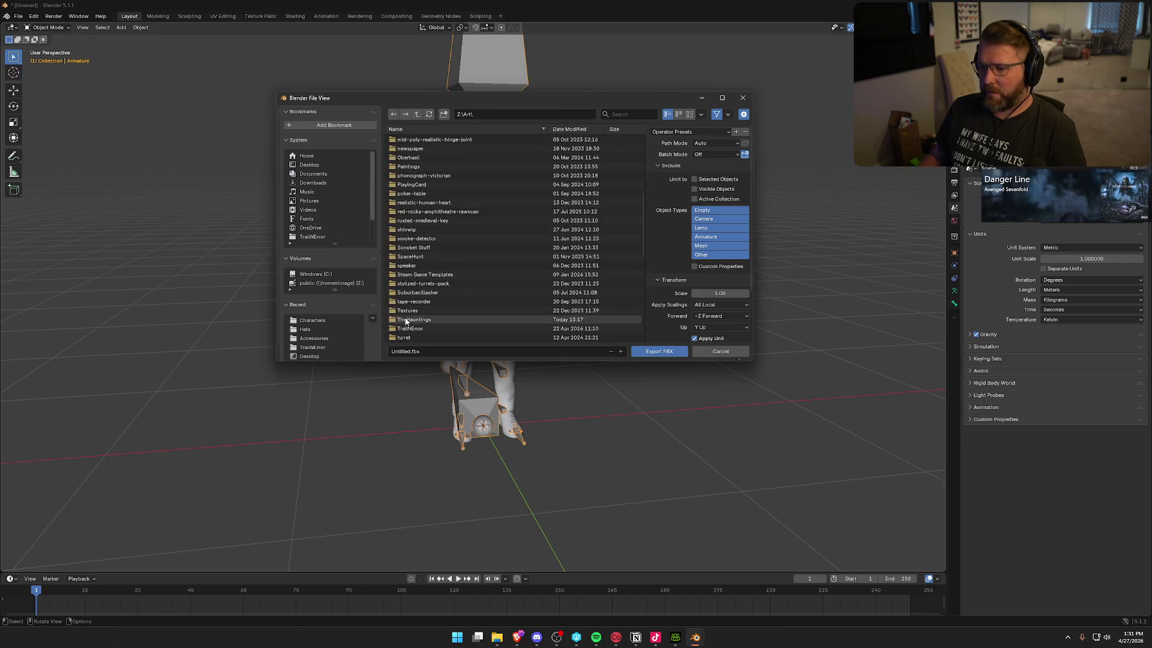
{"action": "left_click", "coordinate": [433, 320]}
{"action": "left_click", "coordinate": [412, 140]}
{"action": "right_click", "coordinate": [419, 186]}
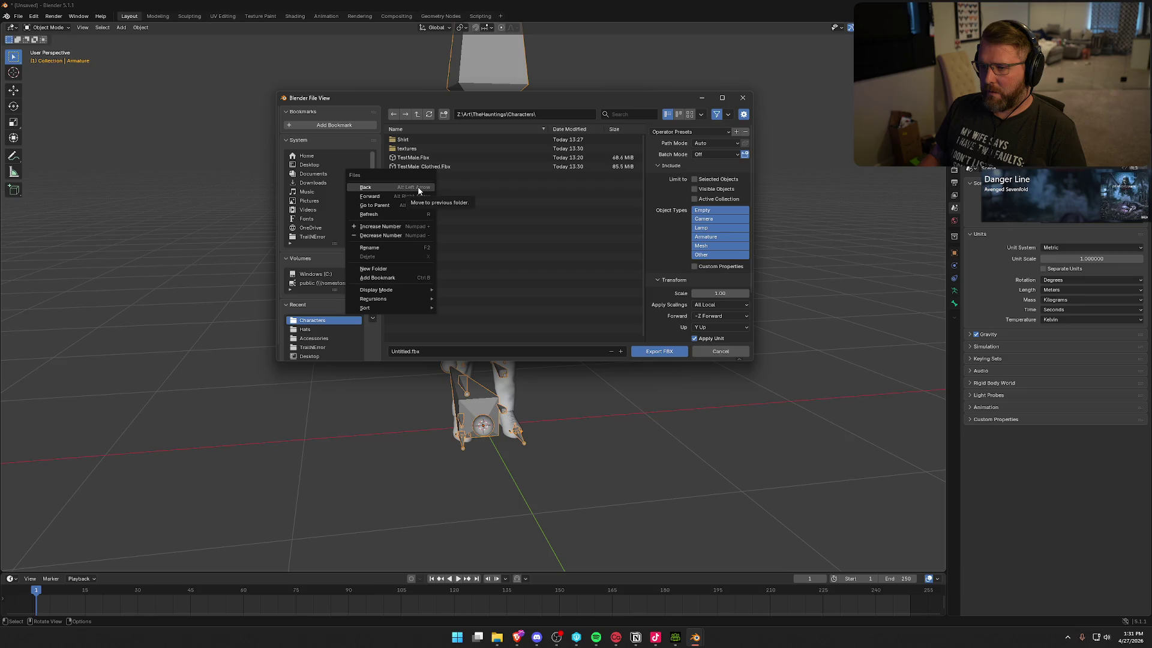
{"action": "right_click", "coordinate": [485, 233]}
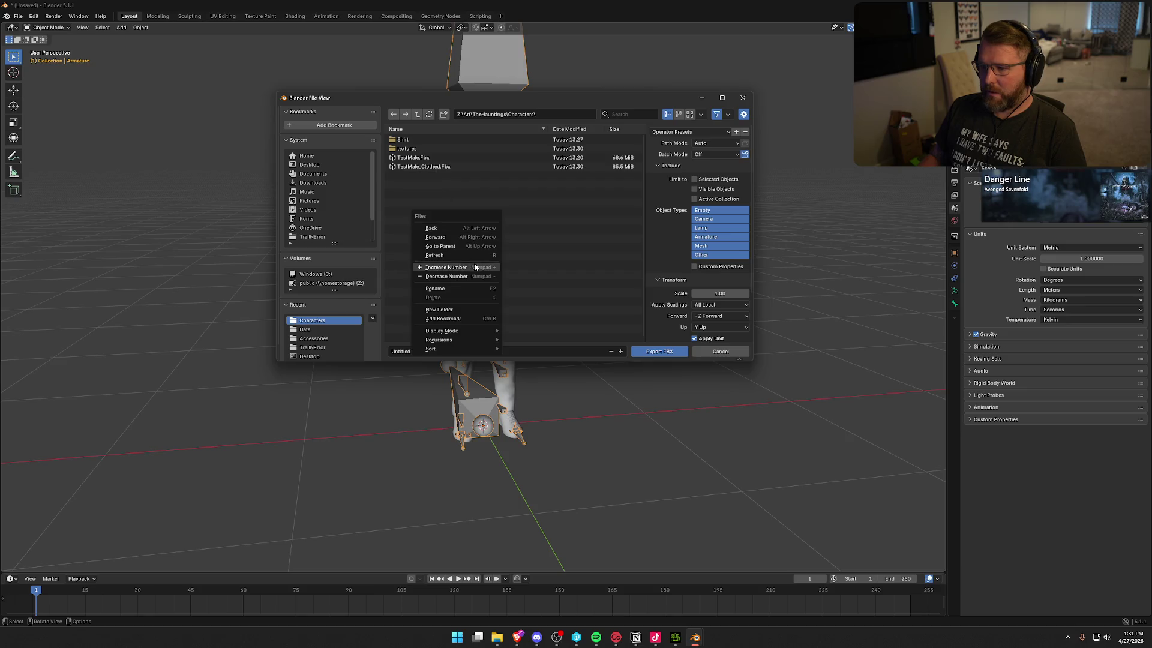
{"action": "left_click", "coordinate": [456, 307]}
{"action": "type", "text": "Cosmetics"}
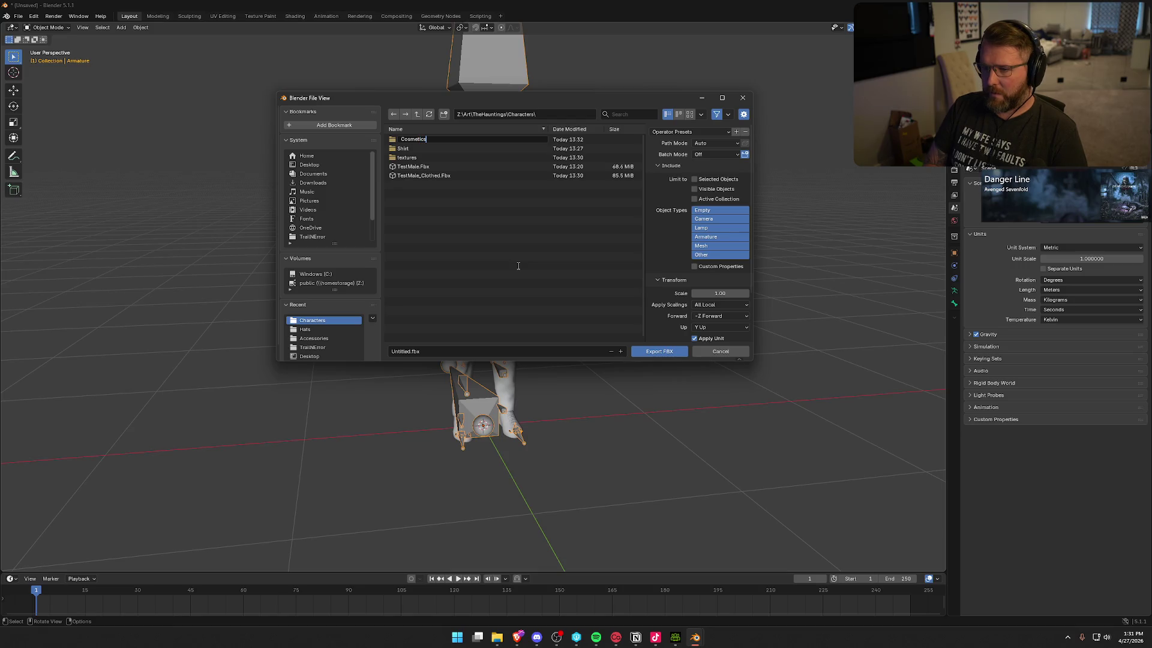
{"action": "key", "text": "Return"}
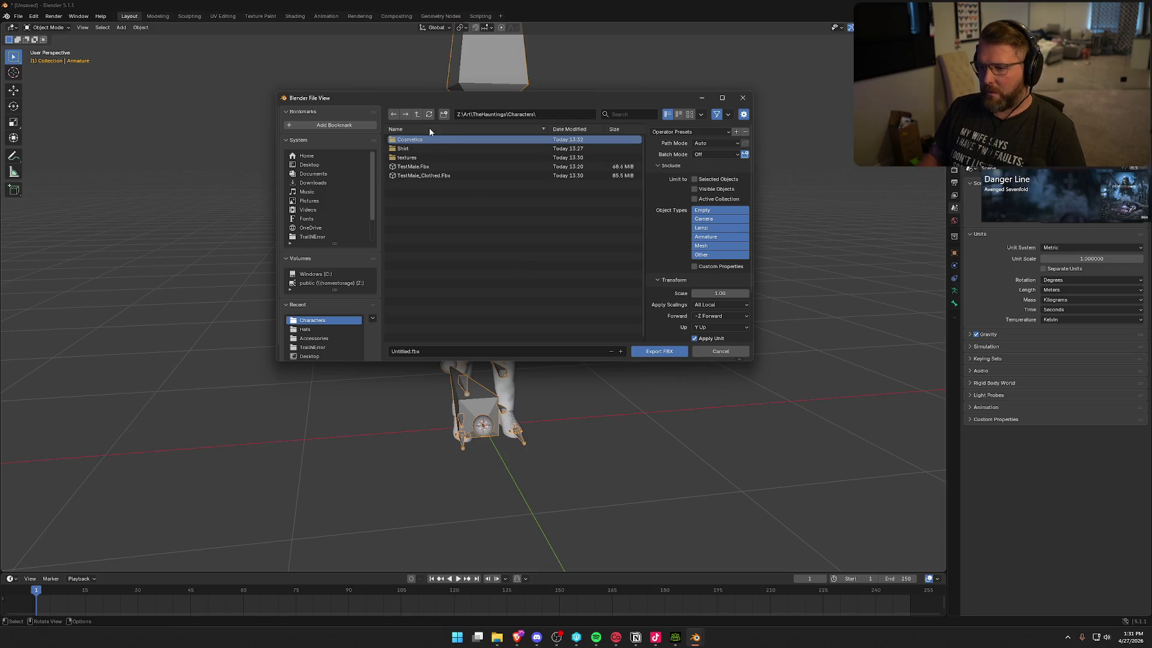
{"action": "double_click", "coordinate": [405, 142]}
Step: Set the export file name to BlackShirt
{"action": "left_click", "coordinate": [426, 352]}
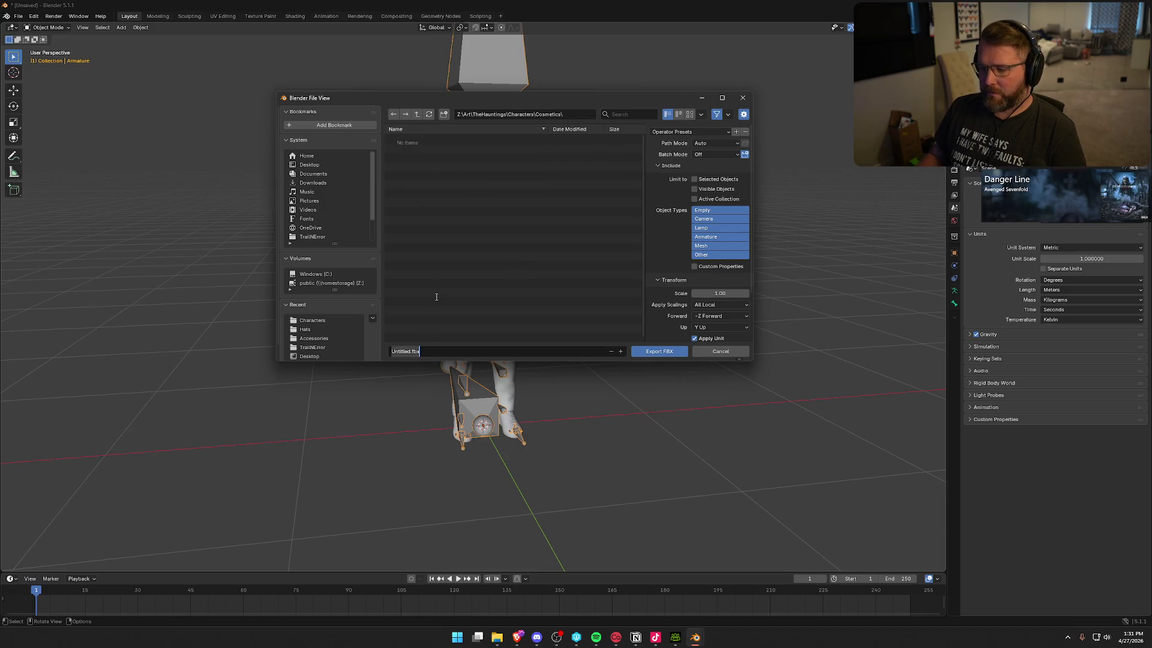
{"action": "type", "text": "GeneralShirt"}
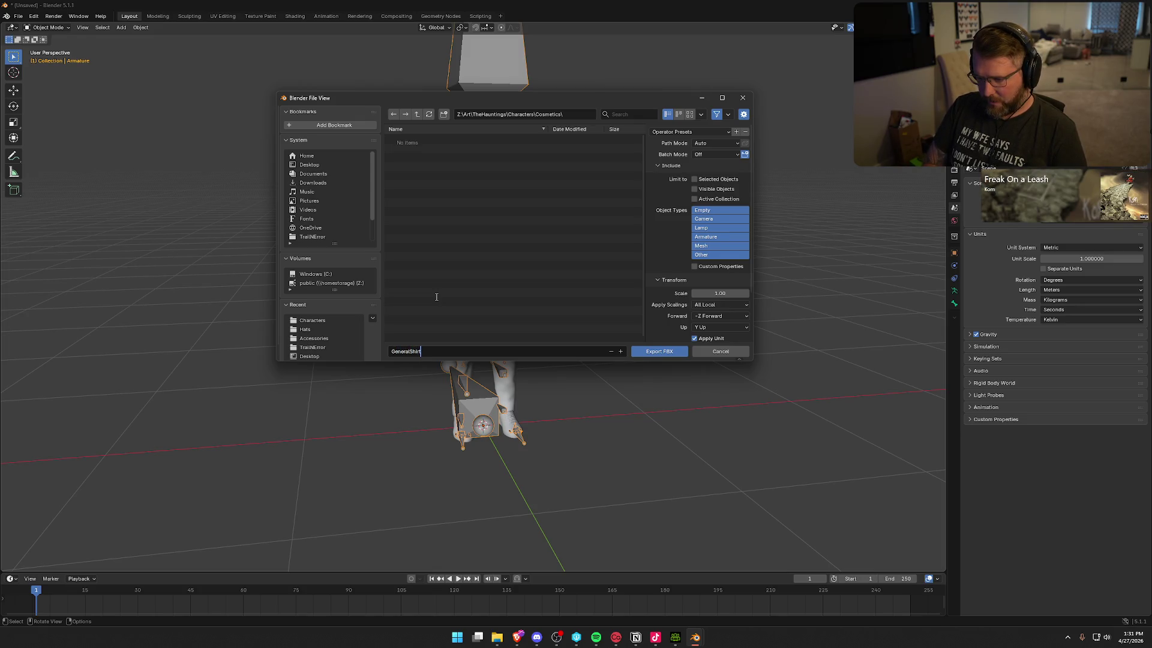
{"action": "key", "text": "ctrl+a"}
{"action": "type", "text": "B"}
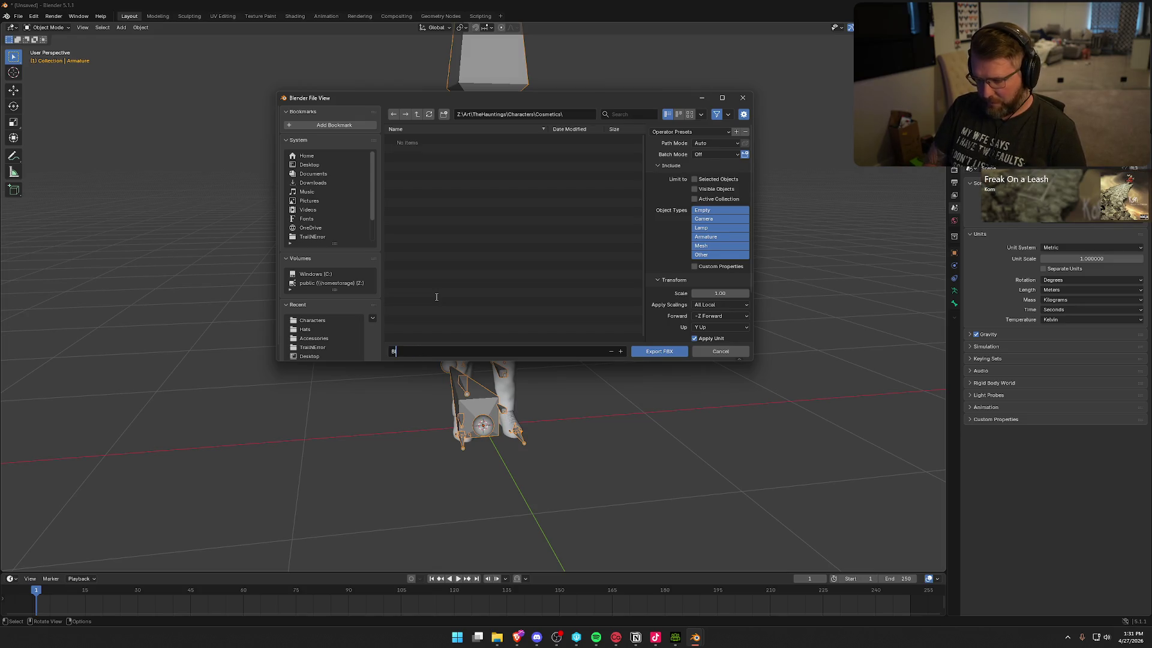
{"action": "type", "text": "lackShirt"}
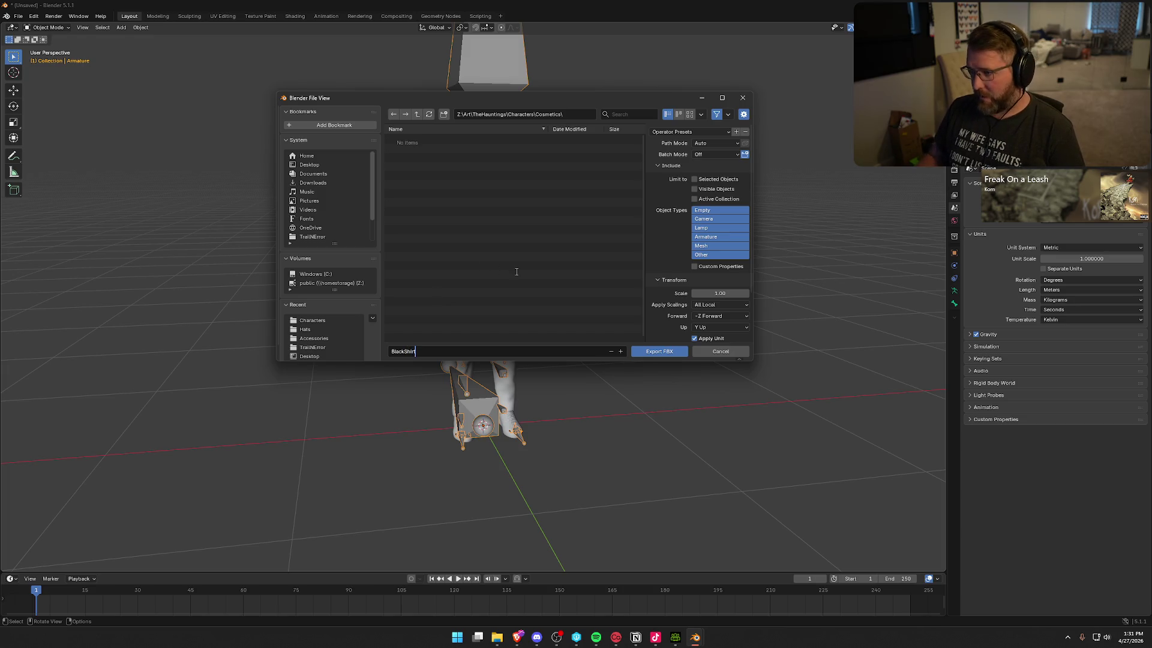
Step: Export BlackShirt.fbx with selected objects only, X Forward, Z Up and Face smoothing
{"action": "left_click", "coordinate": [695, 179]}
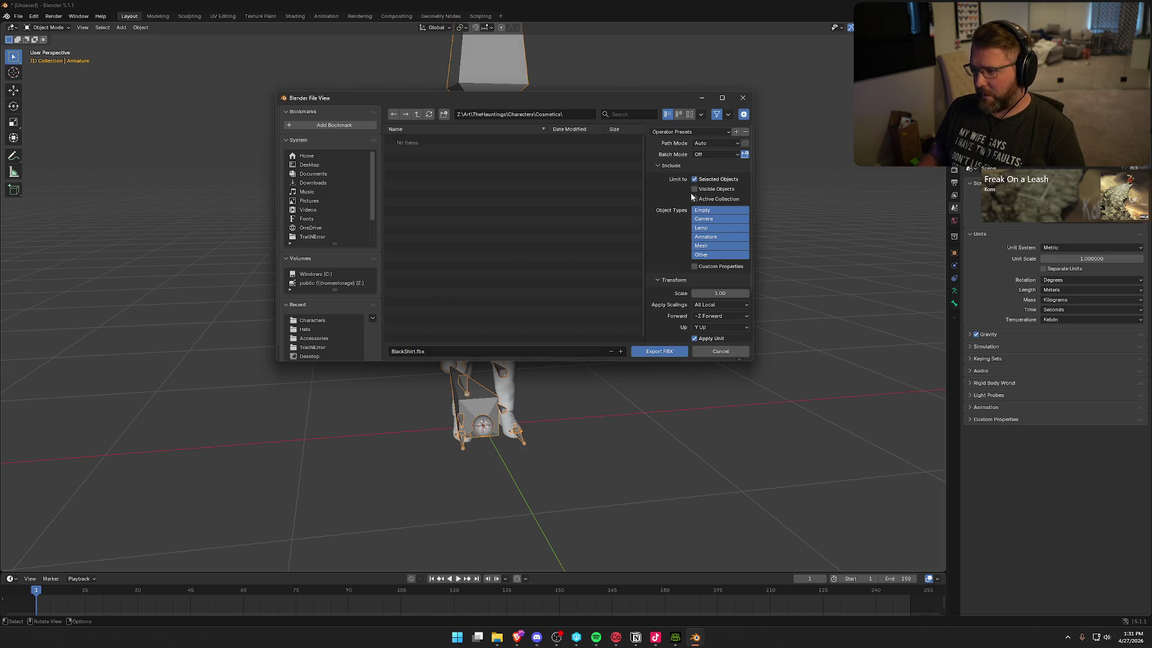
{"action": "left_click", "coordinate": [715, 317]}
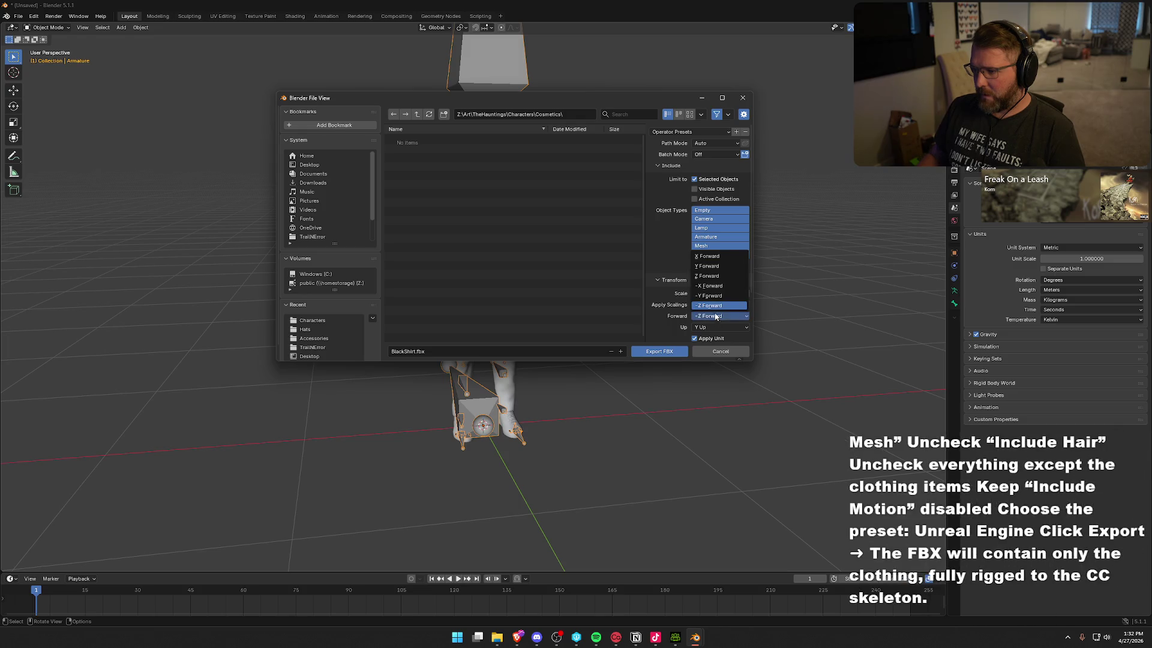
{"action": "left_click", "coordinate": [719, 258]}
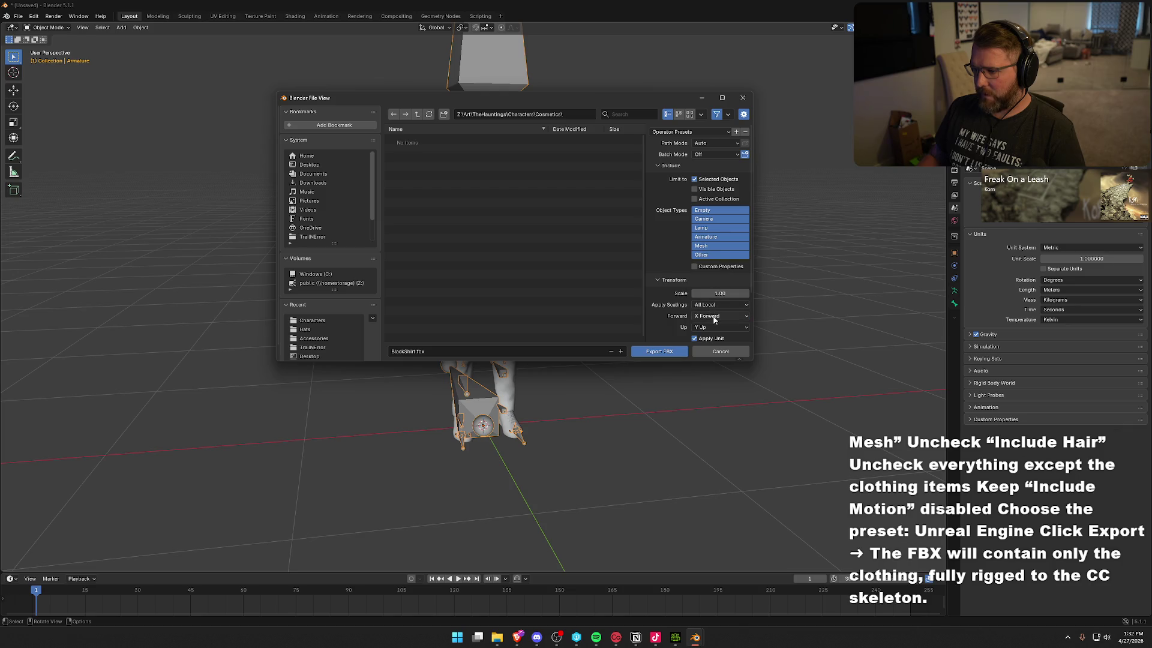
{"action": "left_click", "coordinate": [714, 328]}
{"action": "left_click", "coordinate": [710, 294]}
{"action": "scroll", "coordinate": [668, 293], "scroll_direction": "down", "scroll_amount": 3}
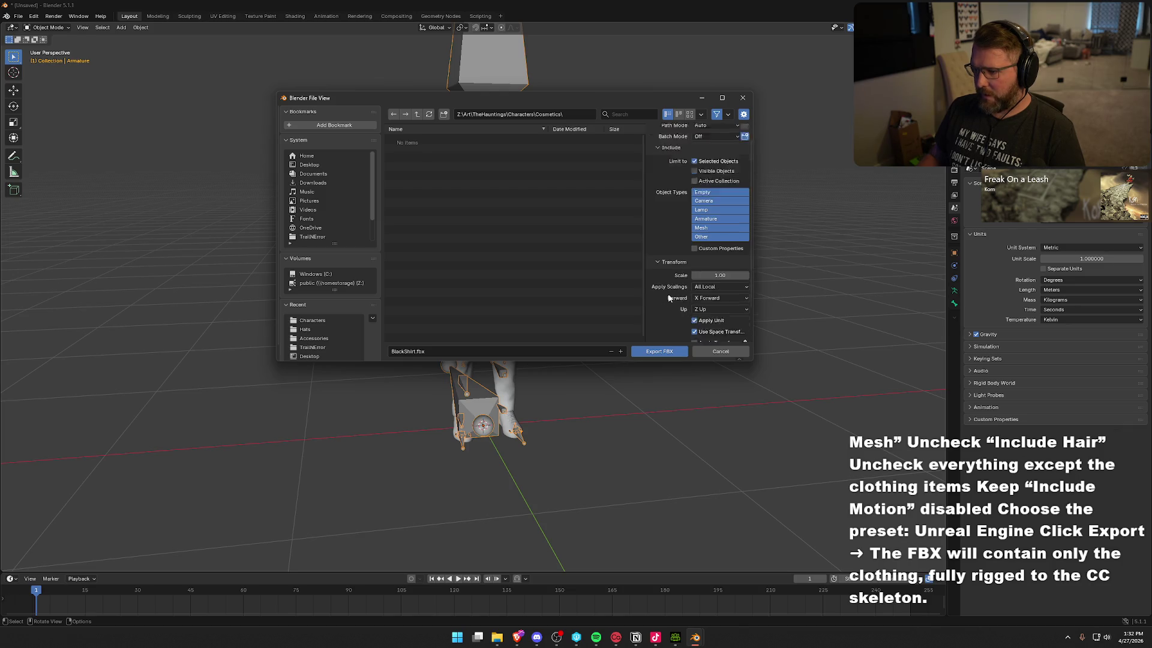
{"action": "left_click", "coordinate": [669, 317]}
{"action": "left_click", "coordinate": [717, 330]}
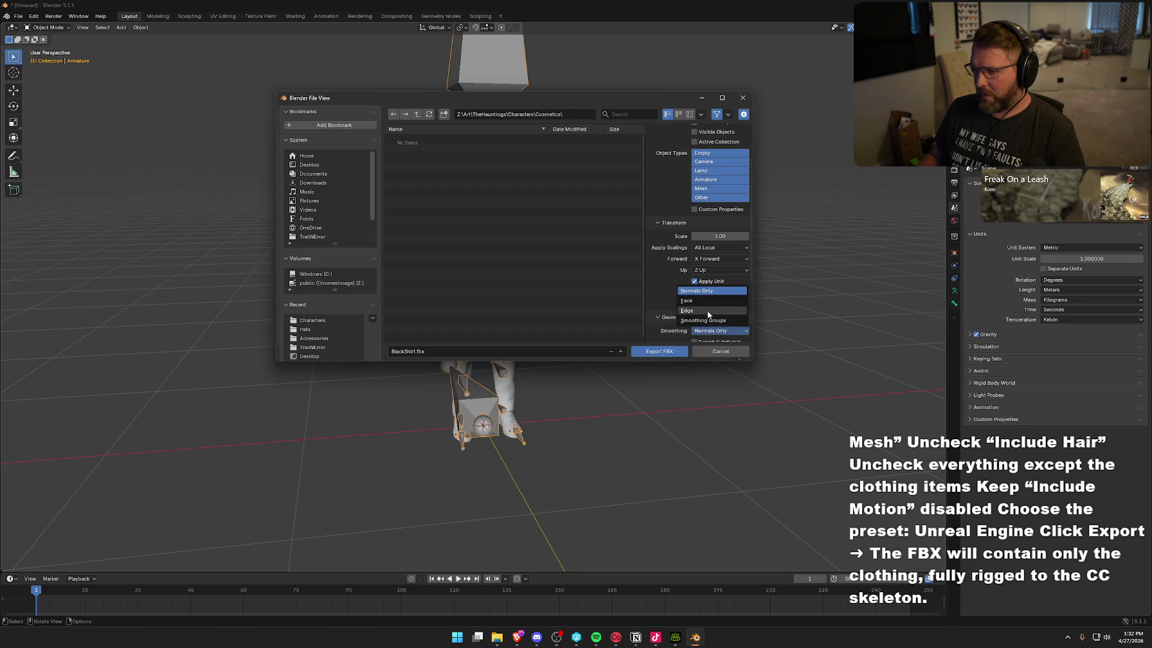
{"action": "left_click", "coordinate": [703, 301]}
{"action": "scroll", "coordinate": [662, 298], "scroll_direction": "down", "scroll_amount": 6}
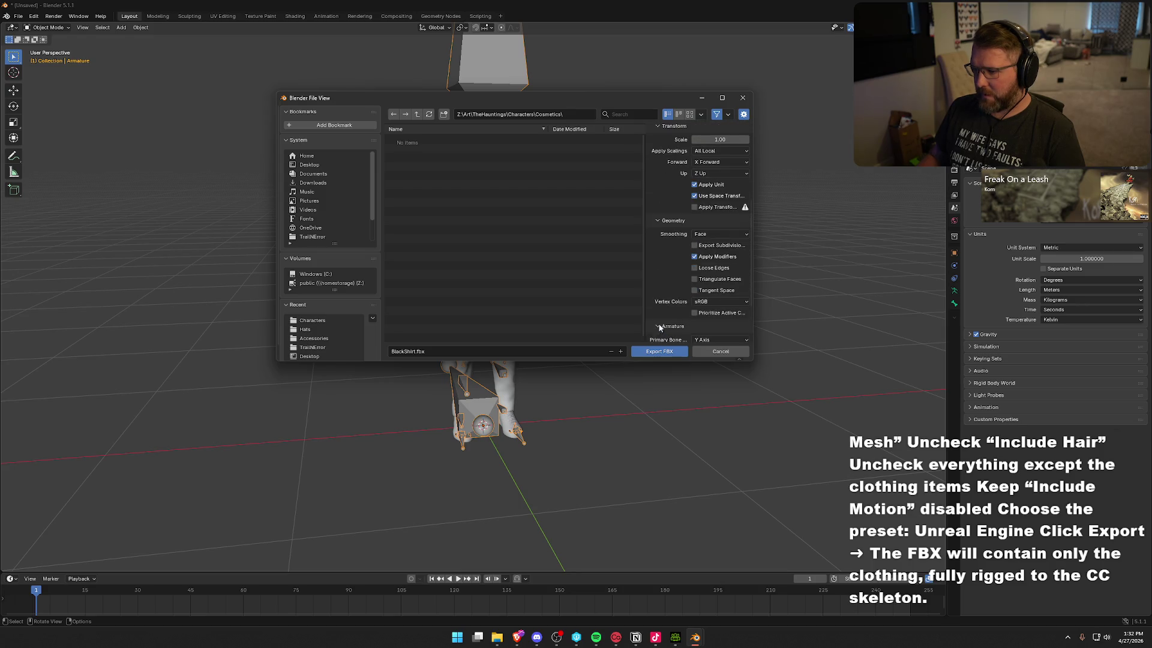
{"action": "scroll", "coordinate": [658, 322], "scroll_direction": "down", "scroll_amount": 3}
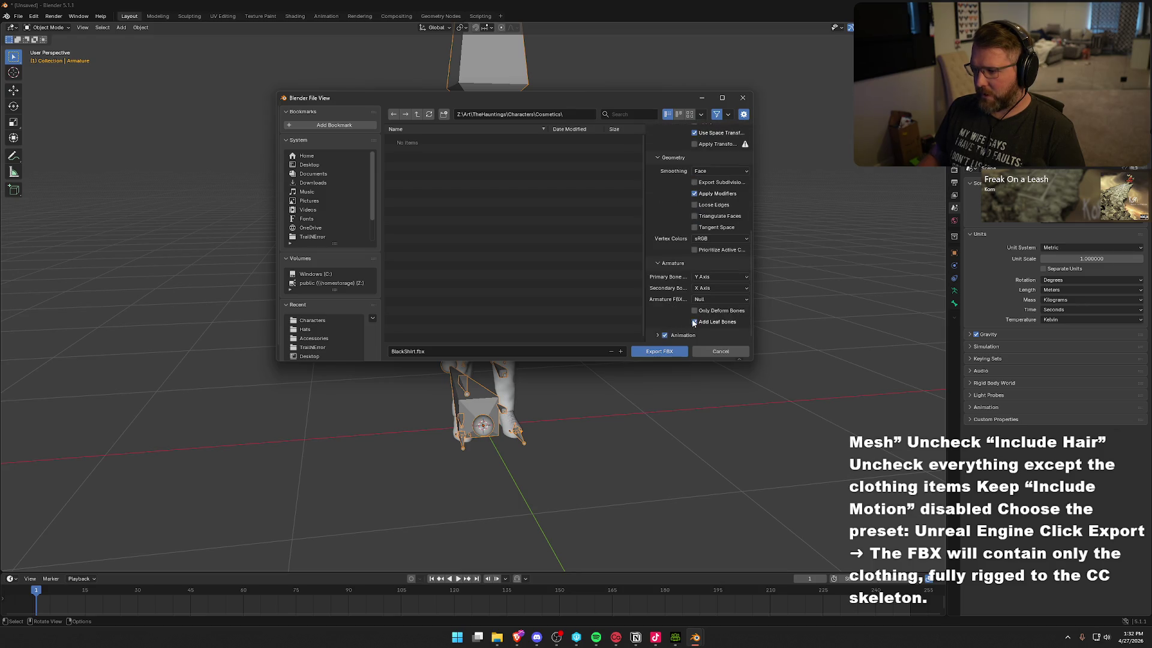
{"action": "left_click", "coordinate": [665, 353]}
Step: Rotate the shirt and armature -90° around Z and check the front and right views
{"action": "mouse_move", "coordinate": [675, 358]}
{"action": "middle_mouse_down"}
{"action": "mouse_move", "coordinate": [619, 376]}
{"action": "mouse_move", "coordinate": [641, 358]}
{"action": "mouse_move", "coordinate": [614, 364]}
{"action": "middle_mouse_up"}
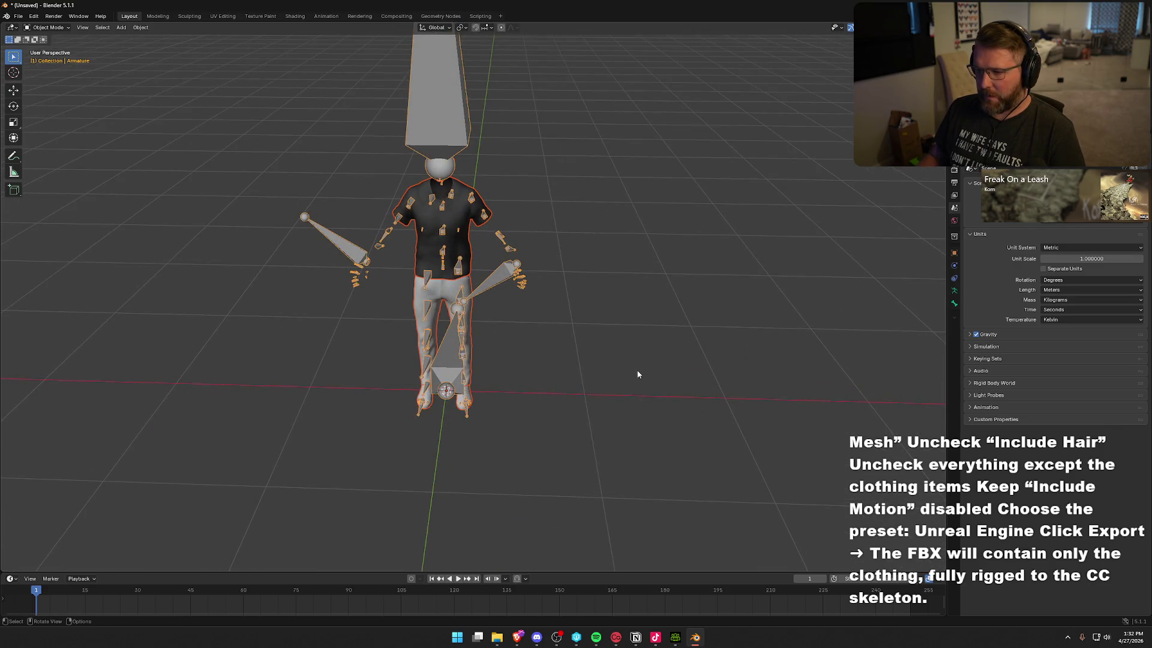
{"action": "type", "text": "rz"}
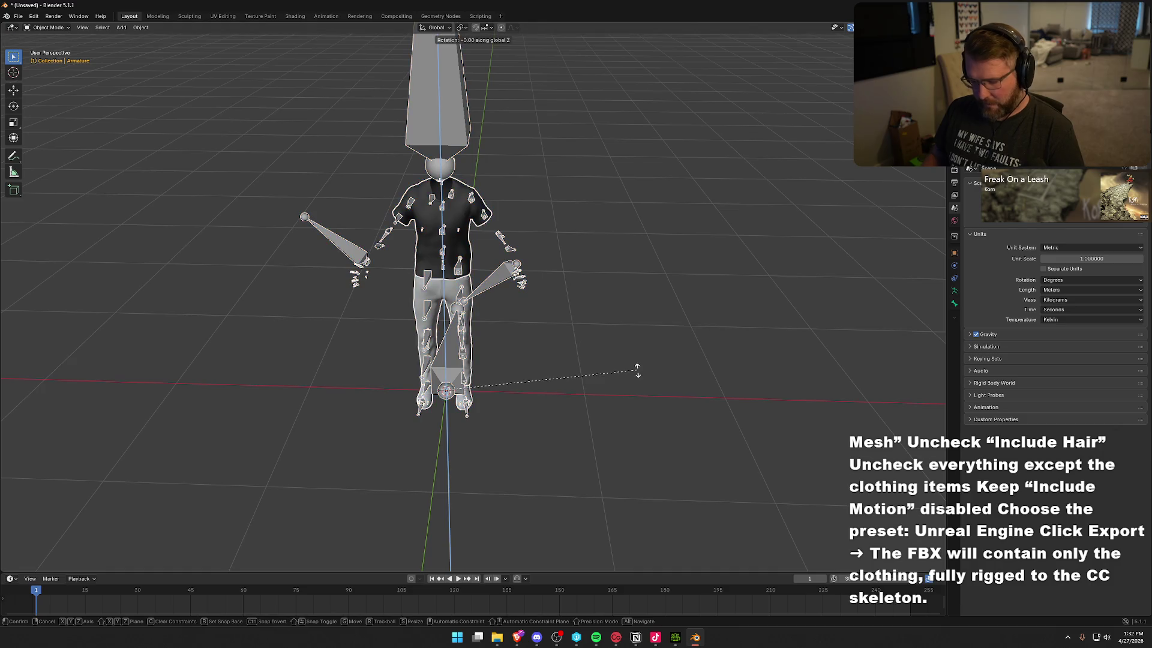
{"action": "type", "text": "-90"}
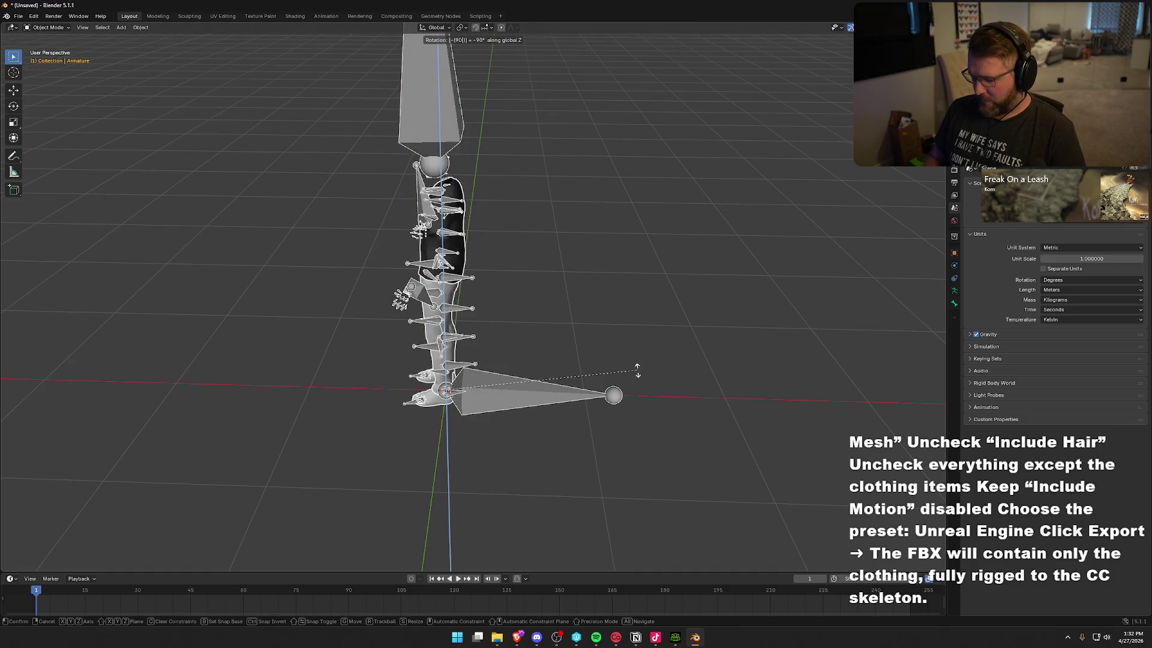
{"action": "key", "text": "Return"}
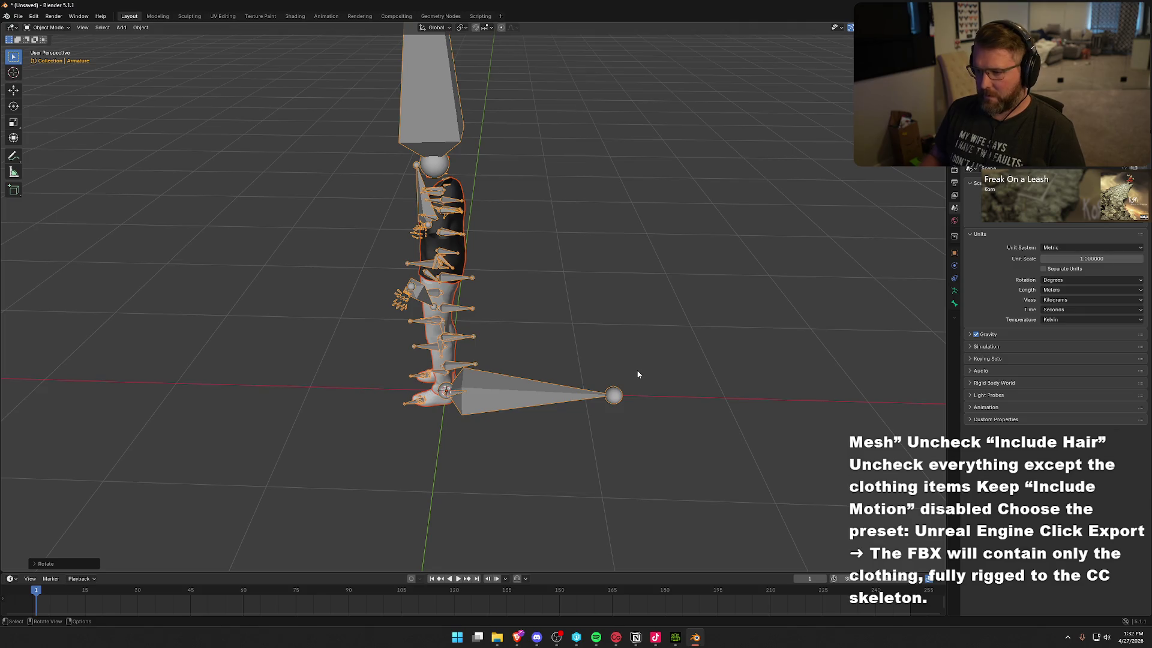
{"action": "key", "text": "KP_1"}
{"action": "scroll", "coordinate": [650, 354], "scroll_direction": "up", "scroll_amount": 1}
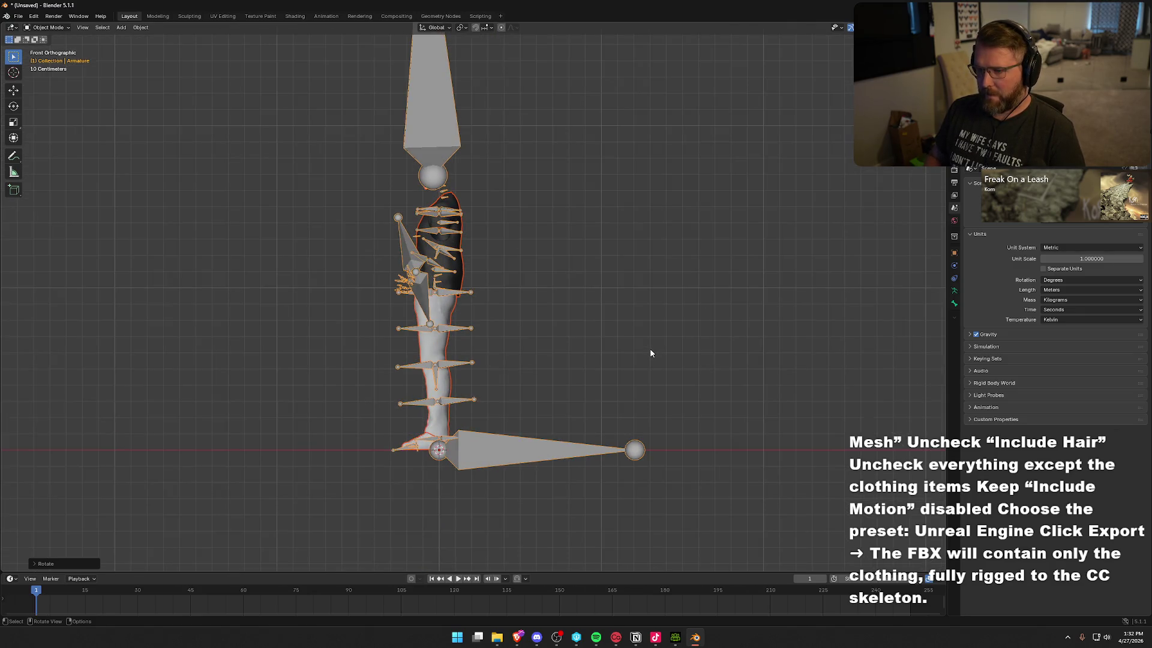
{"action": "key", "text": "KP_3"}
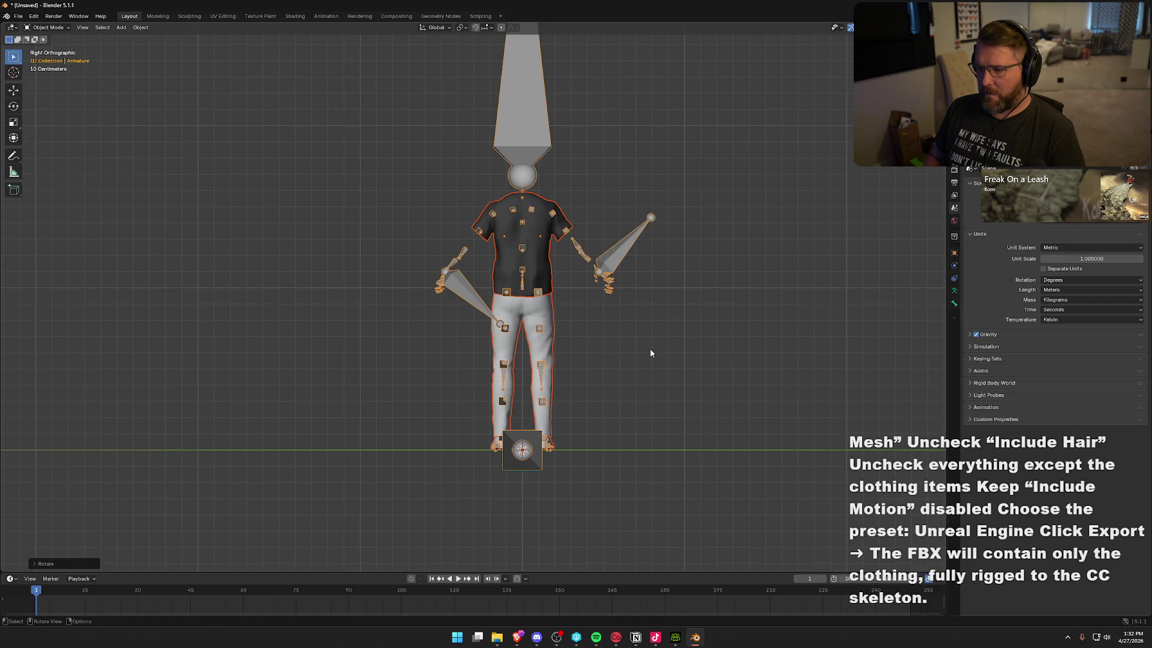
Step: Rotate them a further 180° around Z, then switch to Character Creator 5
{"action": "middle_click_drag", "start_coordinate": [650, 353], "coordinate": [681, 365]}
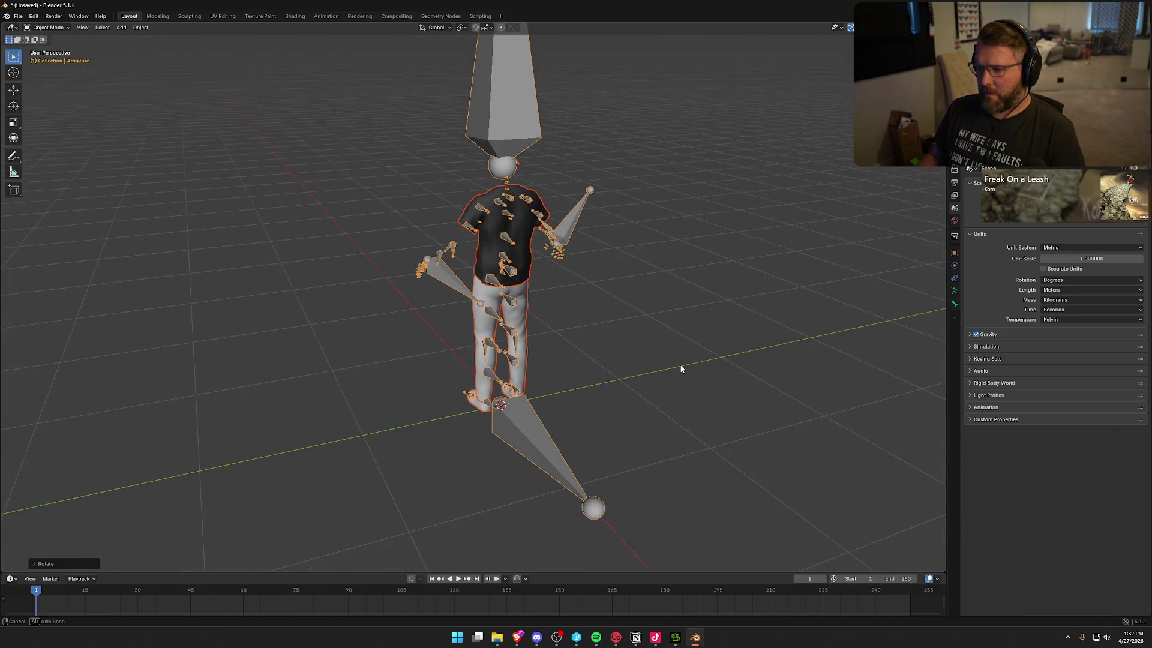
{"action": "type", "text": "rz"}
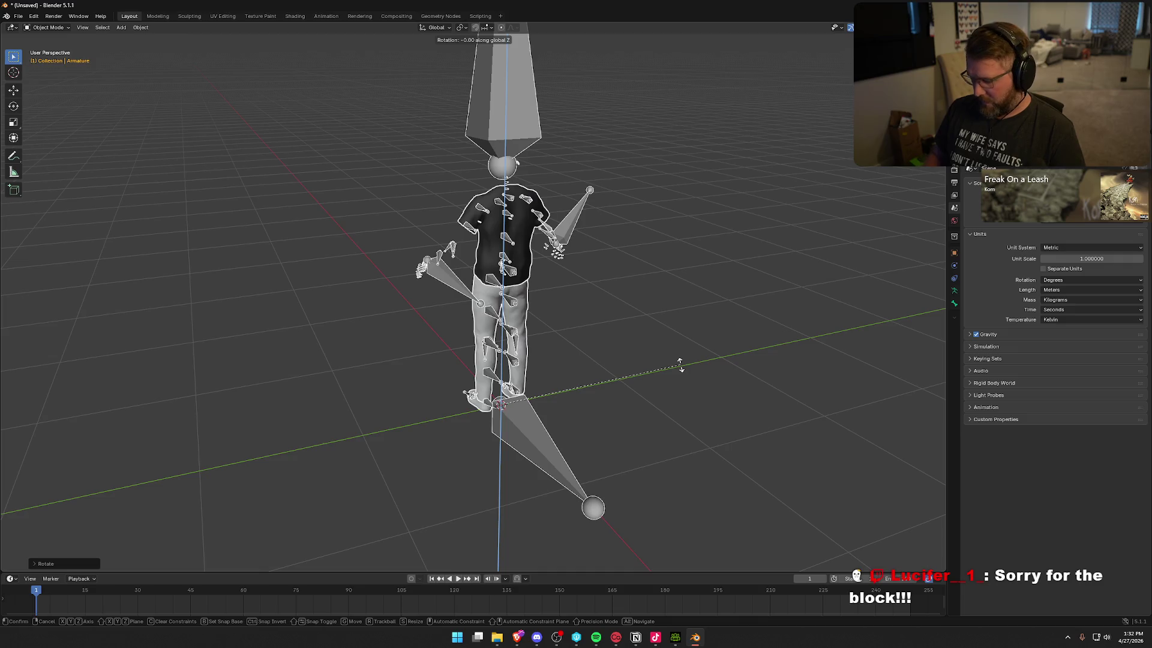
{"action": "type", "text": "180"}
{"action": "key", "text": "Return"}
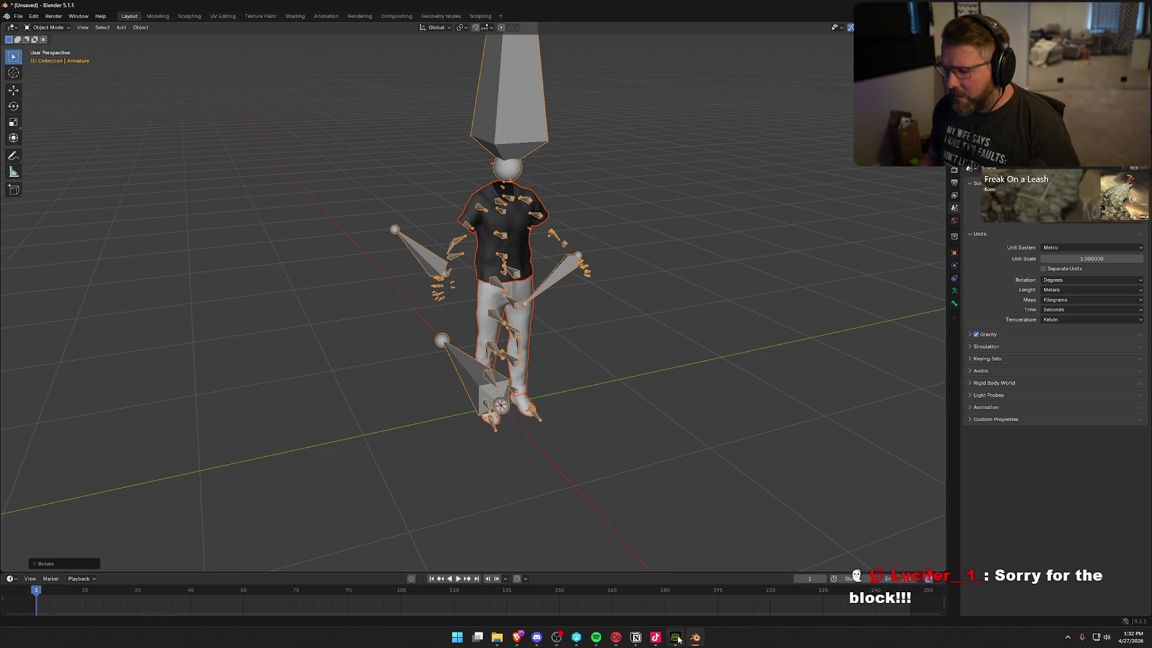
{"action": "key", "text": "alt+Tab"}
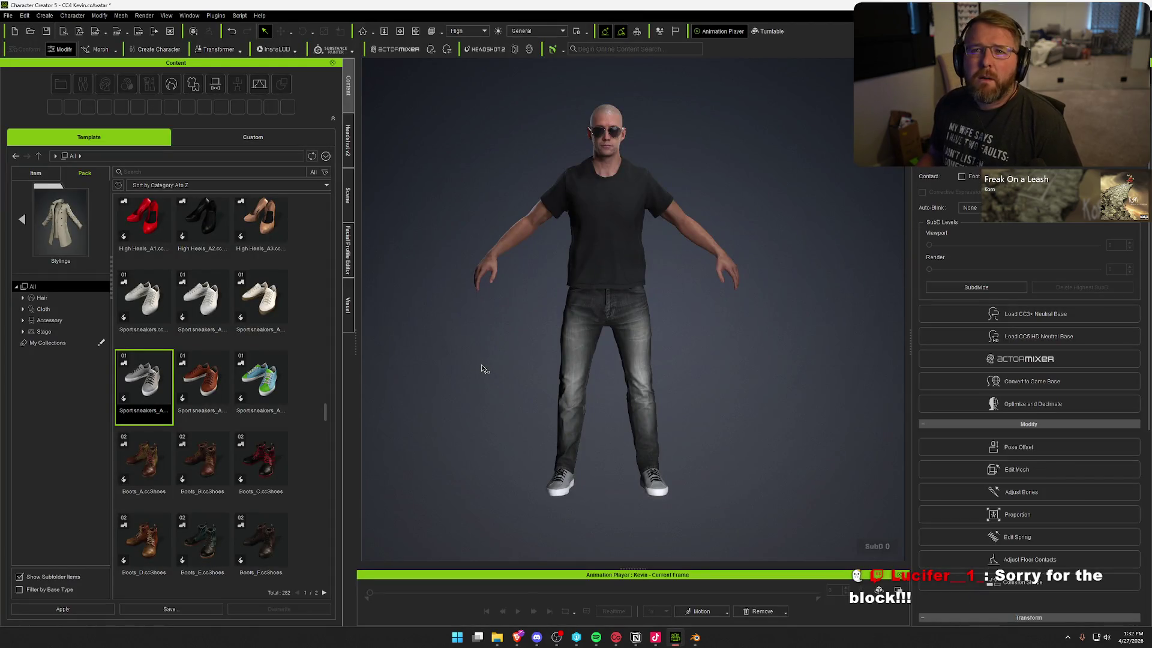
Step: Choose File > Export > FBX > Clothed Character to open the FBX export settings
{"action": "left_click", "coordinate": [8, 15]}
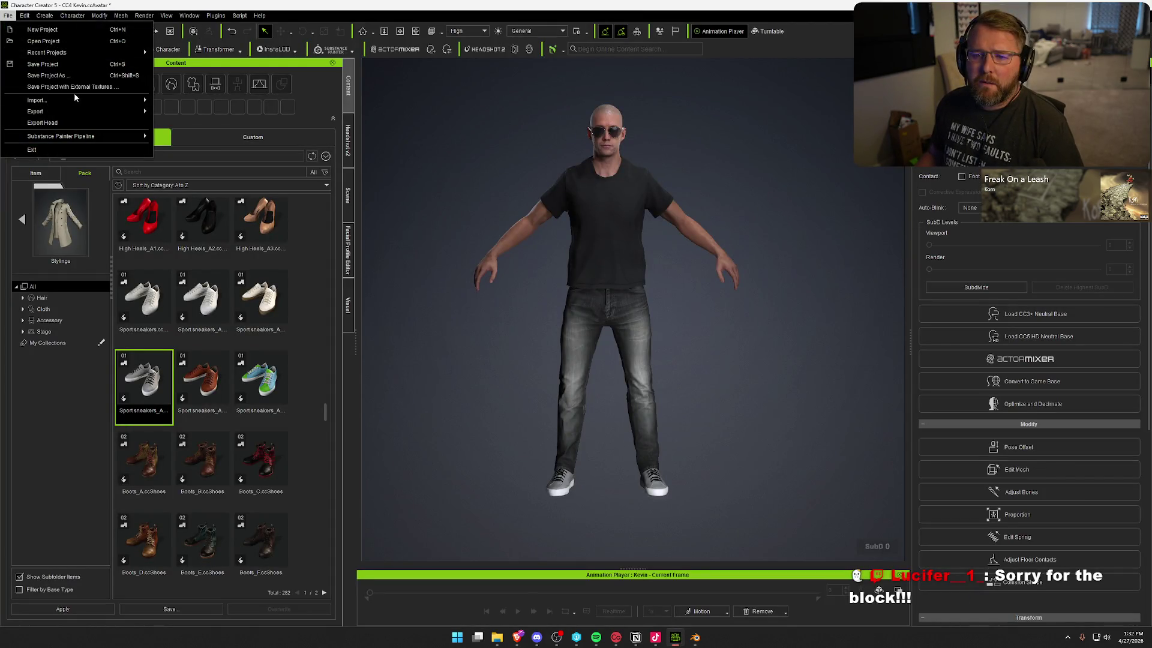
{"action": "mouse_move", "coordinate": [84, 112]}
{"action": "mouse_move", "coordinate": [201, 159]}
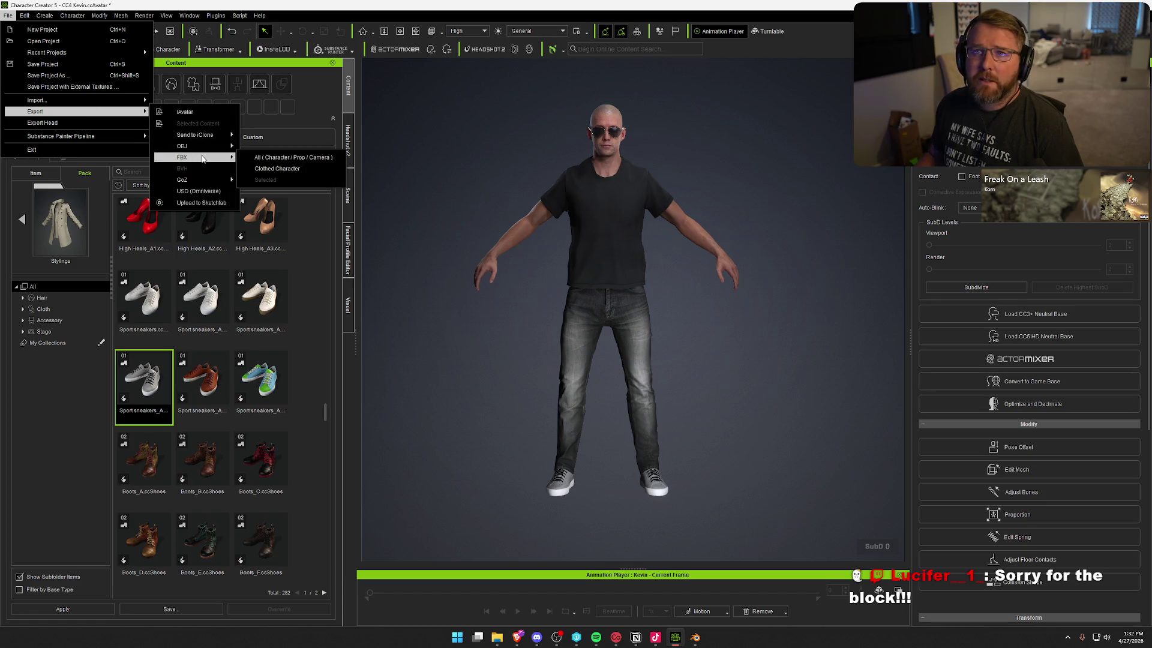
{"action": "left_click", "coordinate": [276, 168]}
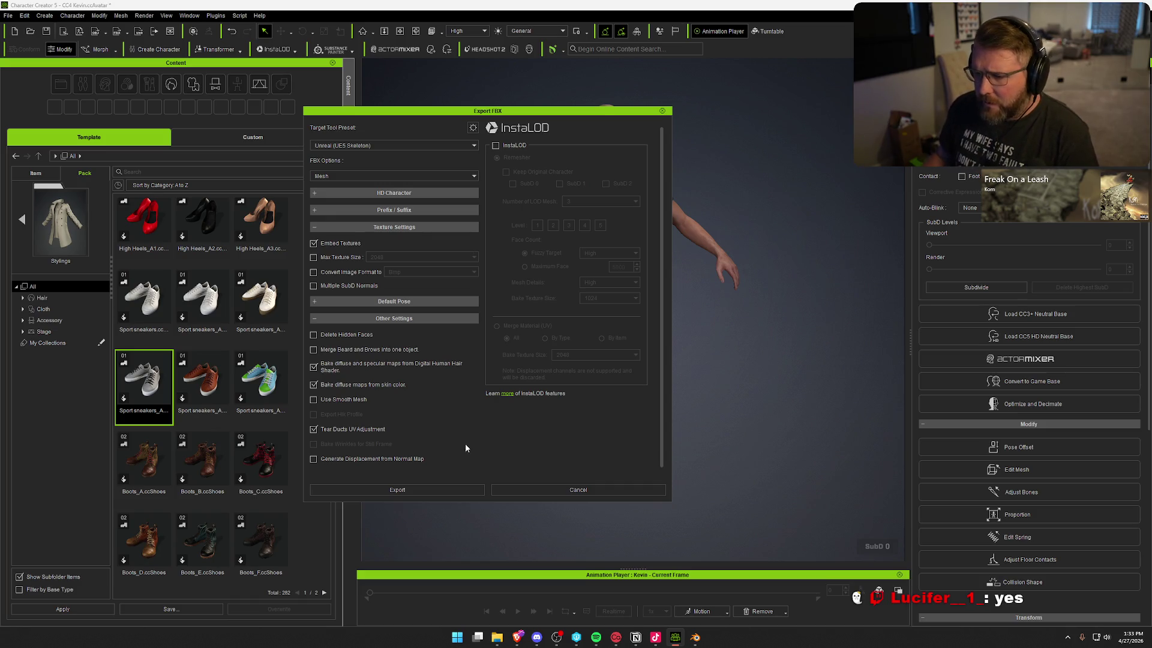
Step: Expand the HD Character, Prefix/Suffix and Default Pose sections
{"action": "left_click", "coordinate": [314, 195]}
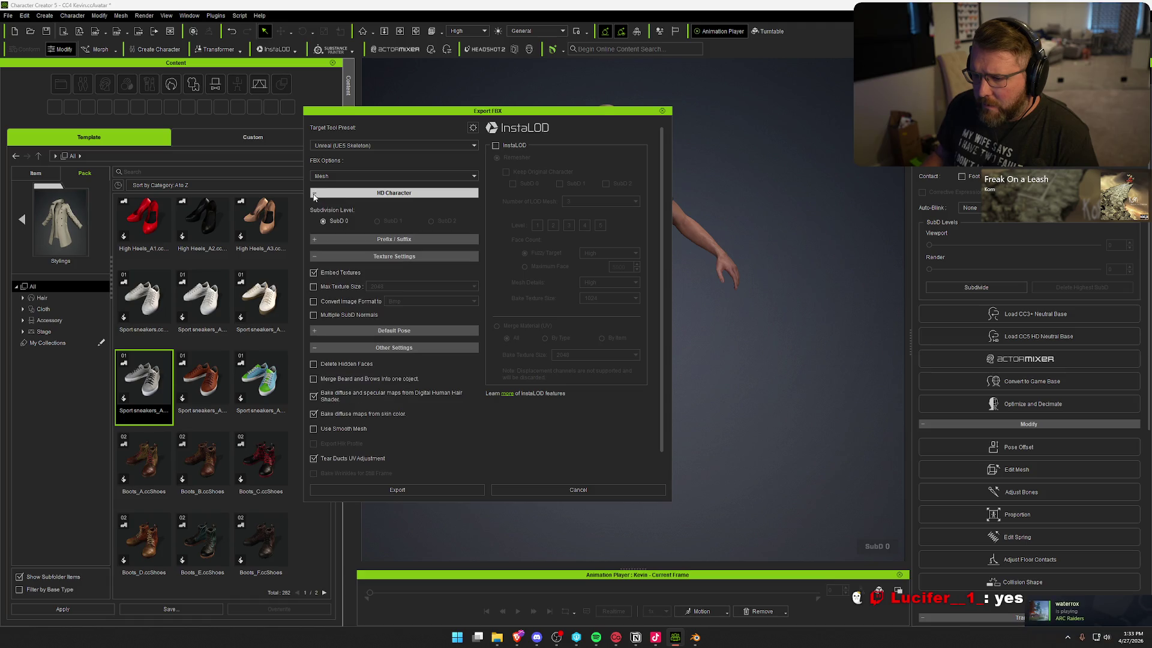
{"action": "left_click", "coordinate": [315, 240]}
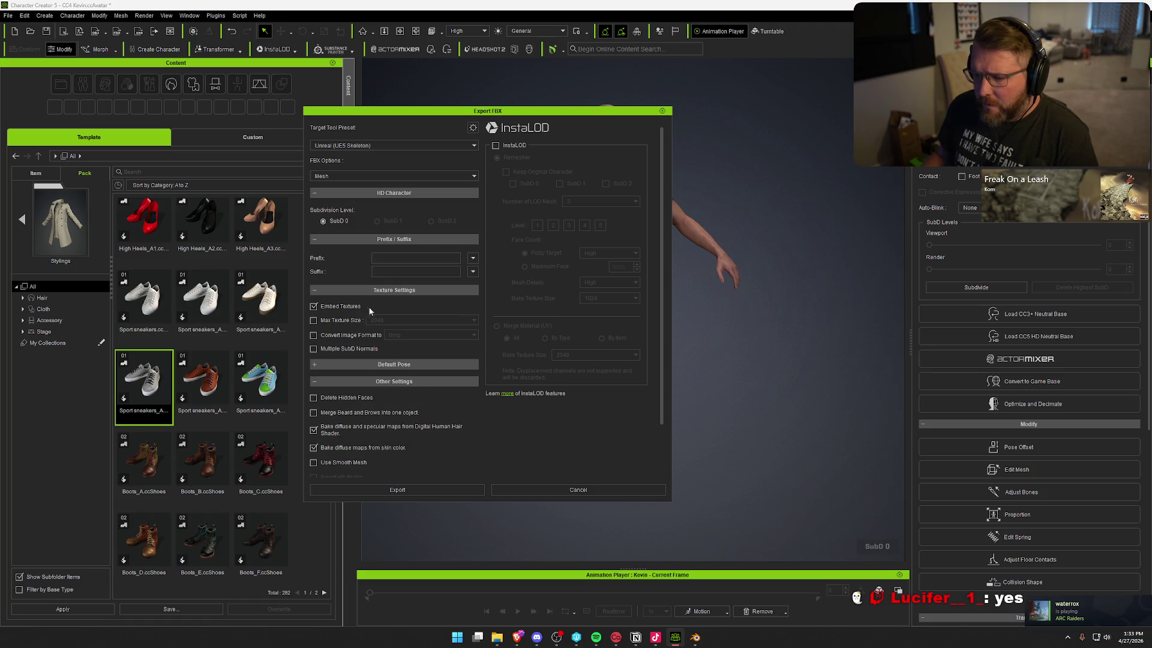
{"action": "left_click", "coordinate": [388, 364]}
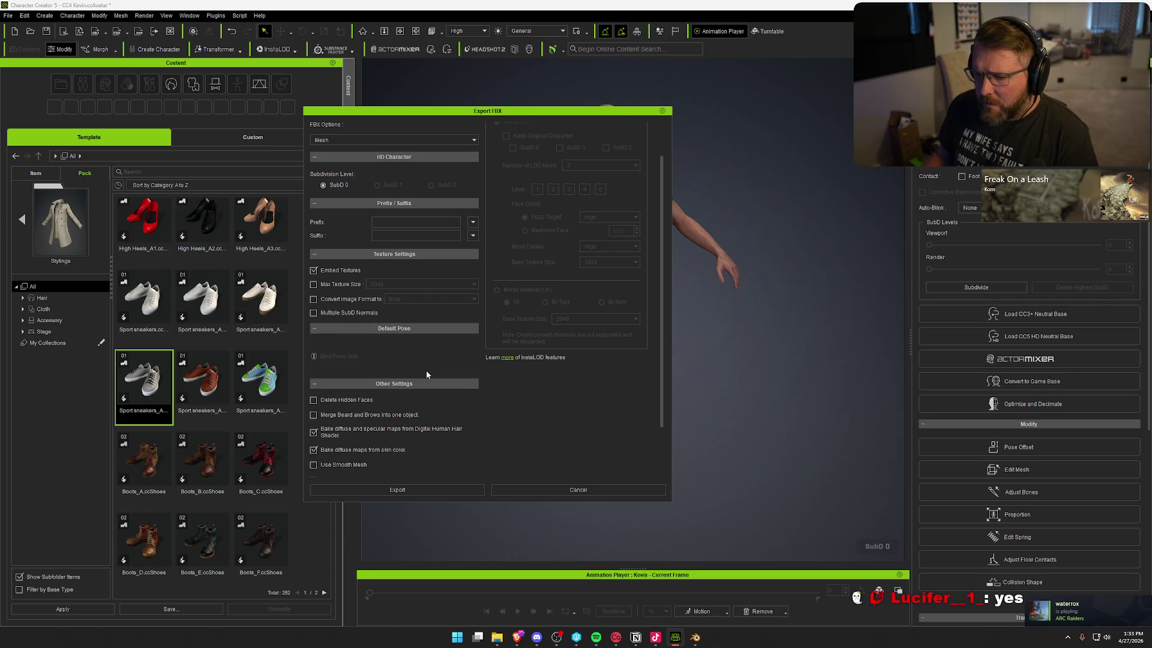
{"action": "scroll", "coordinate": [456, 378], "scroll_direction": "down", "scroll_amount": 2}
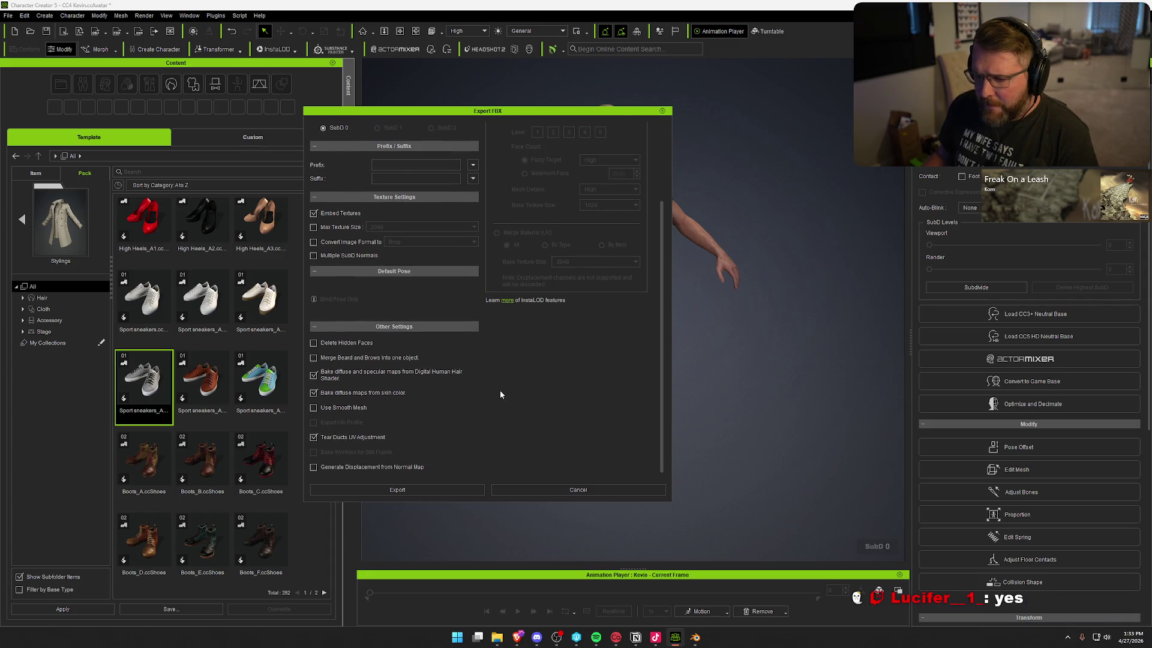
{"action": "scroll", "coordinate": [501, 395], "scroll_direction": "up", "scroll_amount": 2}
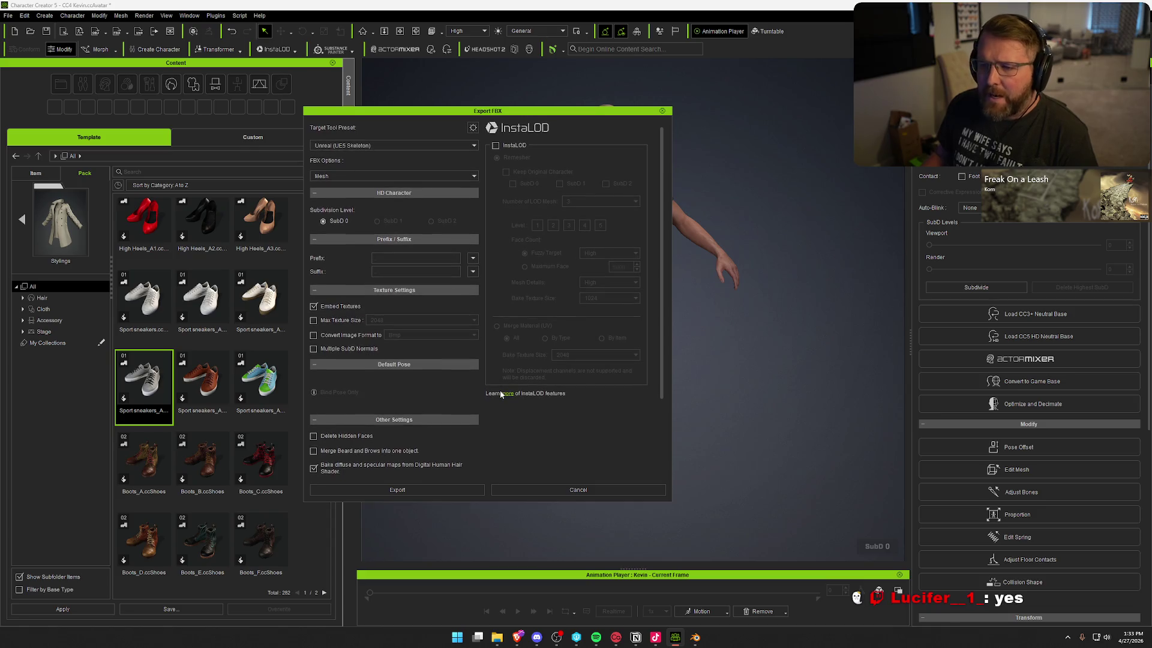
Step: Keep Mesh as FBX content and review the advanced UE5 Skeleton export settings
{"action": "left_click", "coordinate": [423, 178]}
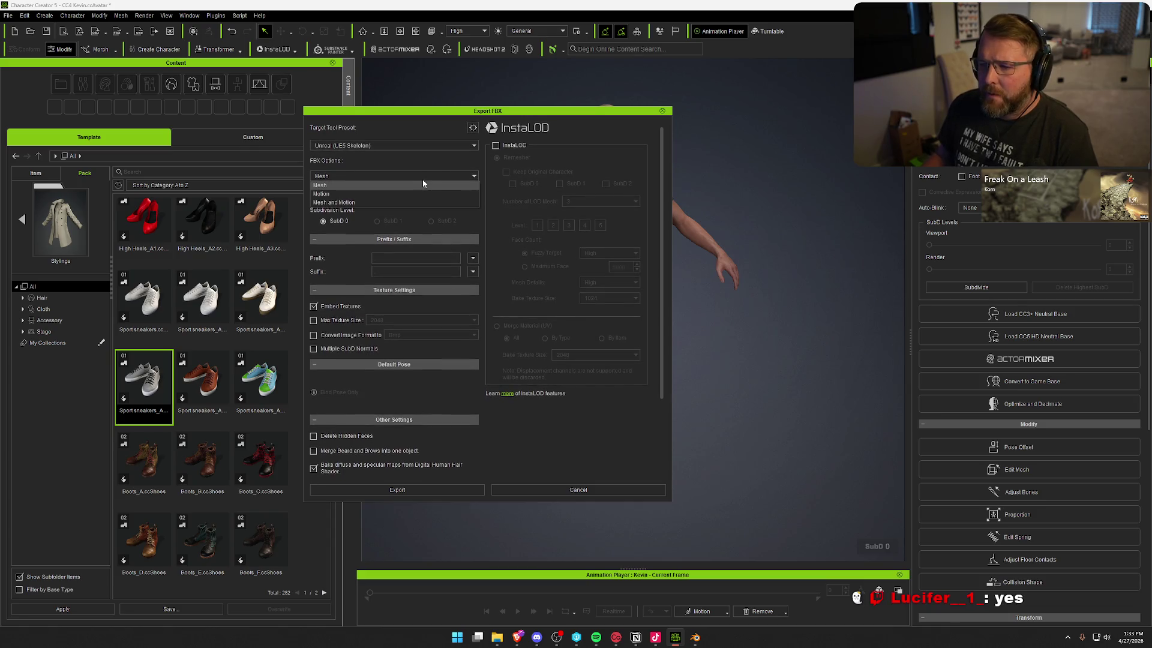
{"action": "left_click", "coordinate": [473, 128]}
{"action": "left_click", "coordinate": [473, 128]}
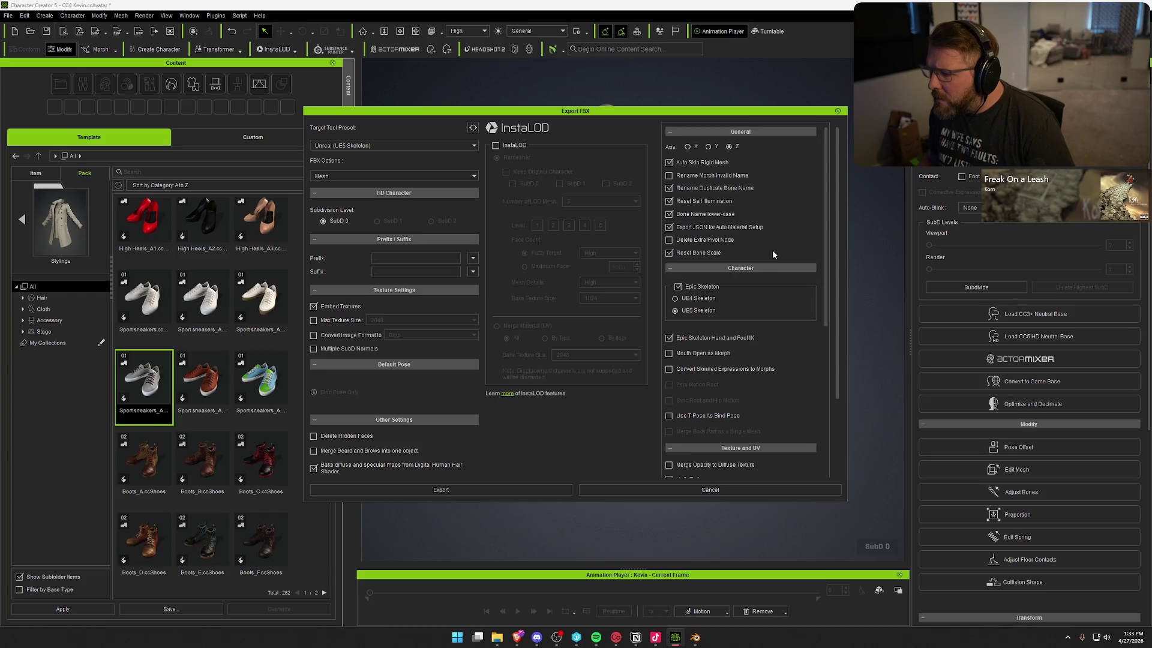
{"action": "scroll", "coordinate": [772, 250], "scroll_direction": "down", "scroll_amount": 2}
{"action": "scroll", "coordinate": [774, 256], "scroll_direction": "down", "scroll_amount": 3}
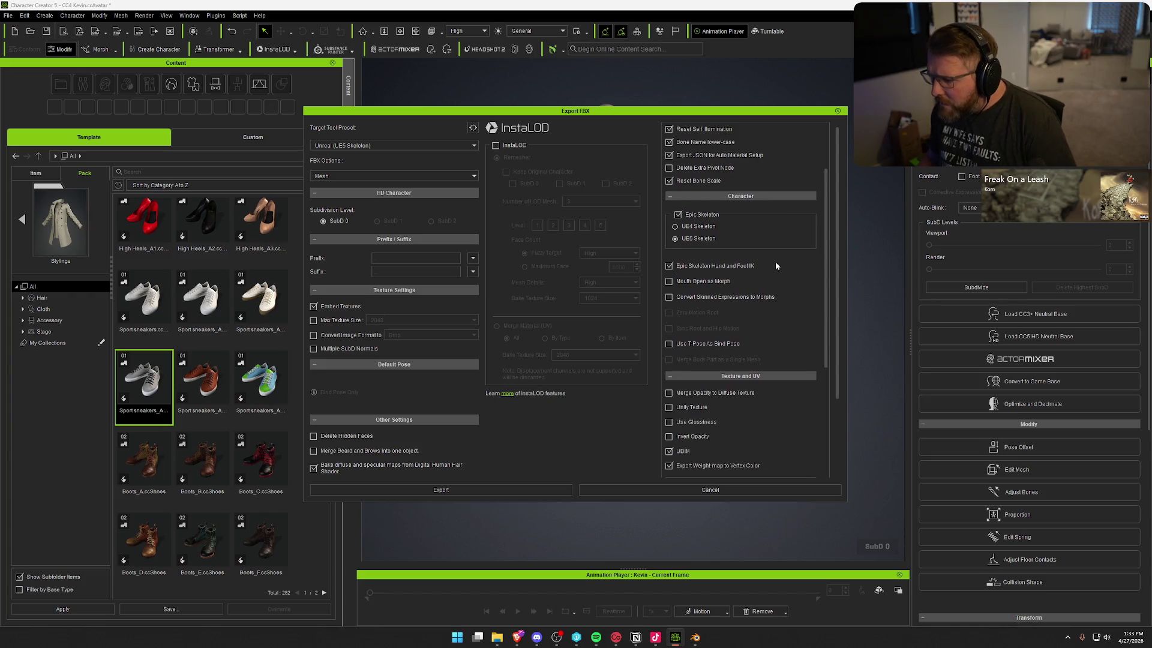
{"action": "scroll", "coordinate": [776, 266], "scroll_direction": "down", "scroll_amount": 1}
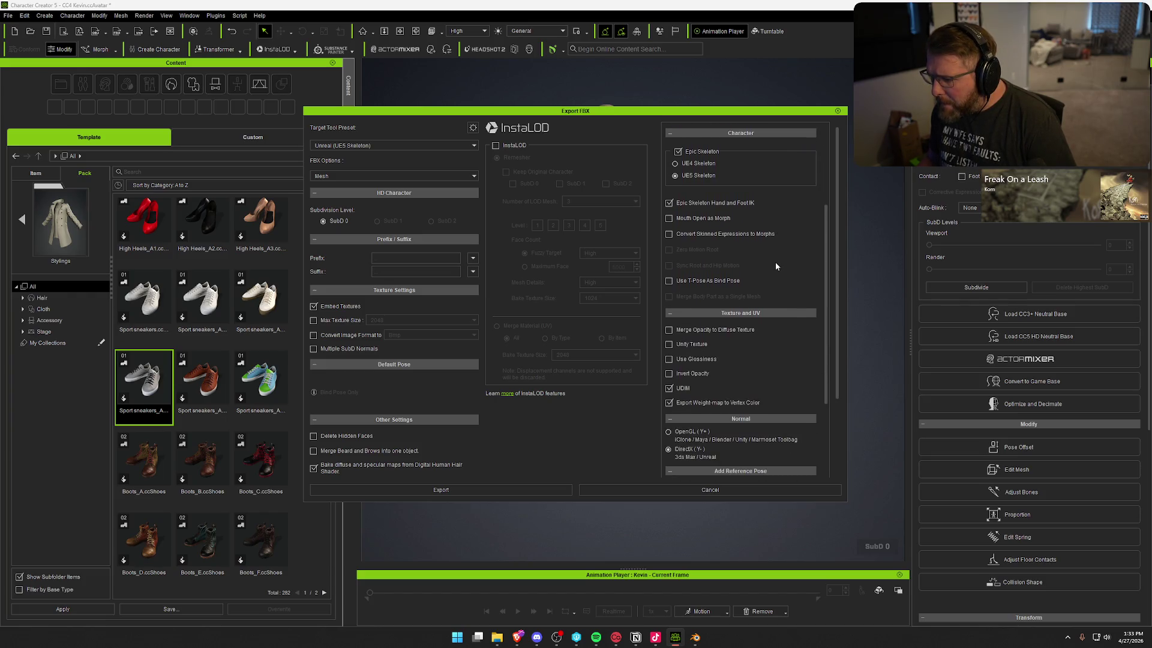
{"action": "scroll", "coordinate": [776, 266], "scroll_direction": "down", "scroll_amount": 5}
{"action": "scroll", "coordinate": [775, 262], "scroll_direction": "down", "scroll_amount": 4}
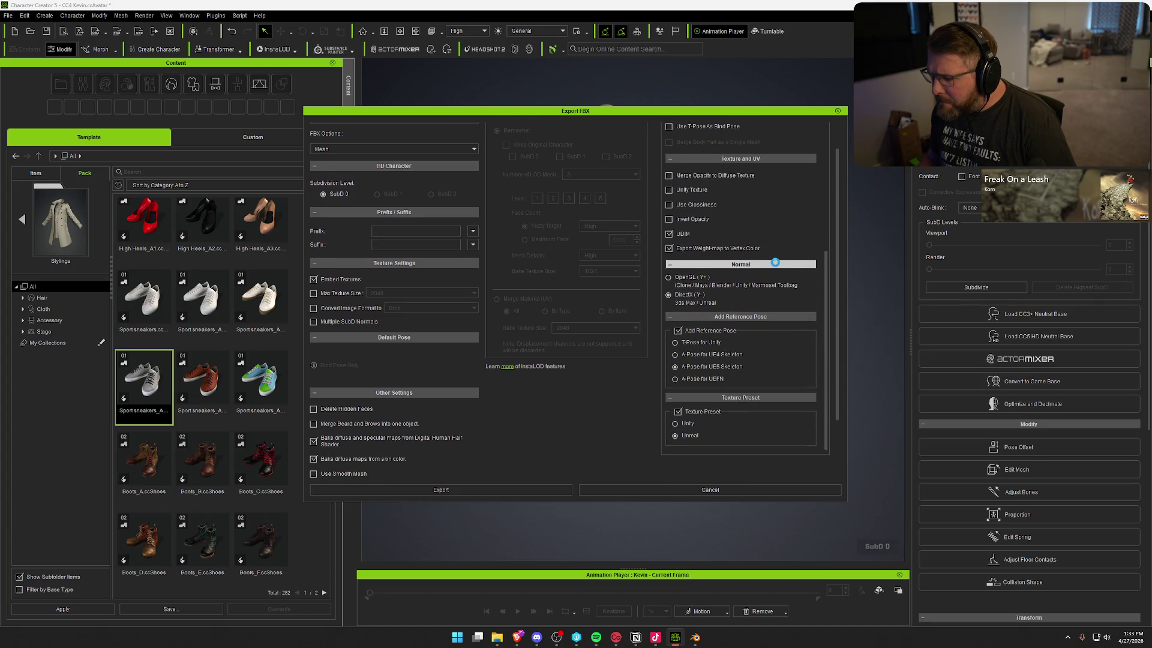
{"action": "scroll", "coordinate": [776, 266], "scroll_direction": "up", "scroll_amount": 5}
{"action": "scroll", "coordinate": [776, 261], "scroll_direction": "up", "scroll_amount": 15}
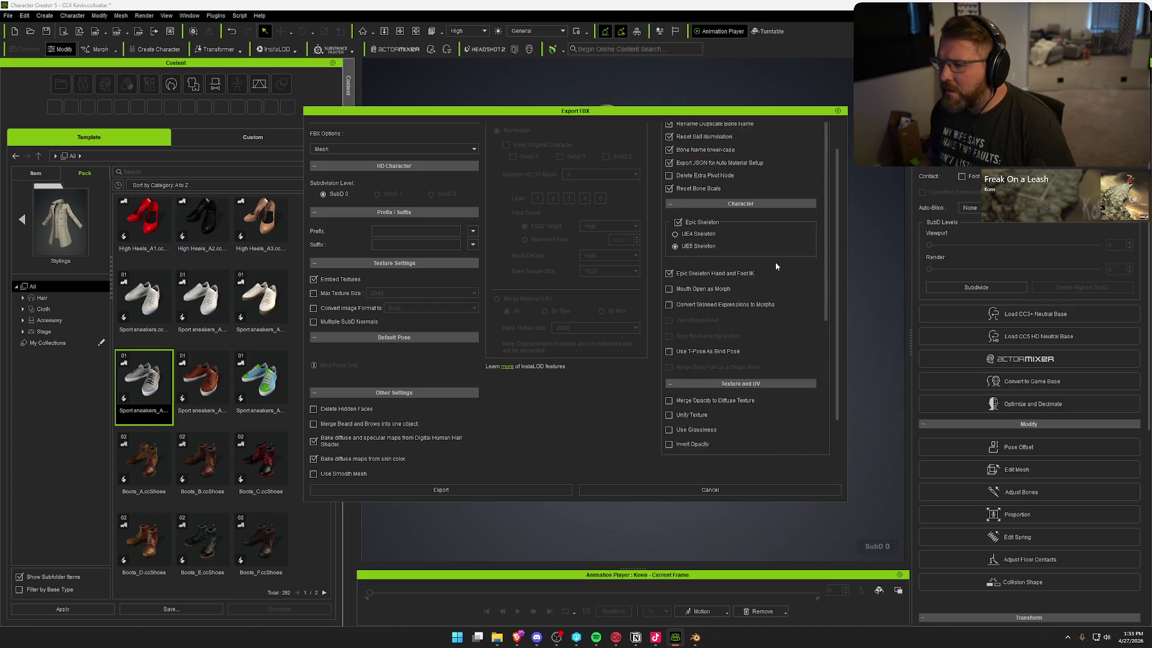
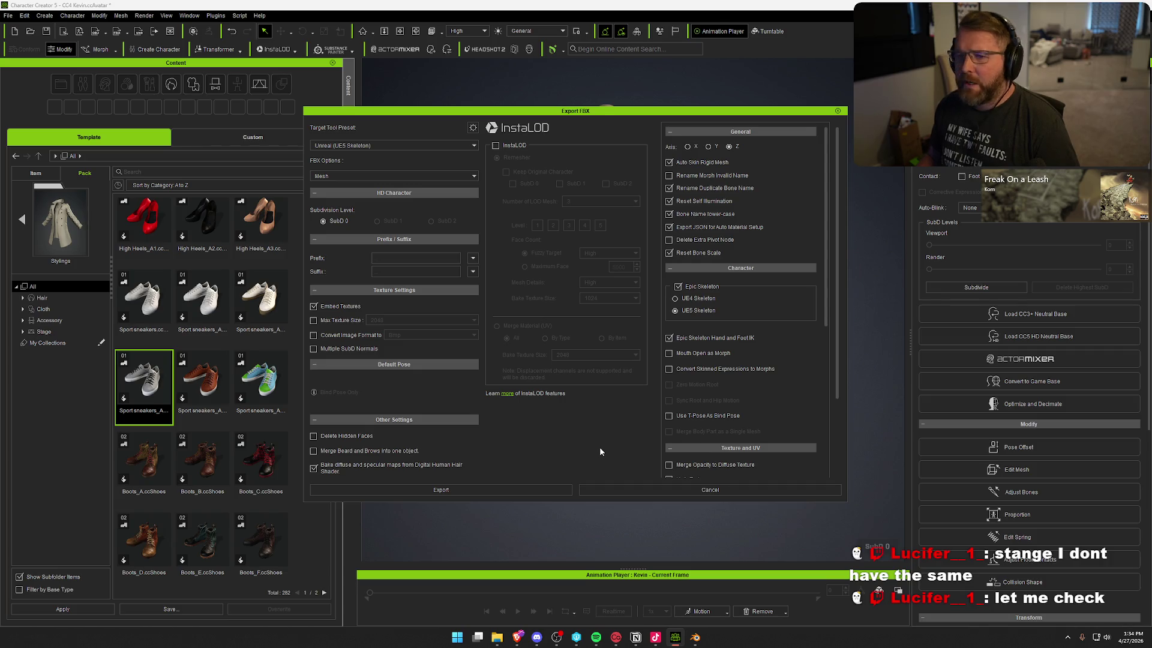
Step: Cancel the Character Creator FBX export and switch to Blender
{"action": "left_click", "coordinate": [671, 487]}
{"action": "left_click", "coordinate": [696, 638]}
Step: Export the shirt mesh with the armature, overwriting BlackShirt.fbx
{"action": "middle_click_drag", "start_coordinate": [606, 318], "coordinate": [579, 318]}
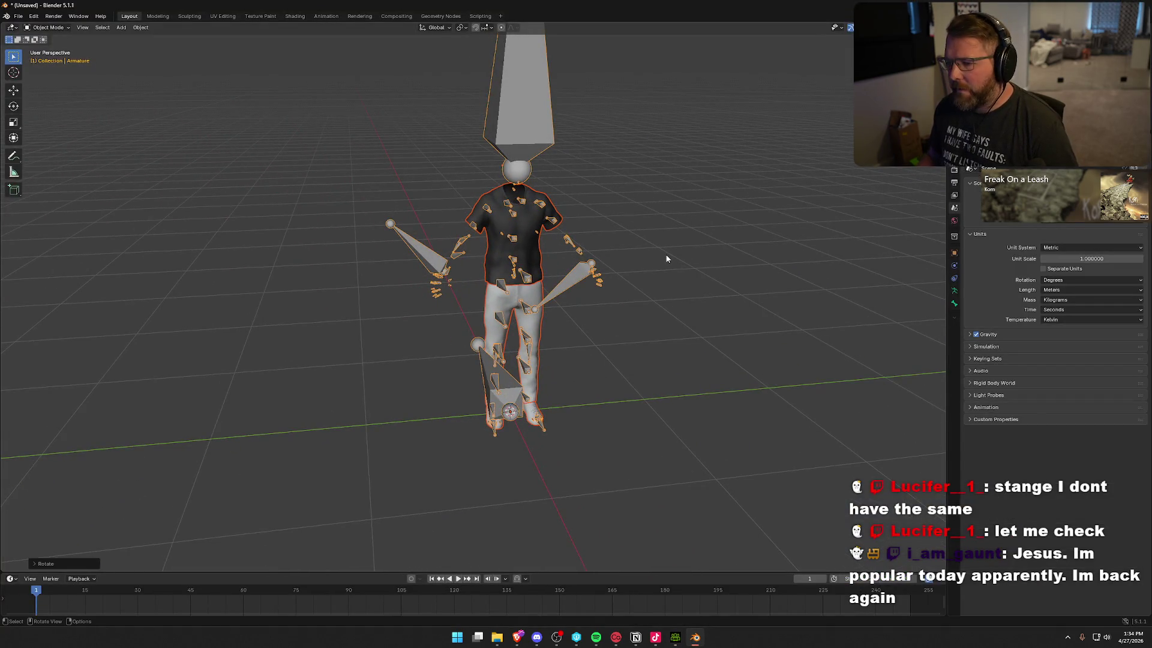
{"action": "left_click", "coordinate": [528, 231]}
{"action": "left_click", "coordinate": [487, 120], "text": "shift"}
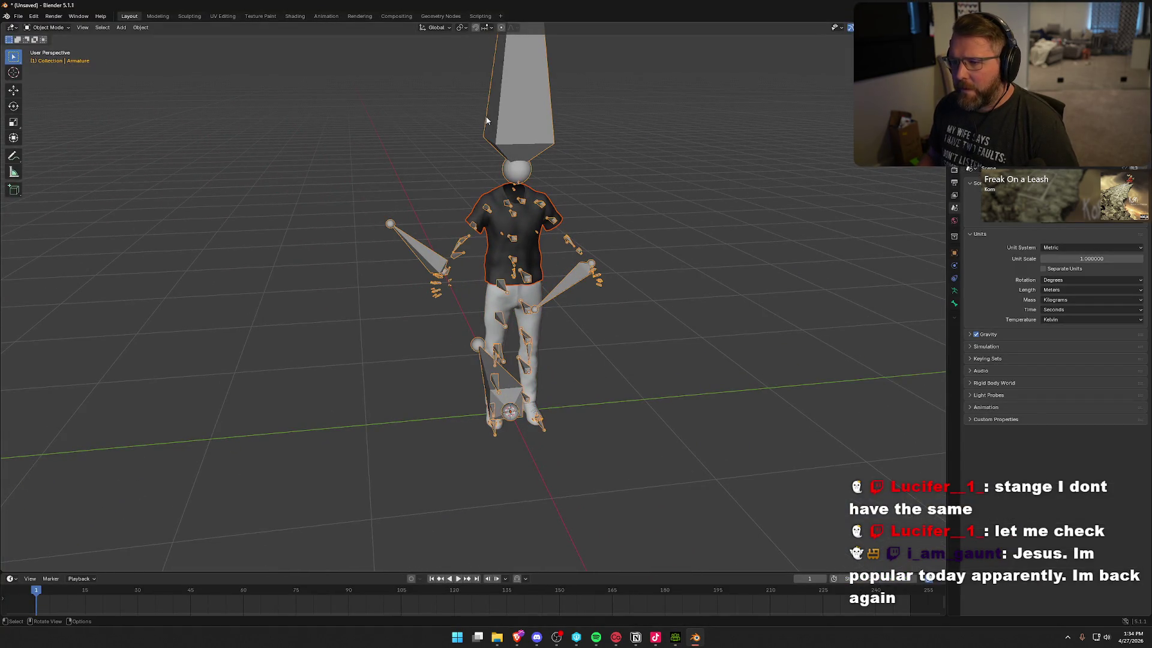
{"action": "left_click", "coordinate": [18, 16]}
{"action": "mouse_move", "coordinate": [60, 152]}
{"action": "left_click", "coordinate": [144, 225]}
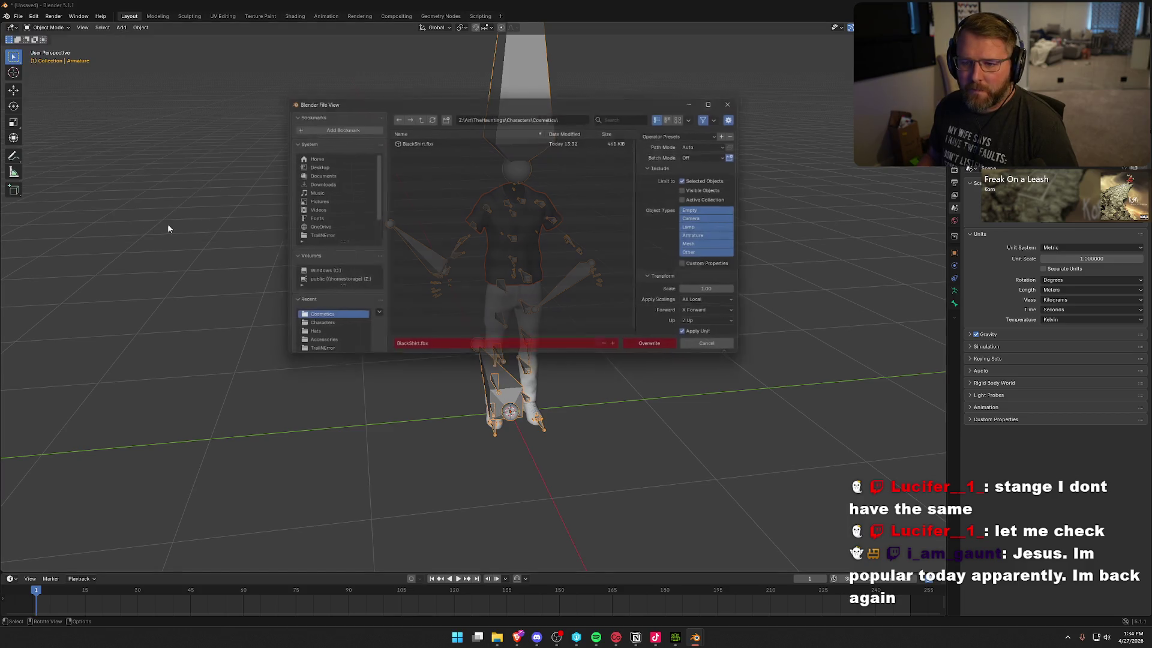
{"action": "left_click", "coordinate": [420, 142]}
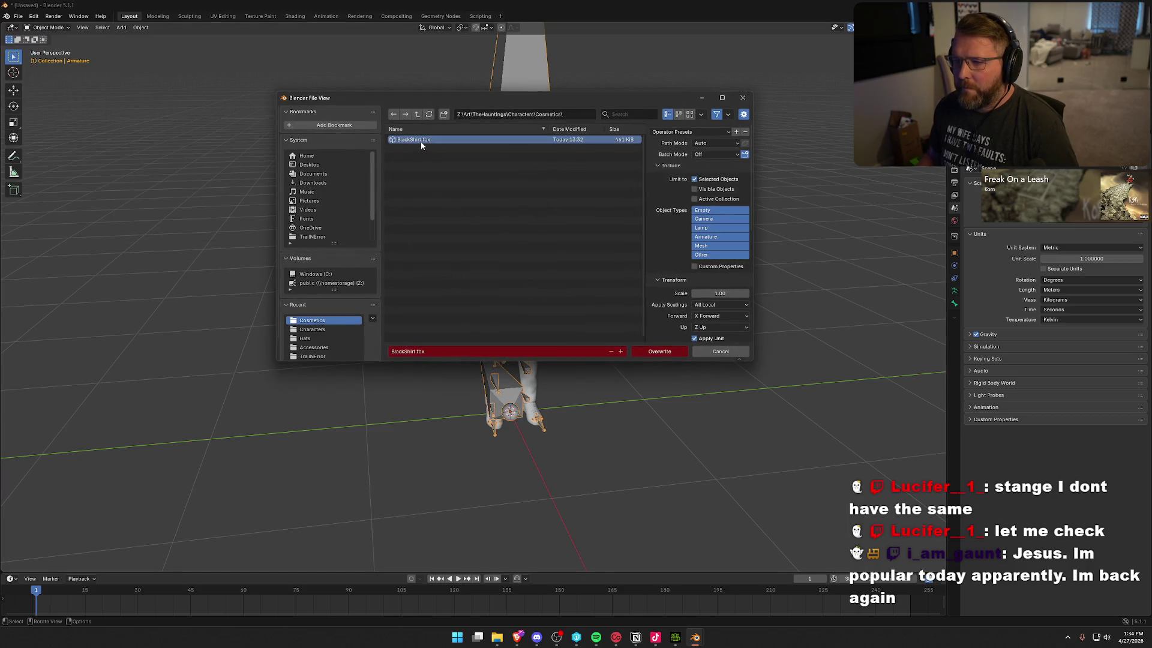
{"action": "left_click", "coordinate": [658, 353]}
Step: Export the pants mesh with the armature as BasicPants.fbx
{"action": "mouse_move", "coordinate": [666, 360]}
{"action": "middle_mouse_down"}
{"action": "mouse_move", "coordinate": [689, 361]}
{"action": "mouse_move", "coordinate": [674, 368]}
{"action": "middle_mouse_up"}
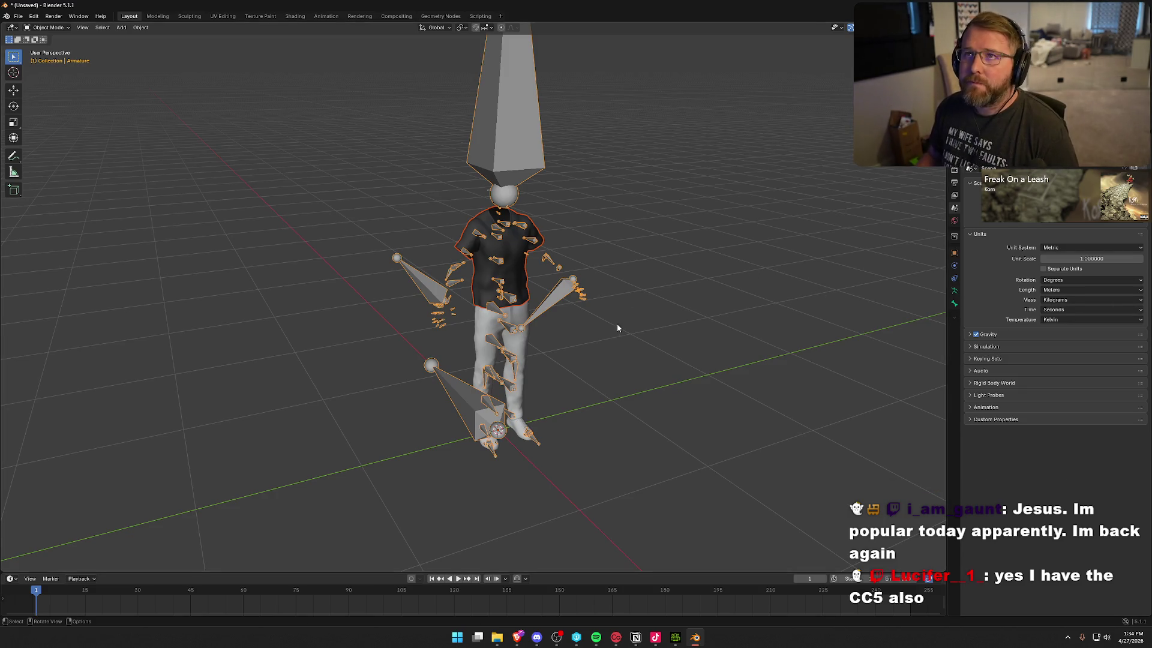
{"action": "left_click", "coordinate": [565, 351]}
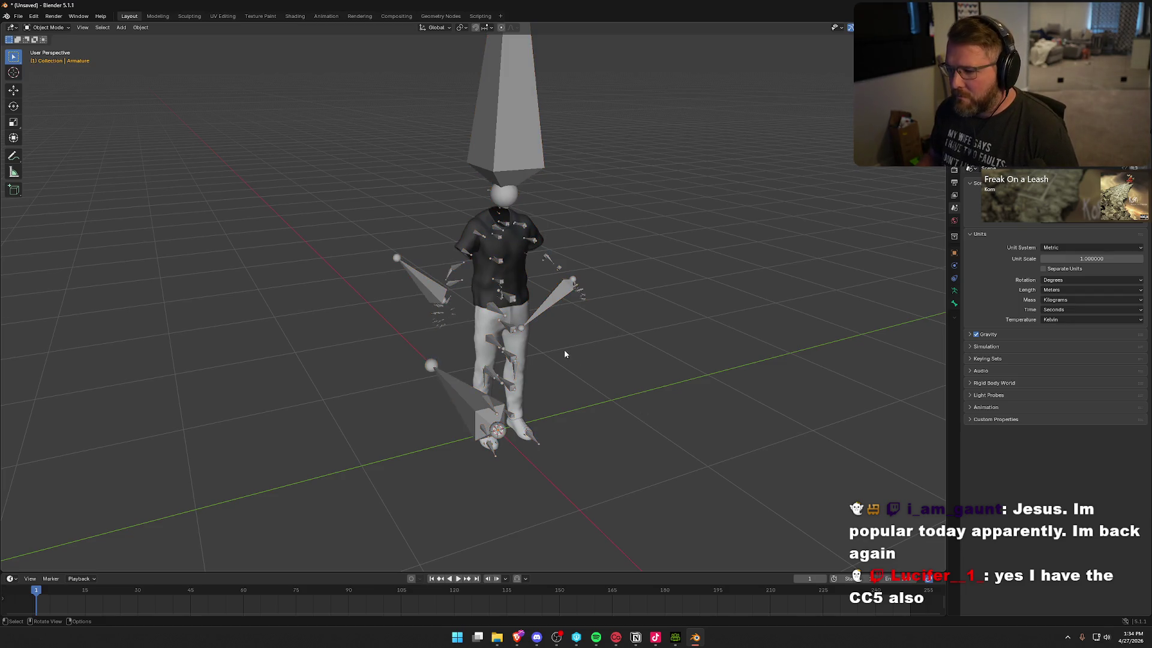
{"action": "left_click", "coordinate": [502, 354]}
{"action": "left_click", "coordinate": [420, 279], "text": "shift"}
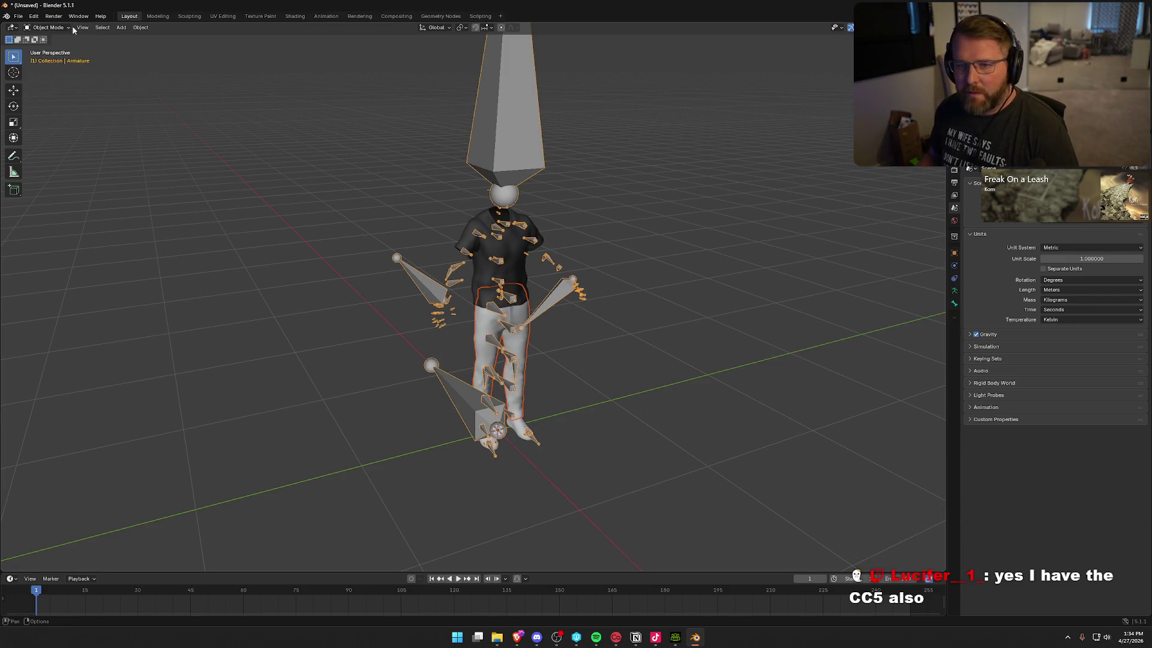
{"action": "left_click", "coordinate": [18, 16]}
{"action": "mouse_move", "coordinate": [70, 150]}
{"action": "left_click", "coordinate": [170, 225]}
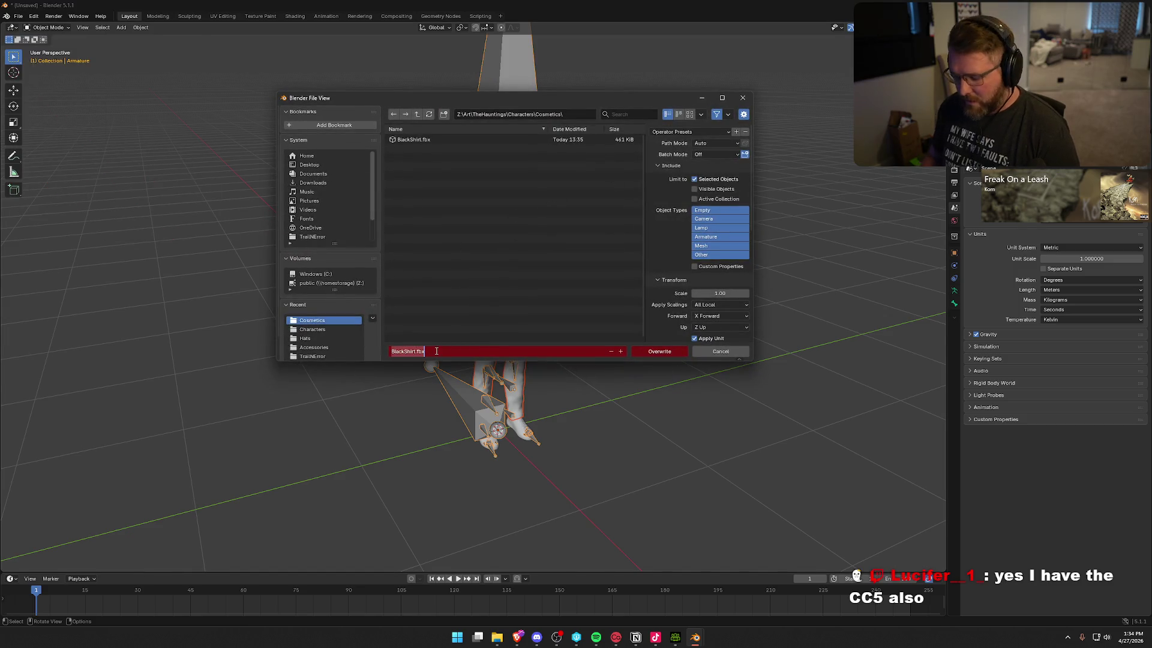
{"action": "type", "text": "BasicPants"}
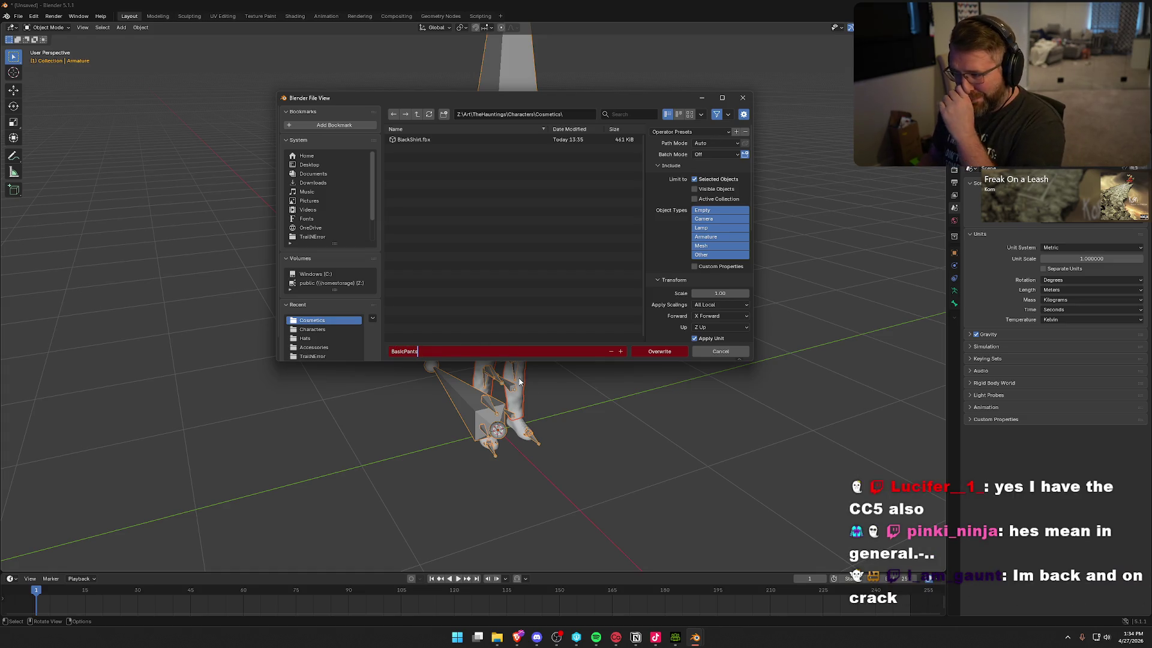
{"action": "key", "text": "Return"}
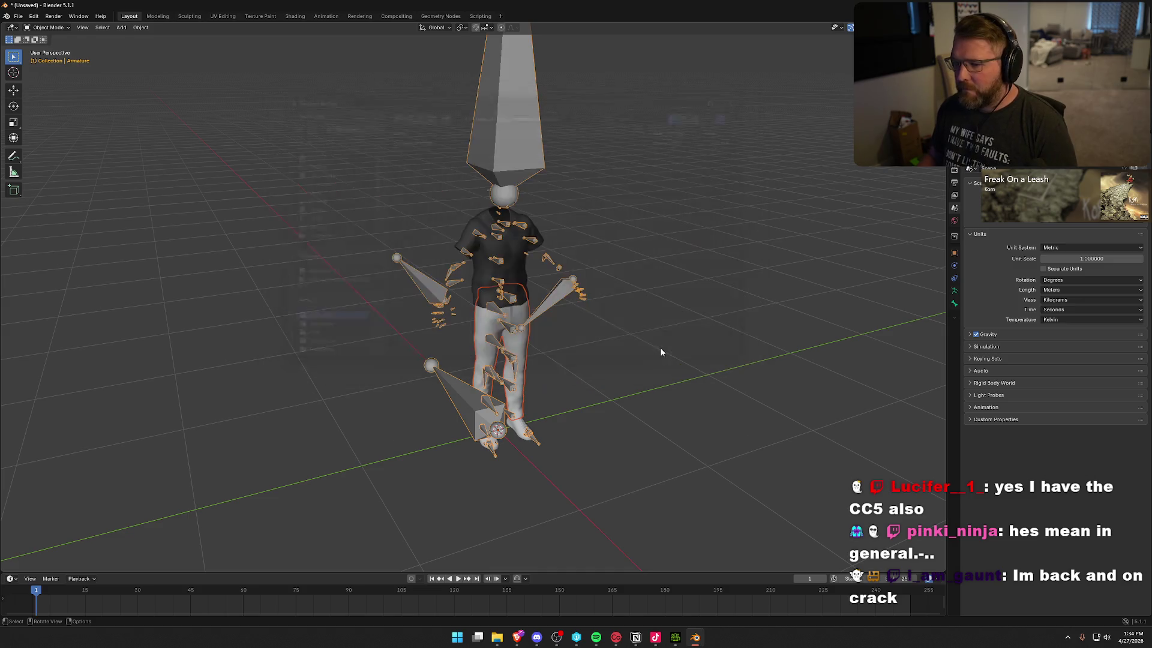
Step: Export the sneakers mesh with the armature as BasicShoes.fbx
{"action": "mouse_move", "coordinate": [580, 379]}
{"action": "middle_mouse_down"}
{"action": "mouse_move", "coordinate": [600, 366]}
{"action": "mouse_move", "coordinate": [588, 384]}
{"action": "middle_mouse_up"}
{"action": "left_click", "coordinate": [526, 445]}
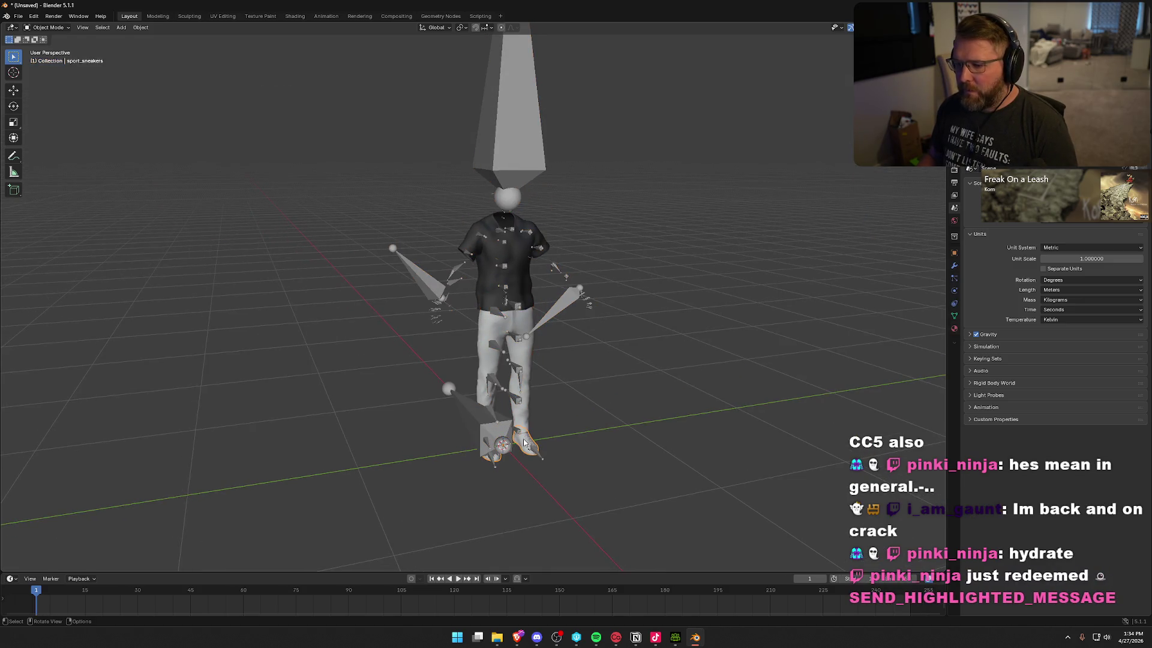
{"action": "left_click", "coordinate": [432, 284]}
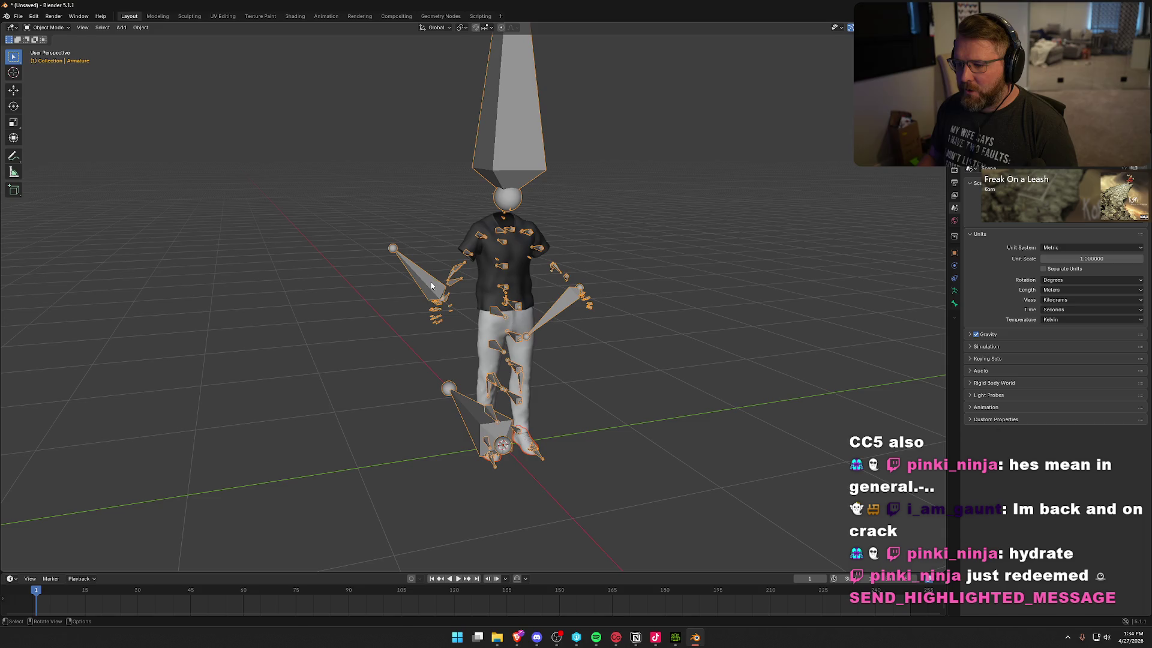
{"action": "left_click", "coordinate": [18, 16]}
{"action": "mouse_move", "coordinate": [60, 149]}
{"action": "left_click", "coordinate": [154, 227]}
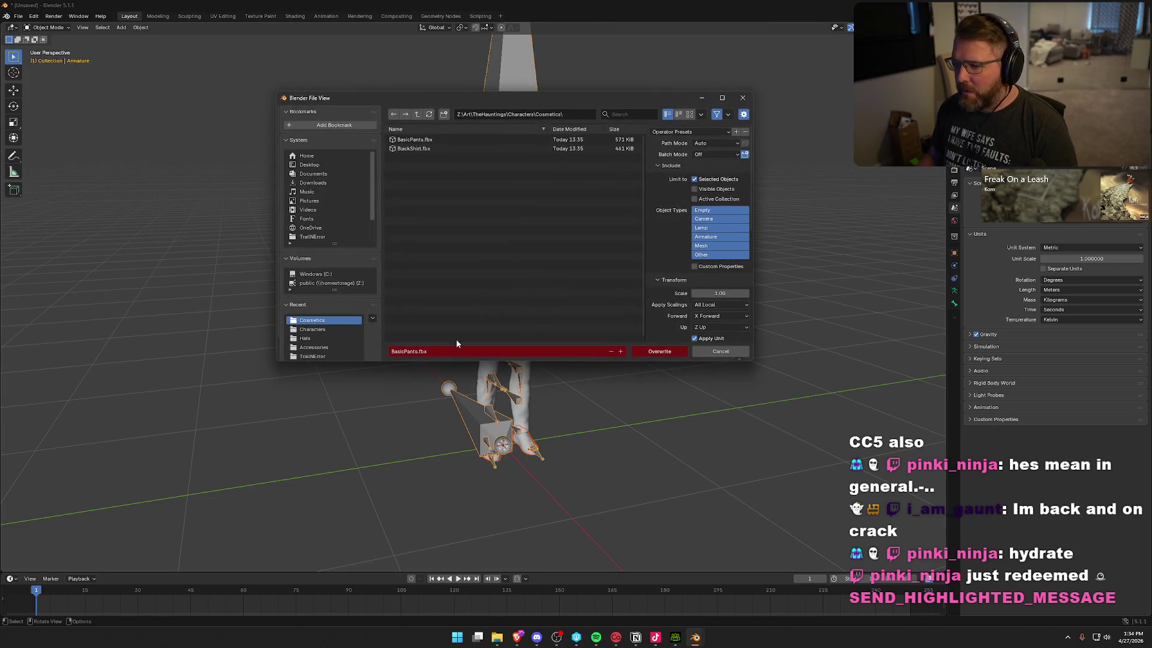
{"action": "left_click", "coordinate": [440, 350]}
{"action": "type", "text": "BasicS"}
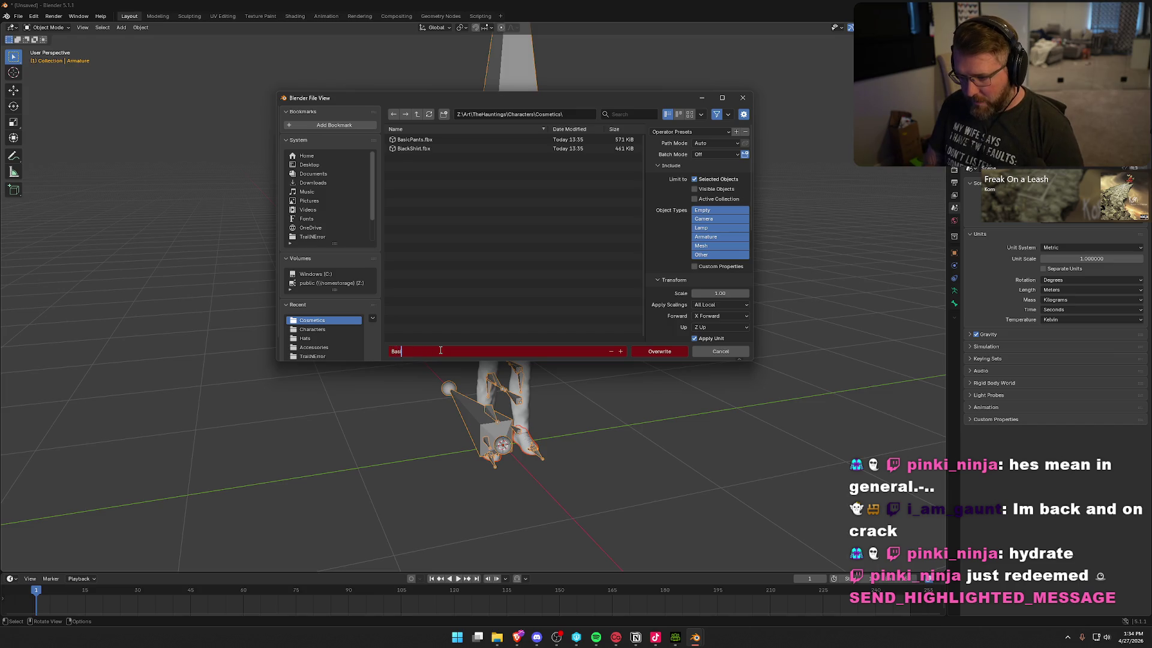
{"action": "type", "text": "hoes"}
{"action": "key", "text": "Return"}
{"action": "left_click", "coordinate": [647, 353]}
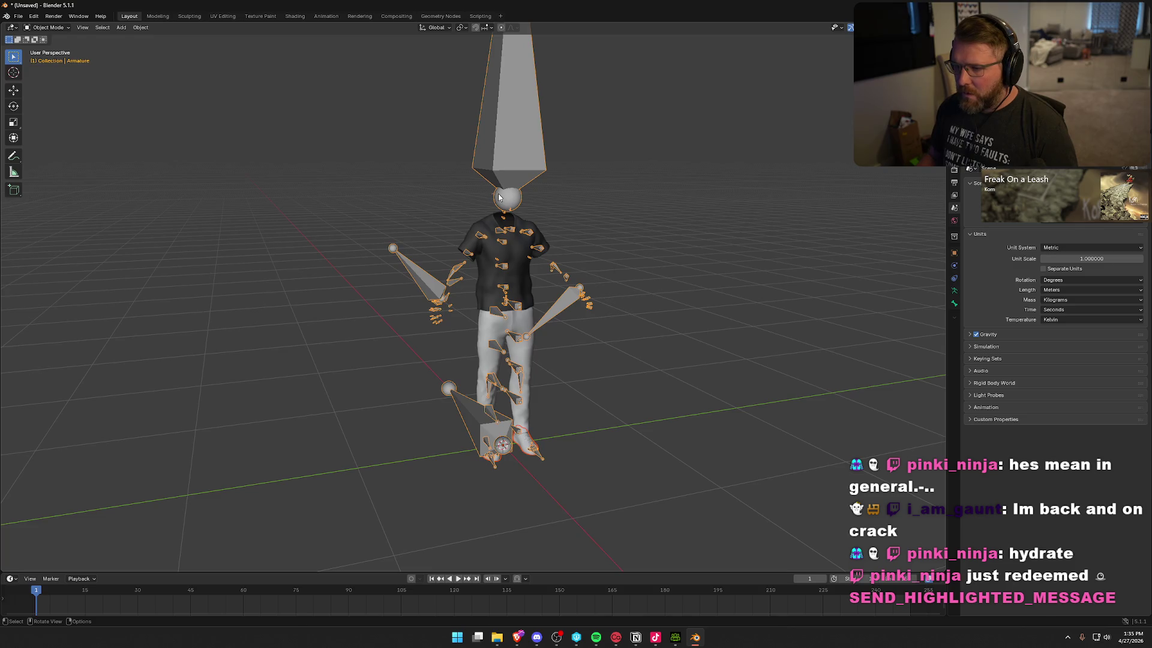
Step: Export the sunglasses mesh with the armature as GeneralGlasses.fbx
{"action": "left_click", "coordinate": [491, 199]}
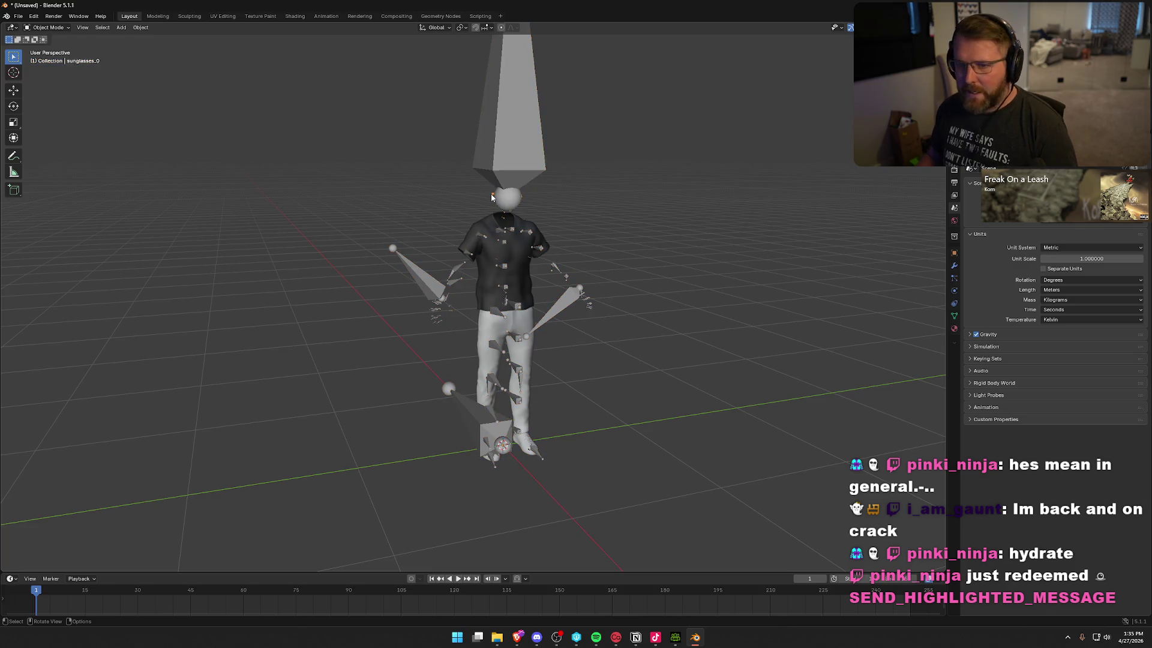
{"action": "key", "text": "a"}
{"action": "left_click", "coordinate": [18, 17]}
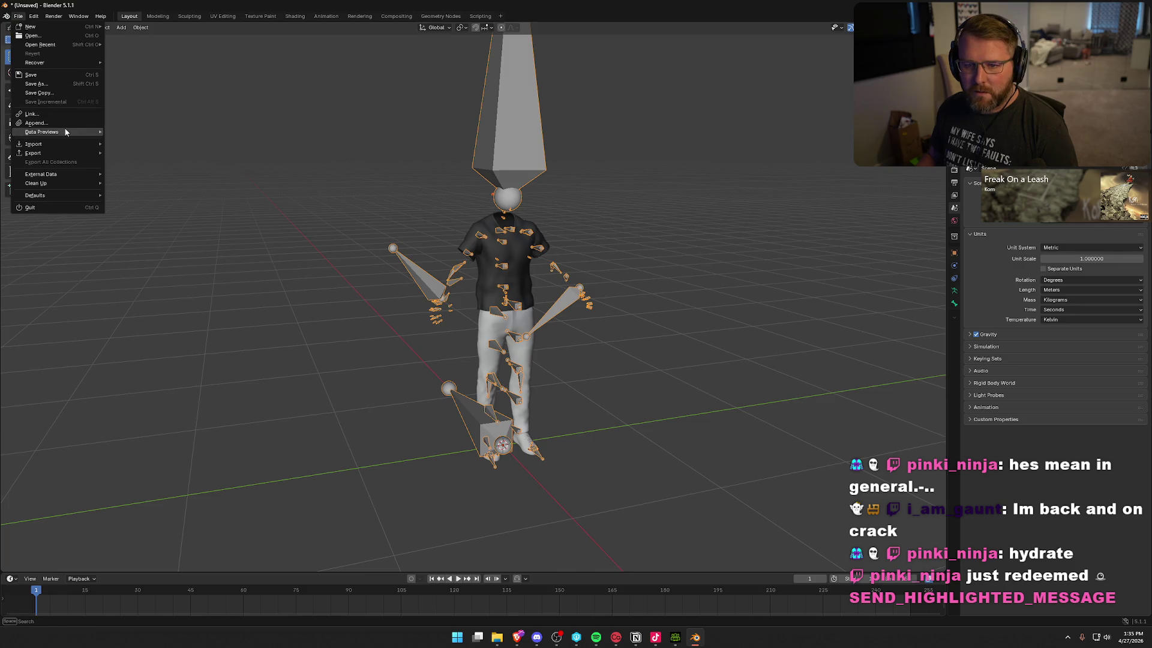
{"action": "mouse_move", "coordinate": [73, 152]}
{"action": "left_click", "coordinate": [167, 225]}
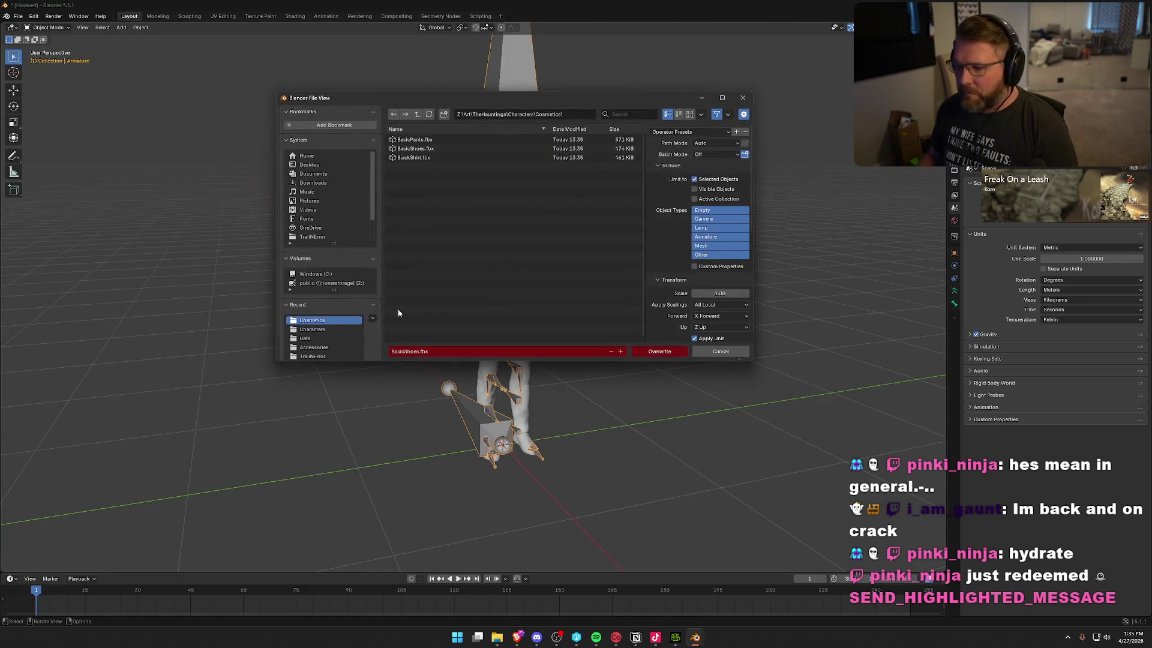
{"action": "left_click", "coordinate": [455, 353]}
{"action": "type", "text": "GeneralGlasses"}
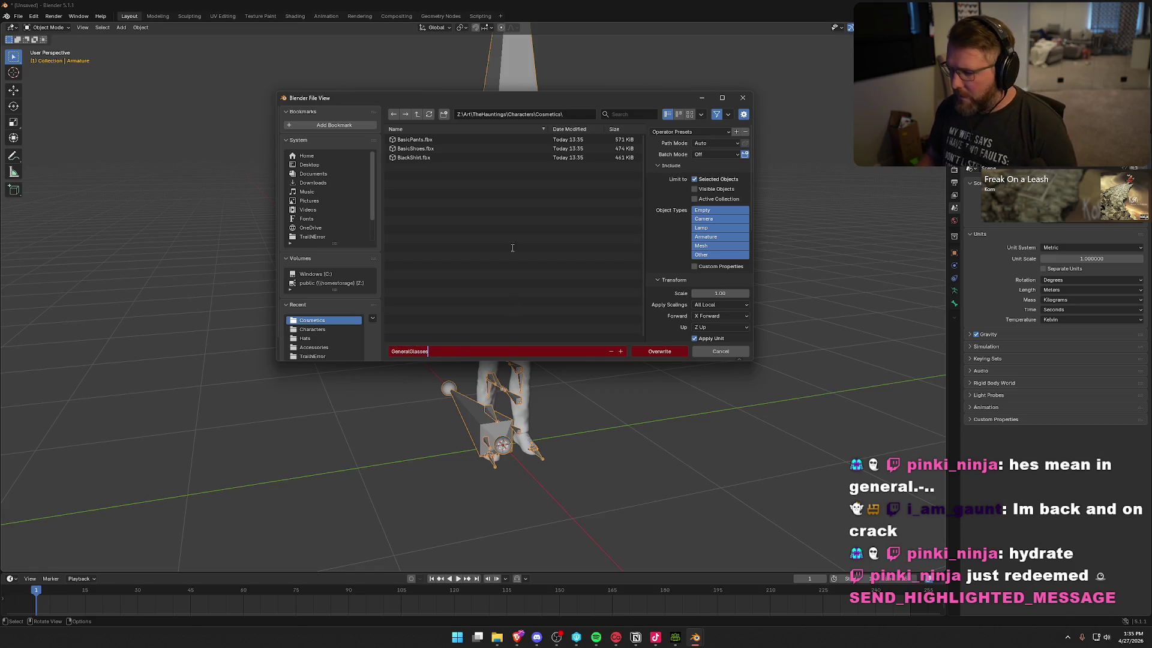
{"action": "key", "text": "Return"}
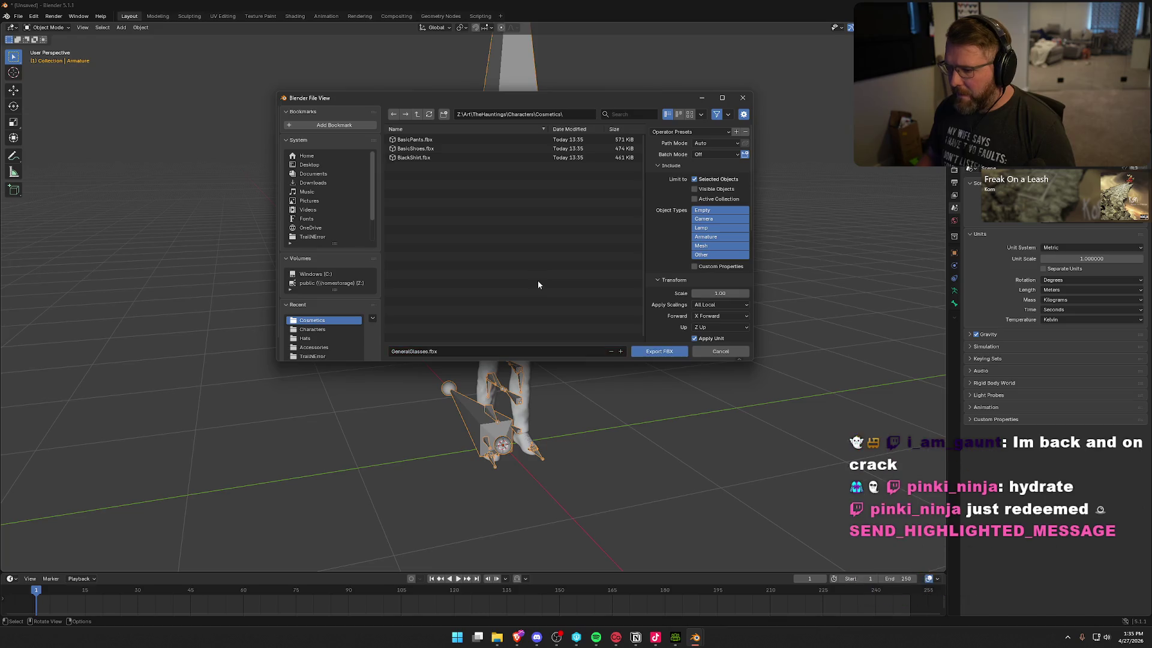
{"action": "left_click", "coordinate": [654, 353]}
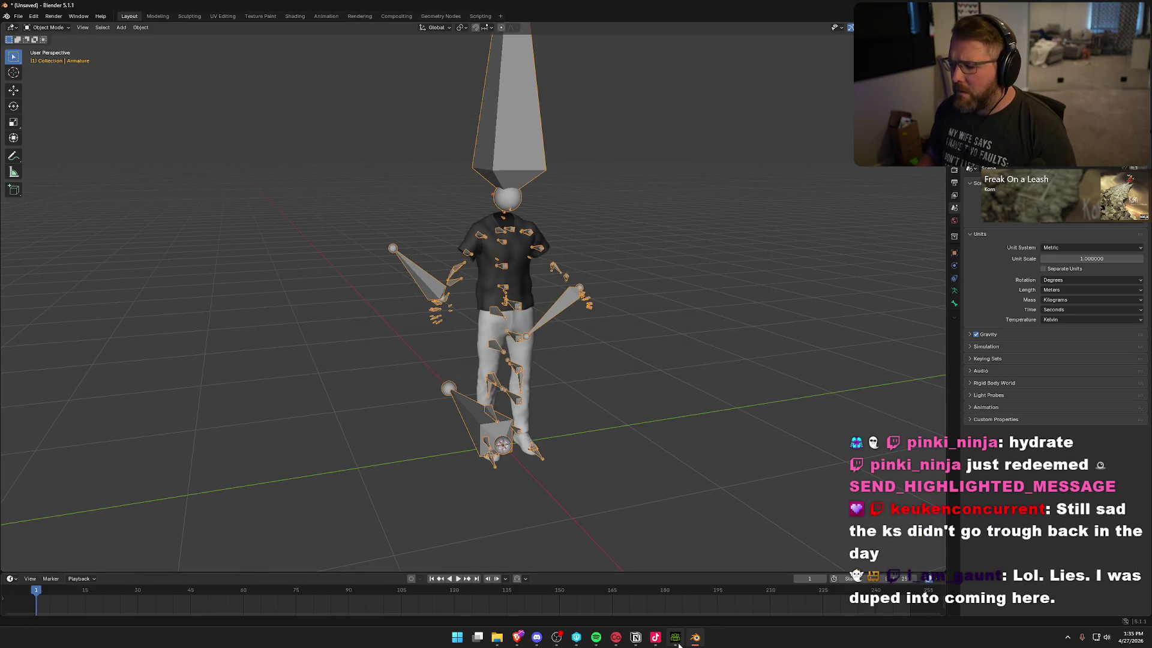
{"action": "left_click", "coordinate": [676, 637]}
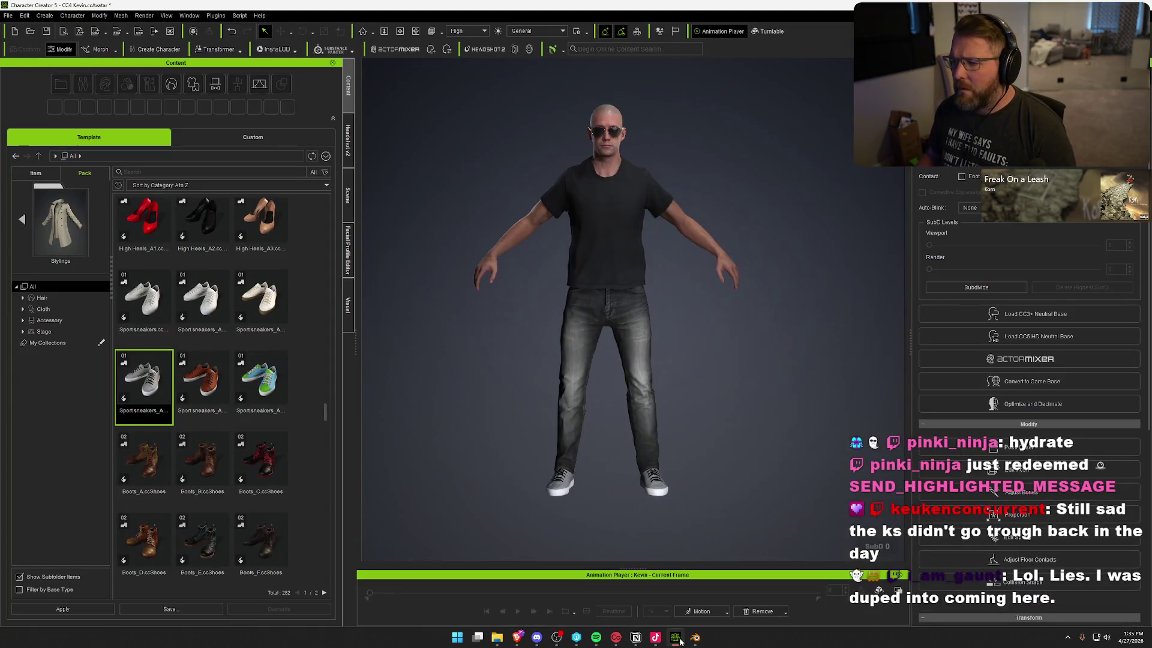
Step: Save the project as CC4 Kevin.ccProject in Art > TheHauntings > Characters
{"action": "left_click", "coordinate": [7, 15]}
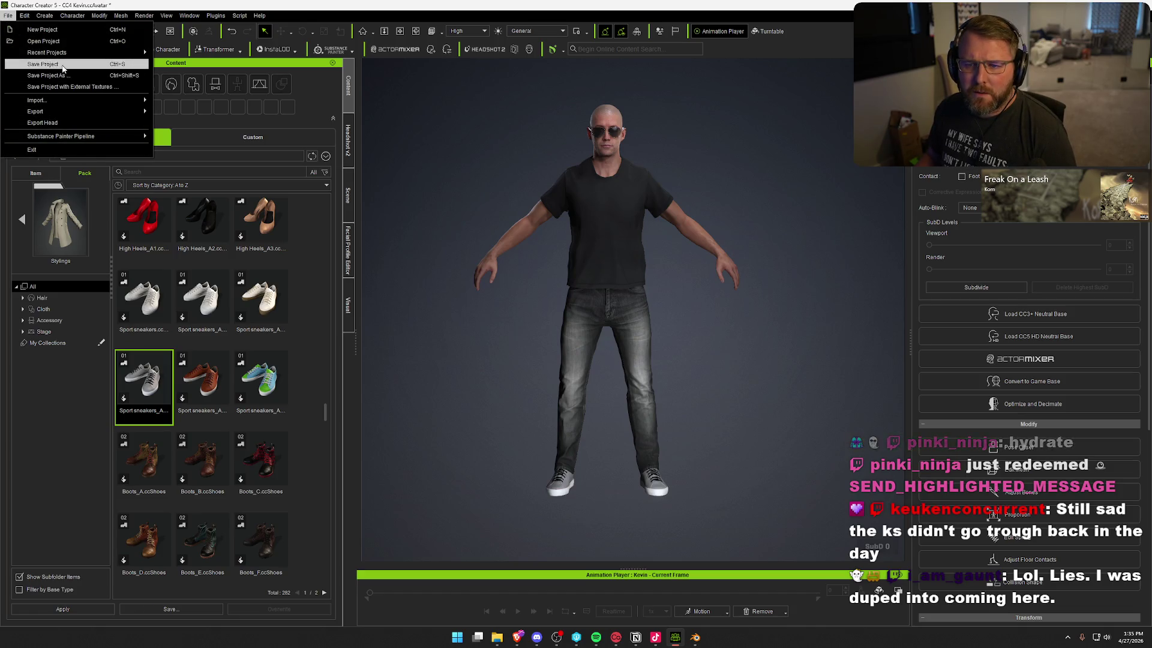
{"action": "left_click", "coordinate": [63, 66]}
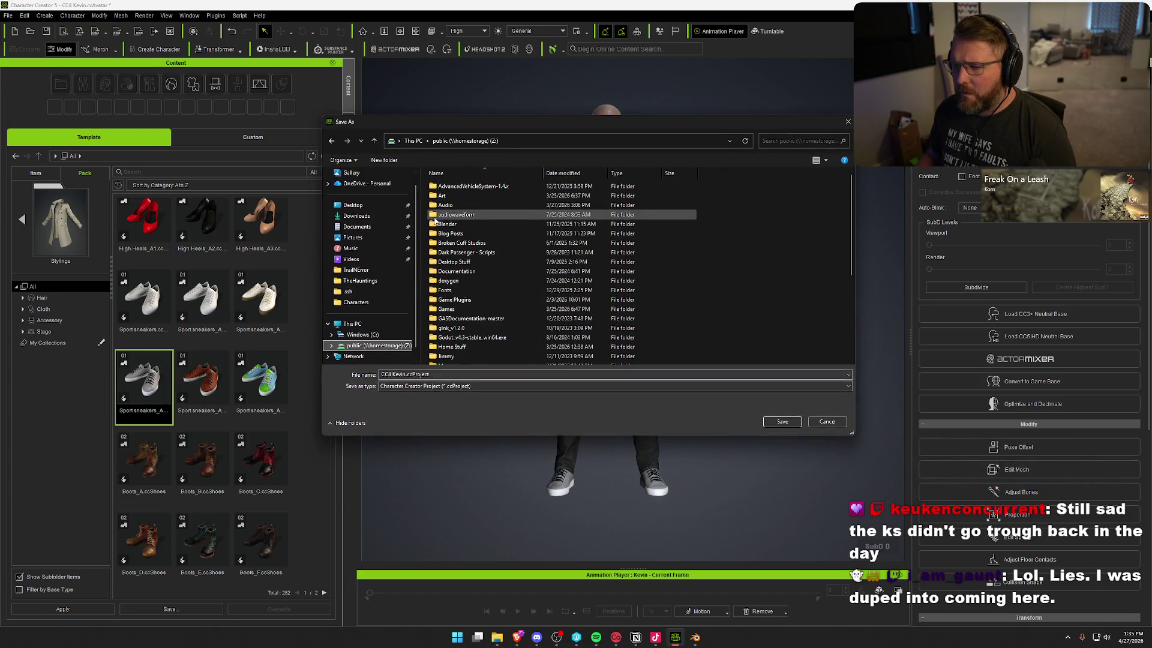
{"action": "double_click", "coordinate": [444, 195]}
{"action": "scroll", "coordinate": [515, 314], "scroll_direction": "down", "scroll_amount": 10}
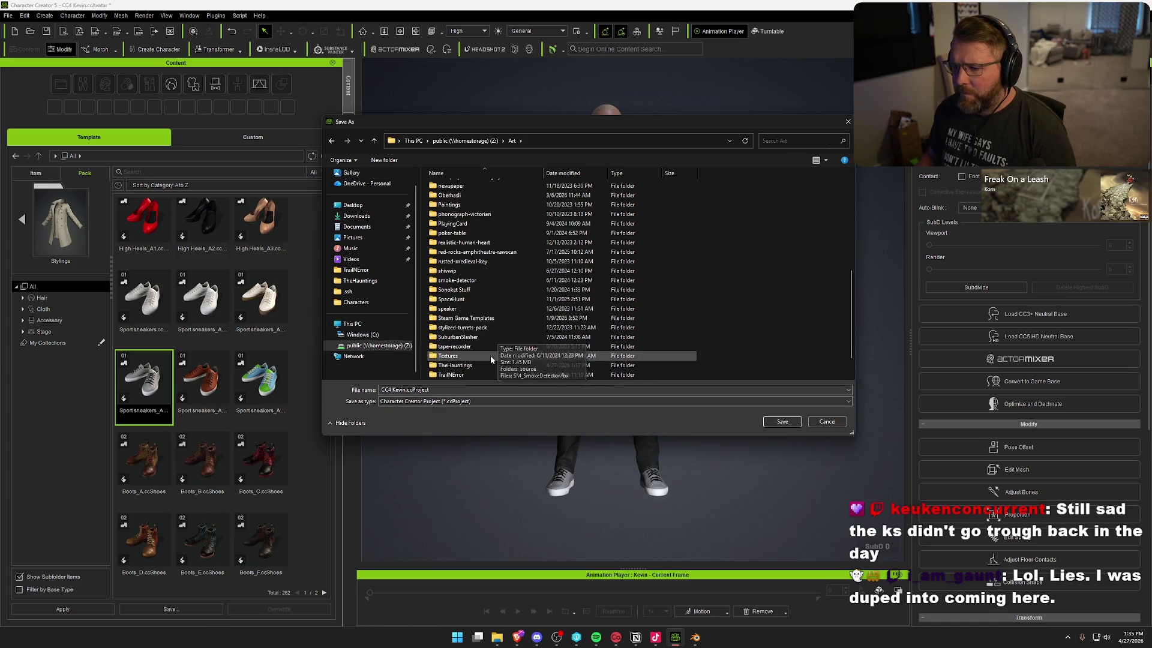
{"action": "double_click", "coordinate": [455, 365]}
{"action": "double_click", "coordinate": [450, 195]}
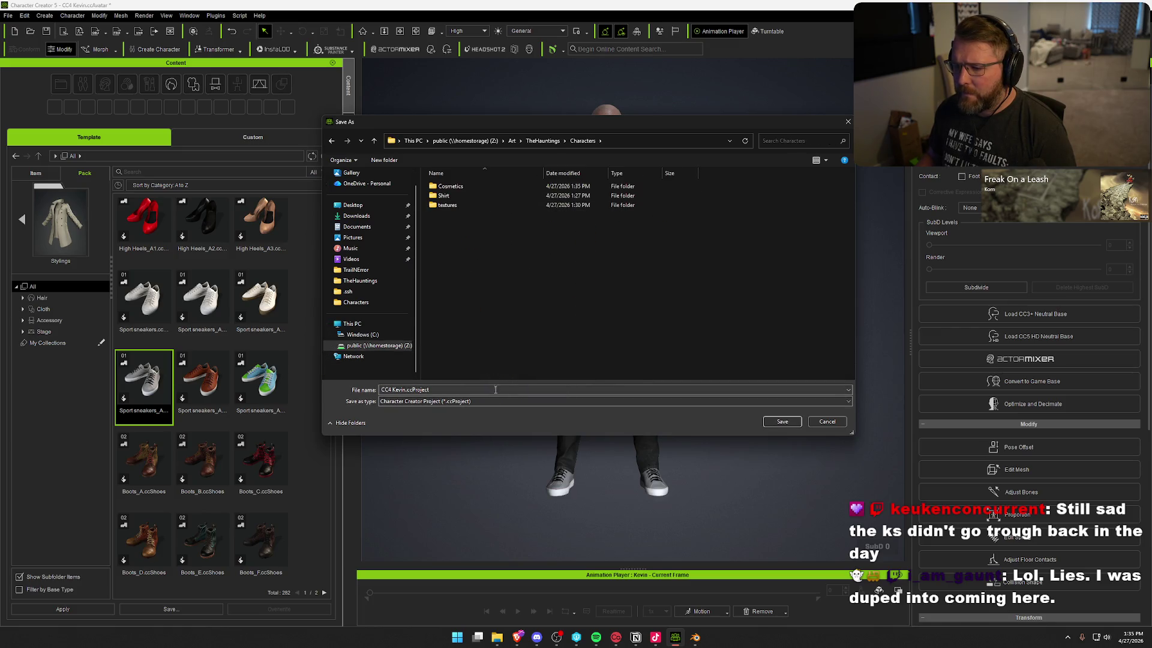
{"action": "left_click", "coordinate": [779, 422]}
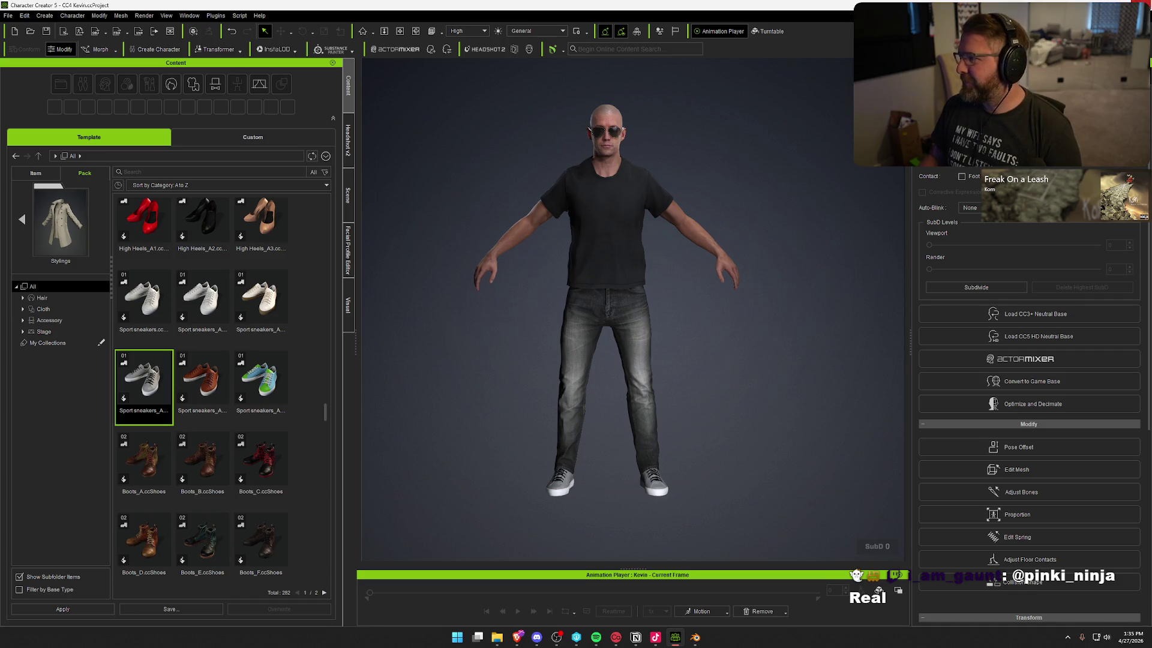
{"action": "left_click", "coordinate": [696, 637]}
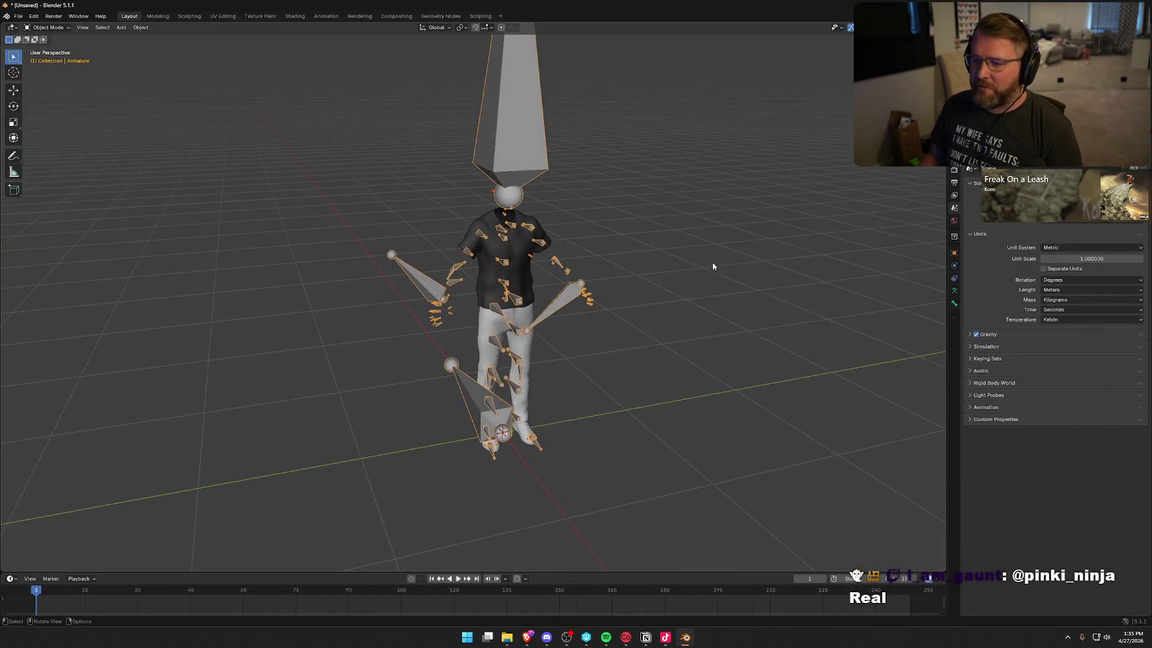
Step: Deselect the rig in Blender and launch the TheHauntings project in Unreal Editor
{"action": "scroll", "coordinate": [707, 300], "scroll_direction": "down", "scroll_amount": 4}
{"action": "scroll", "coordinate": [618, 324], "scroll_direction": "up", "scroll_amount": 5}
{"action": "middle_click_drag", "start_coordinate": [644, 283], "coordinate": [668, 278]}
{"action": "left_click", "coordinate": [668, 279]}
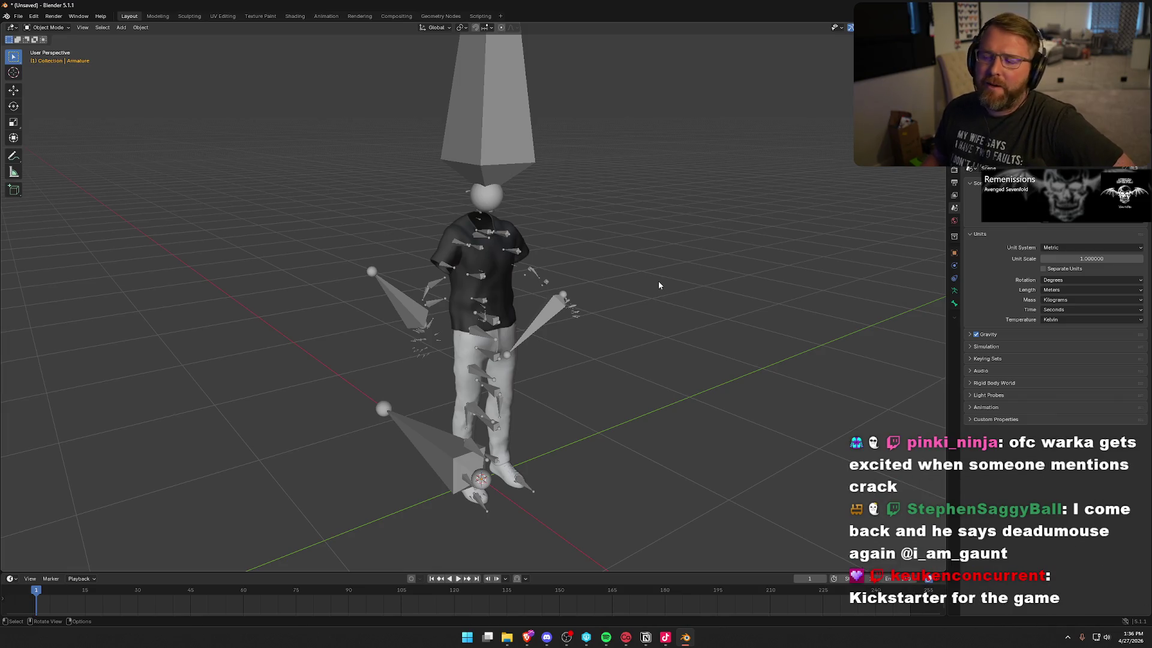
{"action": "key", "text": "shift"}
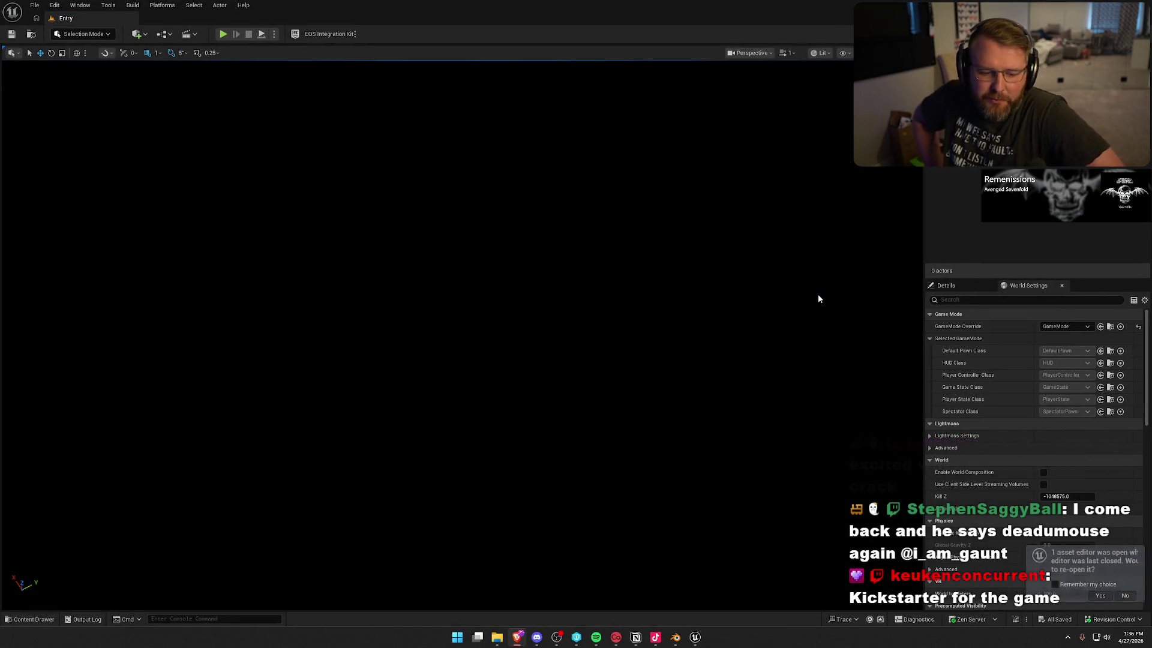
Step: Decline reopening the asset editor and browse the Content Drawer to Art > Characters
{"action": "left_click", "coordinate": [1125, 596]}
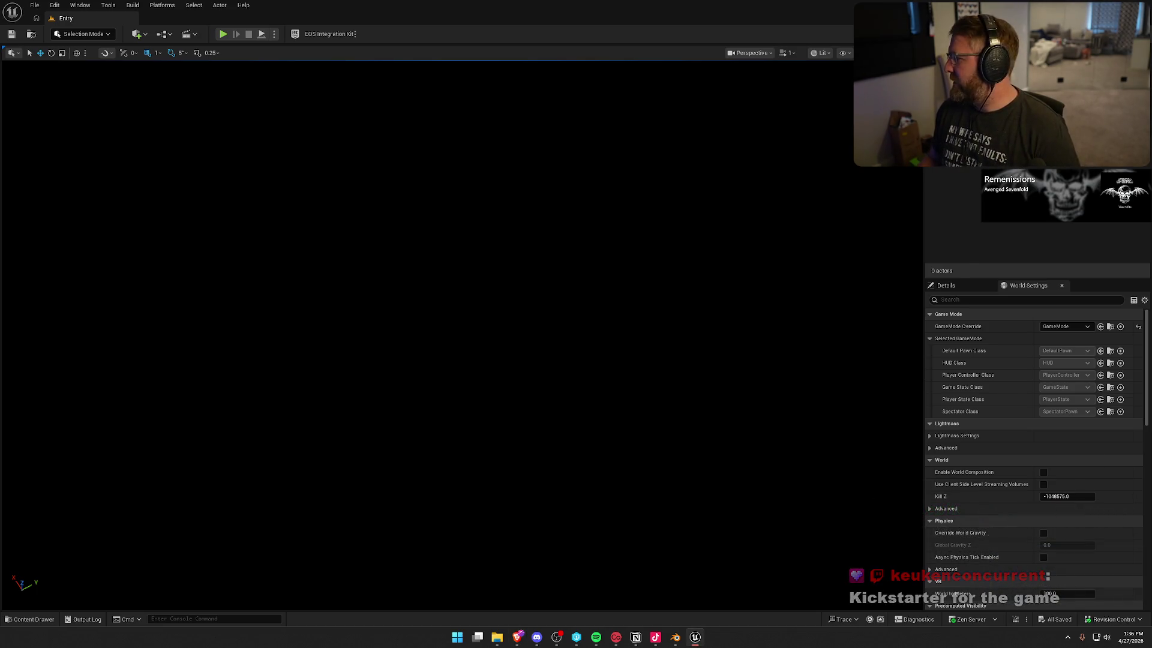
{"action": "key", "text": "ctrl+space"}
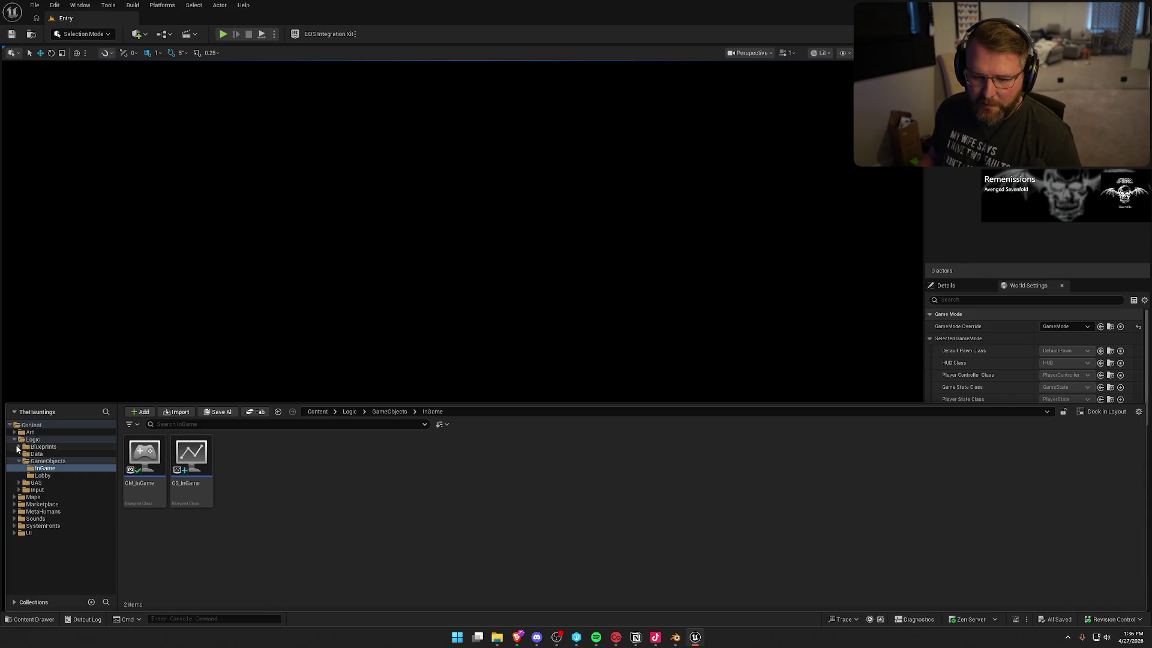
{"action": "left_click", "coordinate": [15, 440]}
{"action": "left_click", "coordinate": [14, 432]}
{"action": "left_click", "coordinate": [38, 439]}
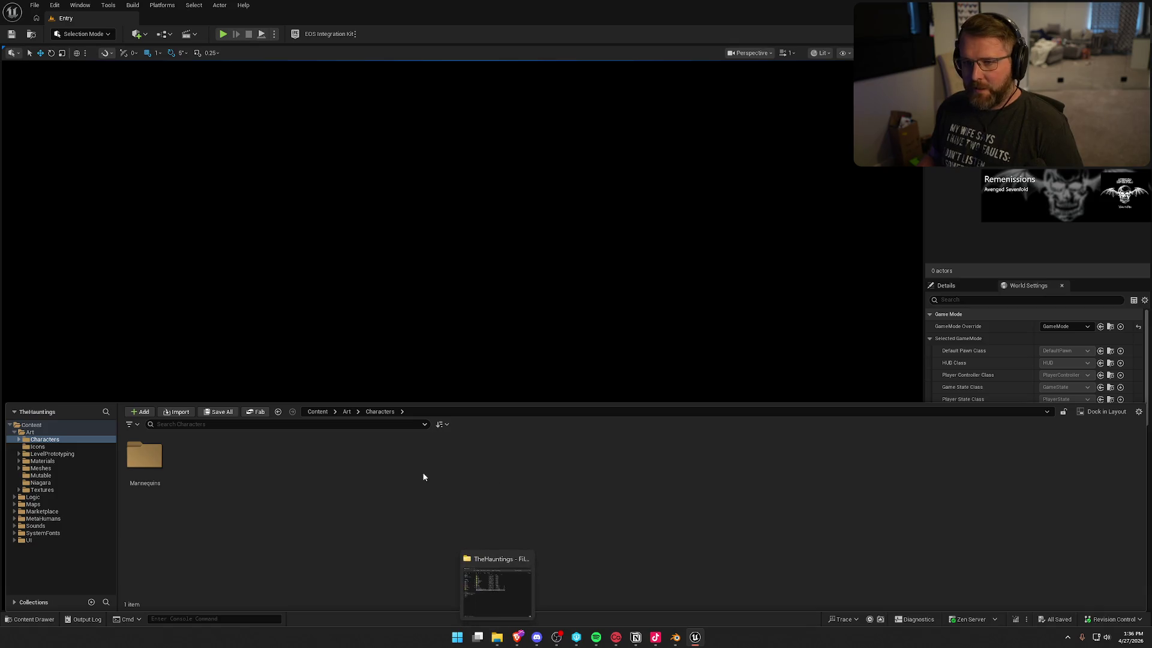
{"action": "key", "text": "ctrl+space"}
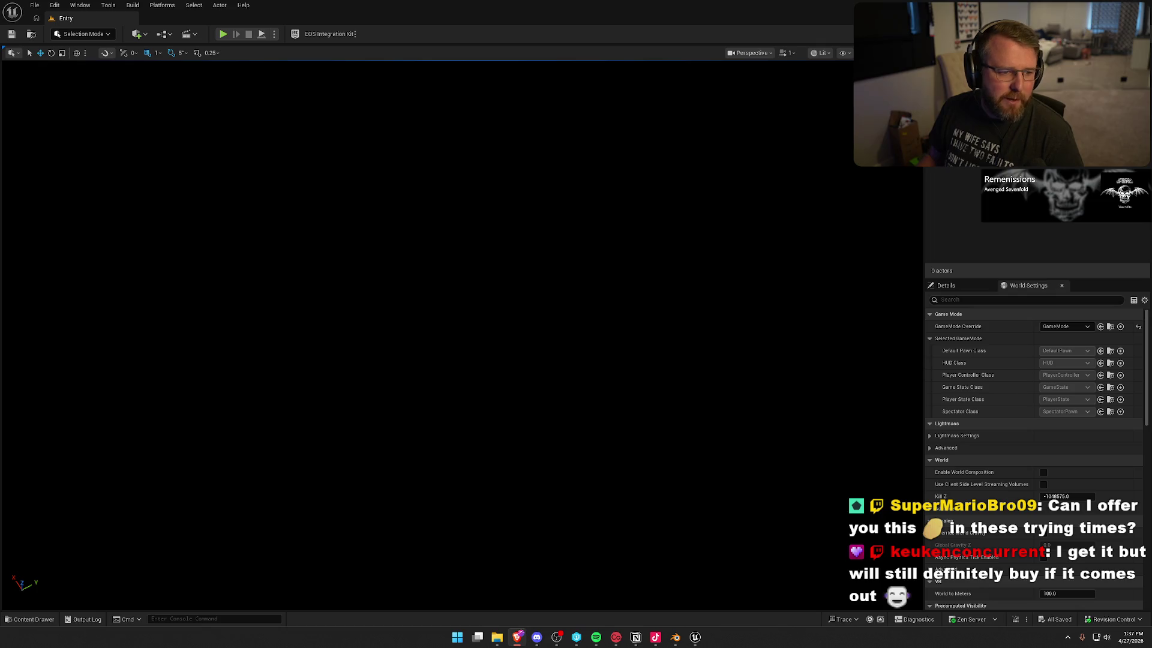
{"action": "key", "text": "alt+Tab"}
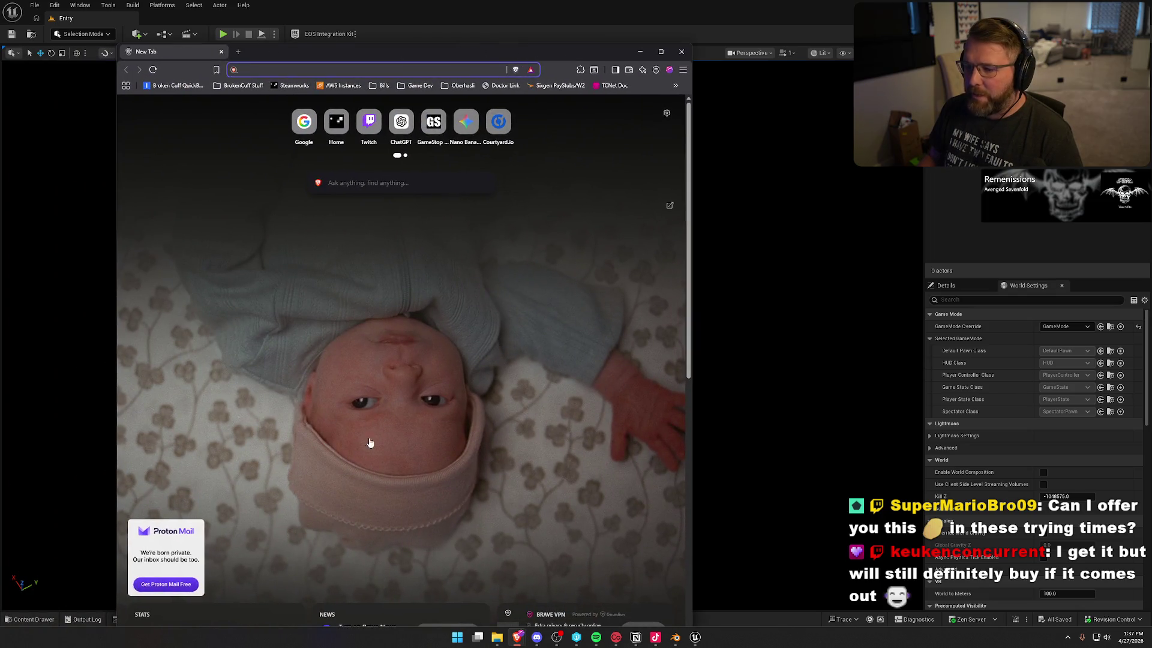
Step: Maximize Brave and search Google for 'character creator 5 unreal auto setup'
{"action": "double_click", "coordinate": [399, 52]}
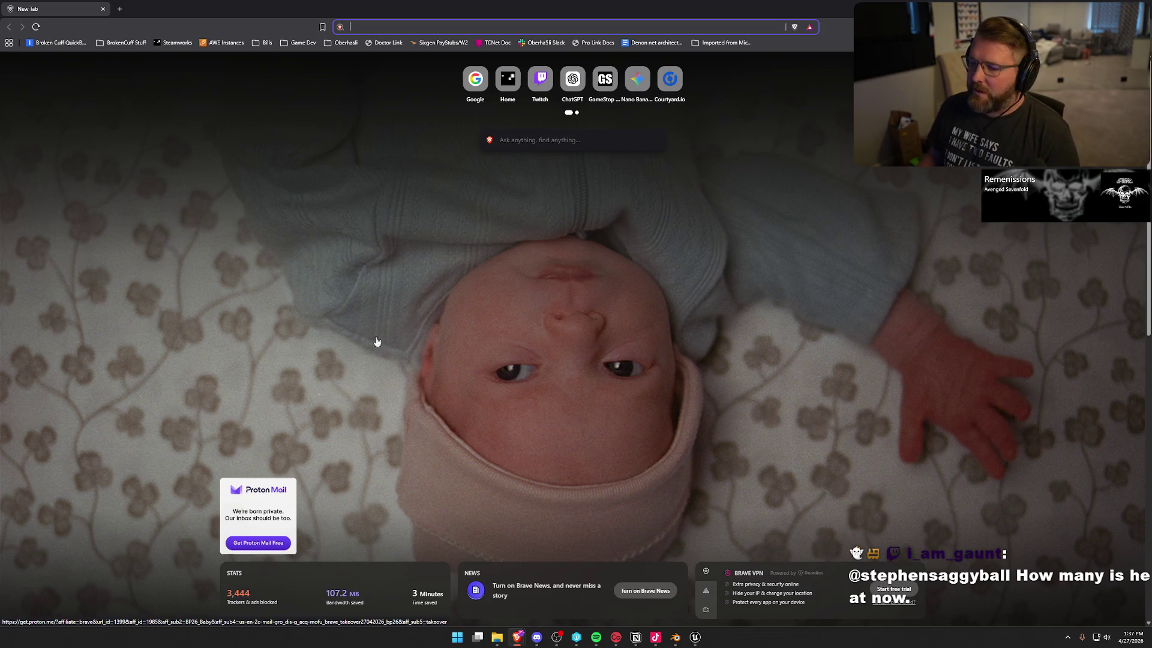
{"action": "left_click", "coordinate": [535, 312]}
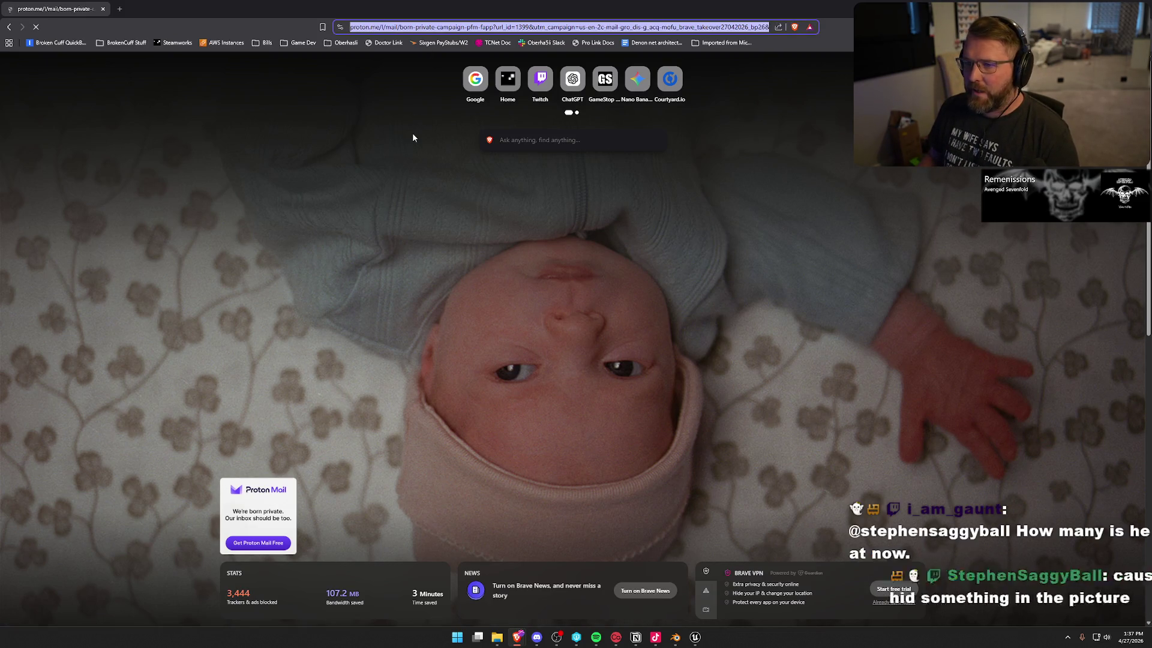
{"action": "type", "text": "chara"}
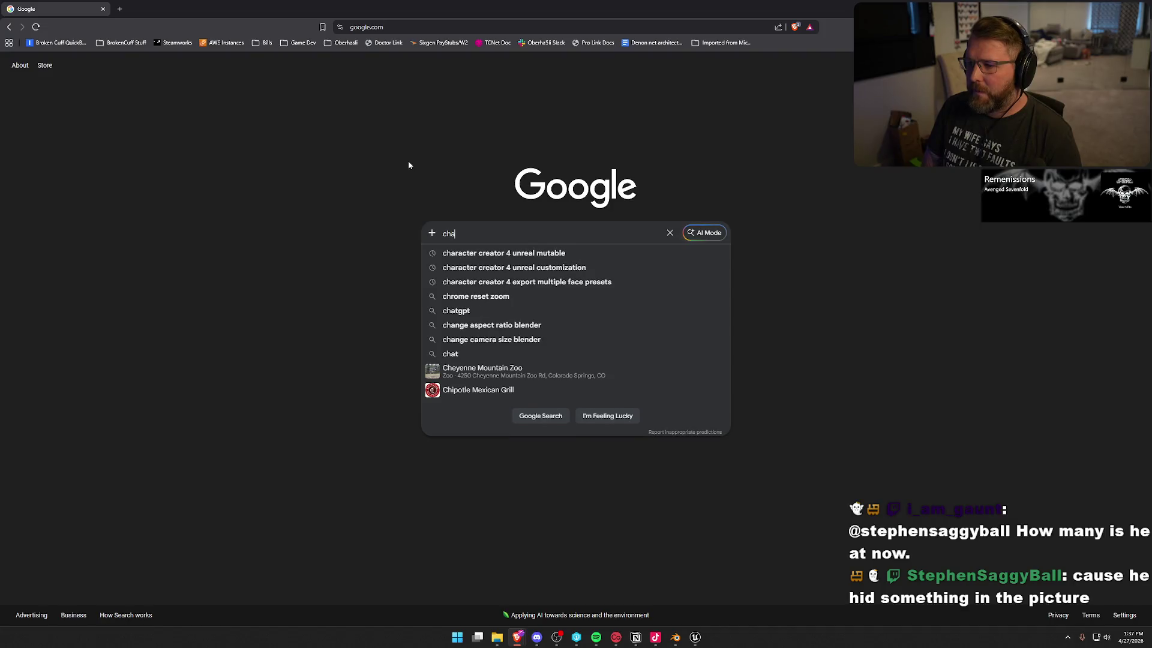
{"action": "key", "text": "Down"}
{"action": "key", "text": "BackSpace"}
{"action": "key", "text": "BackSpace"}
{"action": "key", "text": "BackSpace"}
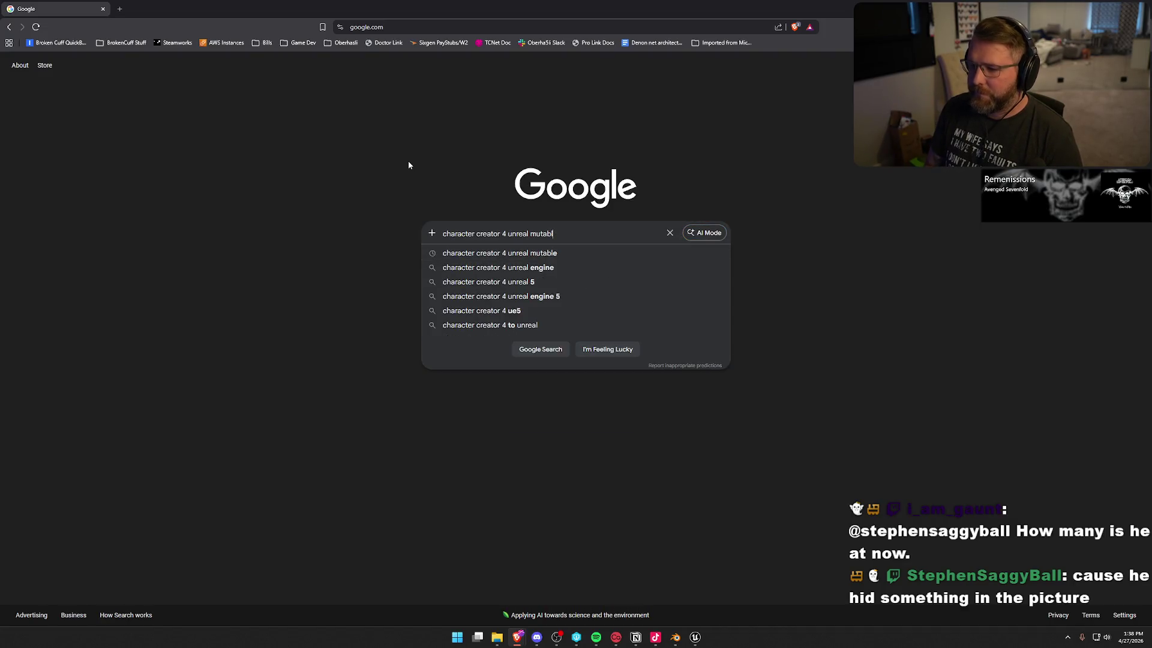
{"action": "type", "text": "4"}
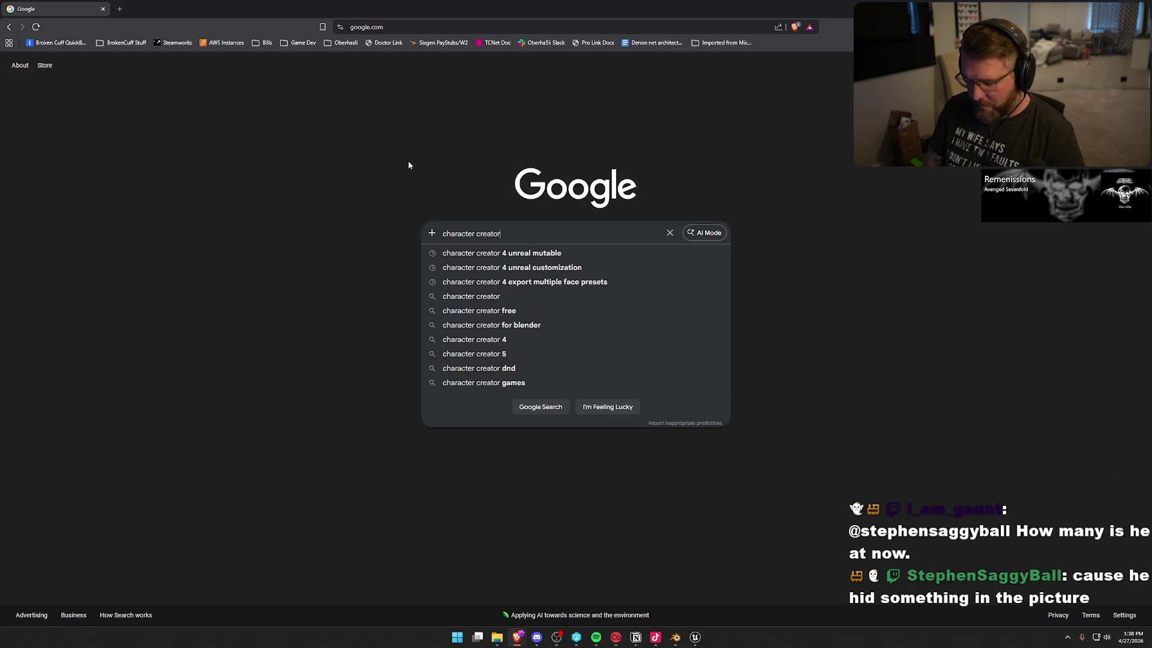
{"action": "key", "text": "BackSpace"}
{"action": "type", "text": "5 unrea"}
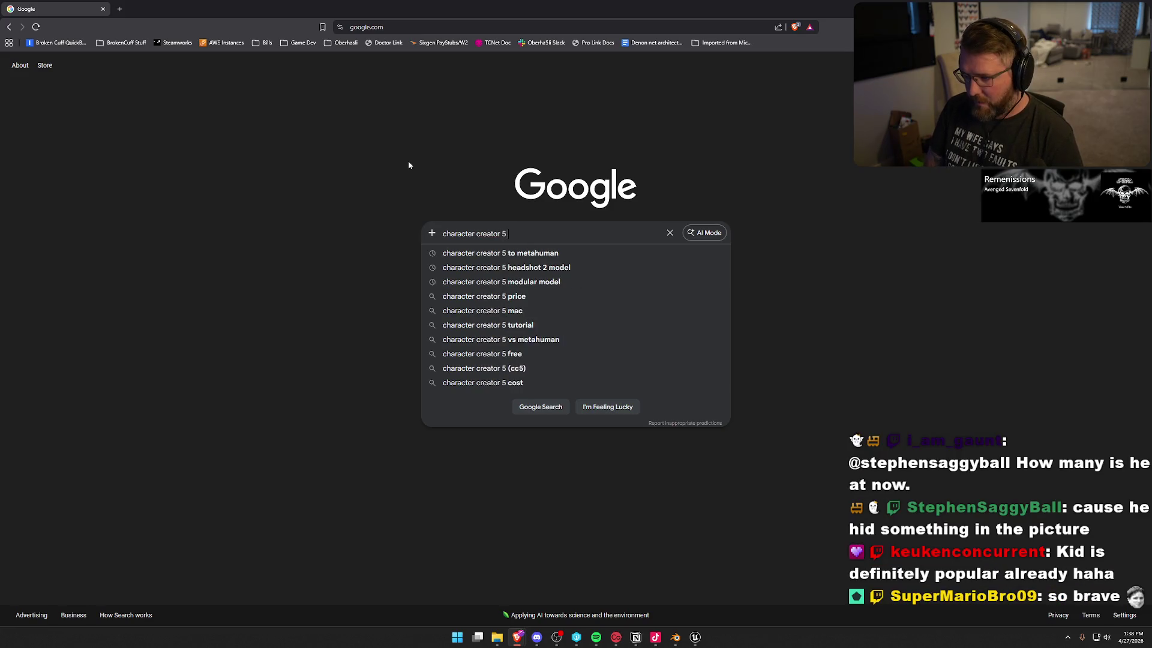
{"action": "type", "text": "l auto"}
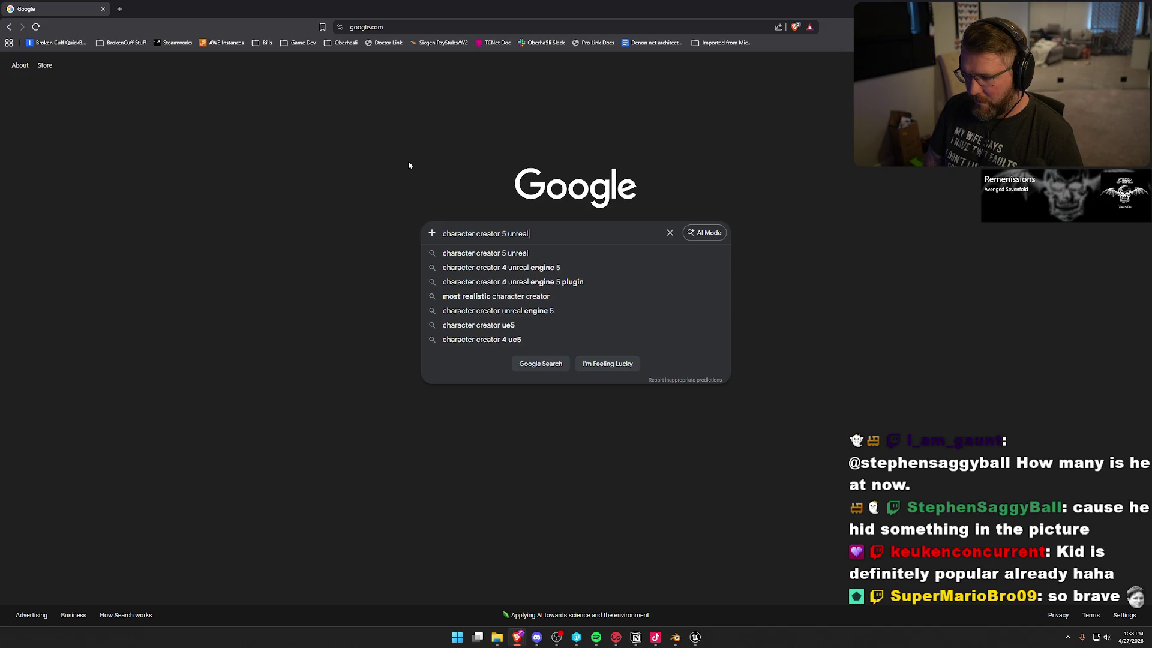
{"action": "type", "text": " setup"}
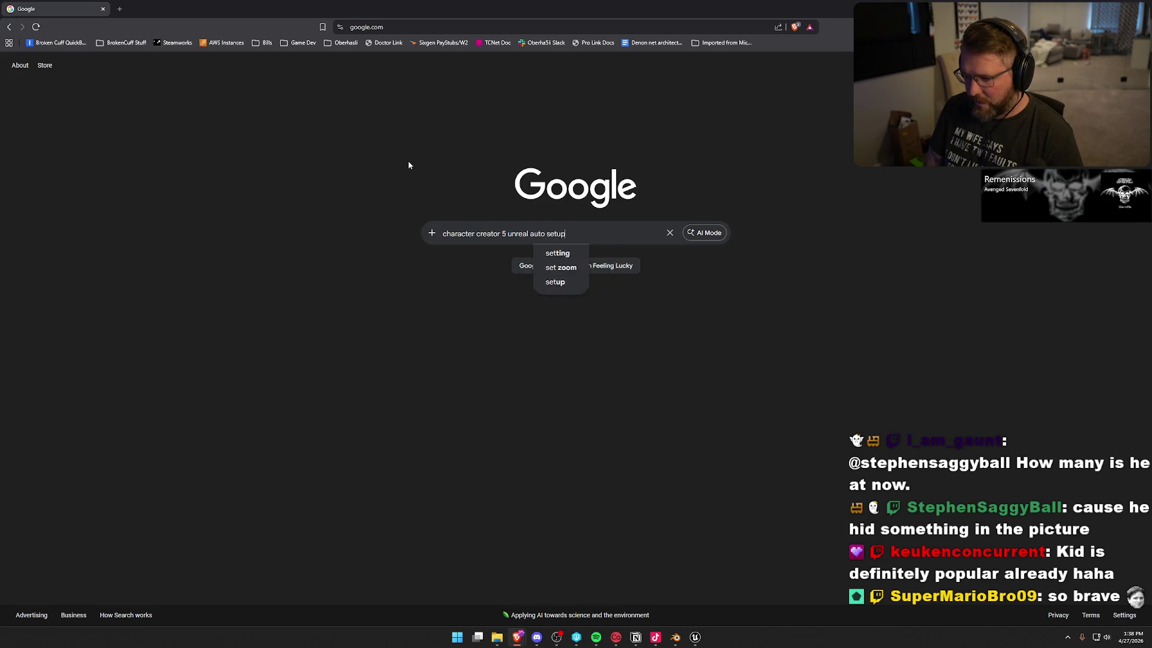
{"action": "key", "text": "Return"}
Step: Check the Reallusion FAQ result, then open the Auto Setup for Unreal Engine page
{"action": "left_click", "coordinate": [238, 188]}
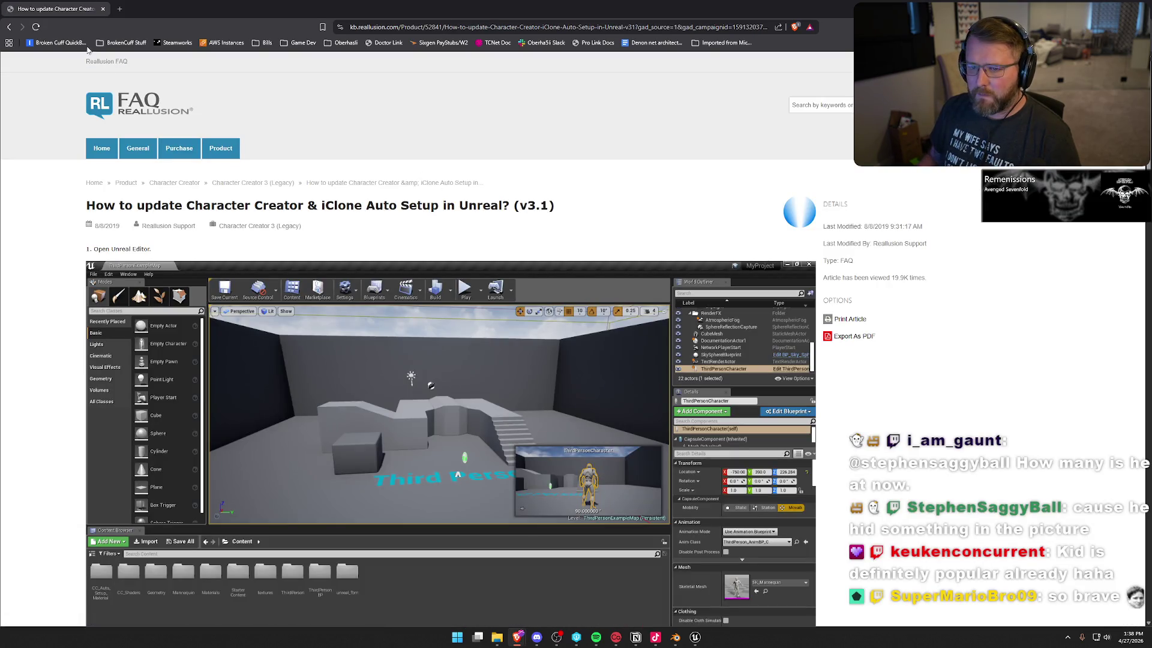
{"action": "left_click", "coordinate": [9, 26]}
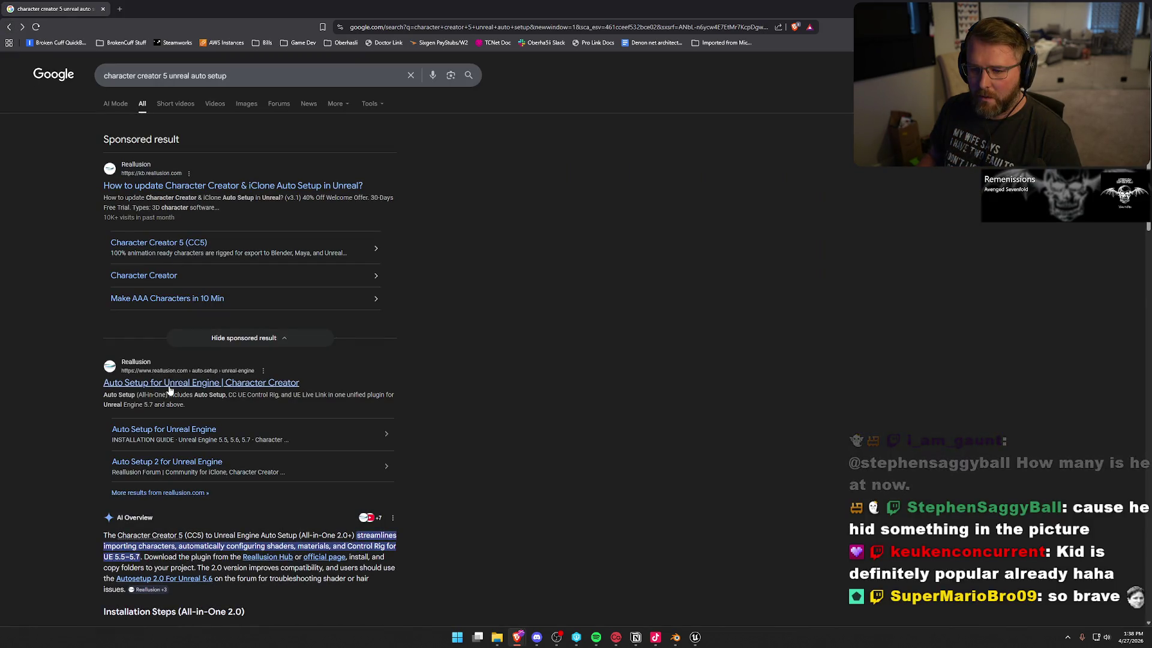
{"action": "left_click", "coordinate": [339, 373]}
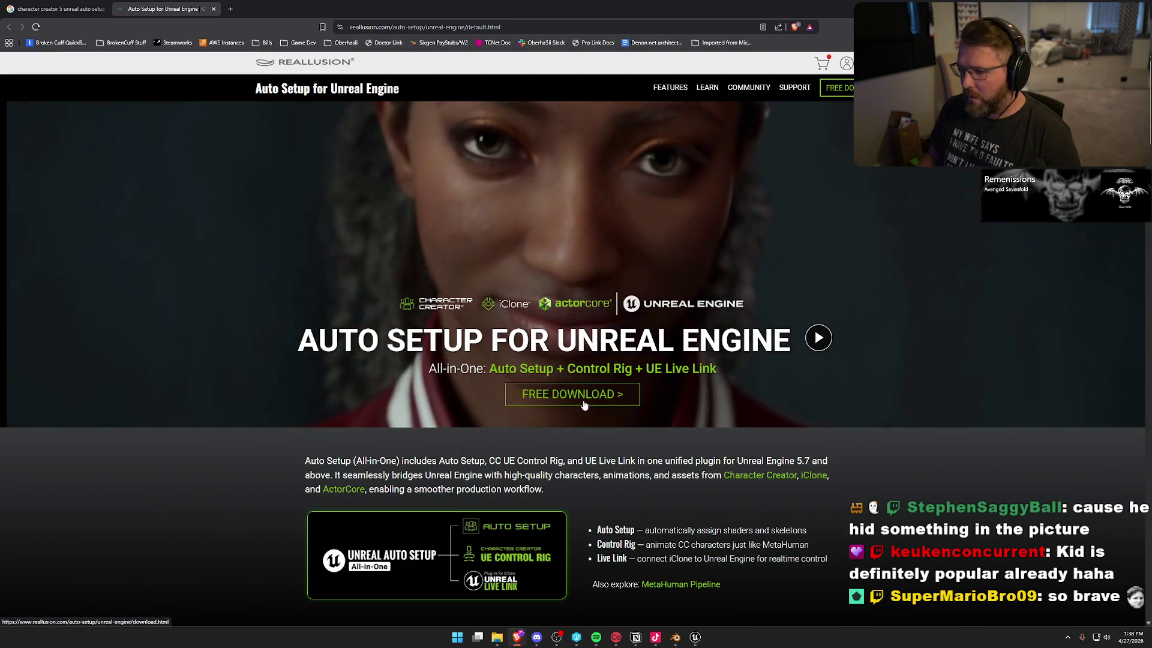
Step: Start the free All-in-One Auto Setup download from Reallusion's site
{"action": "left_click", "coordinate": [607, 402]}
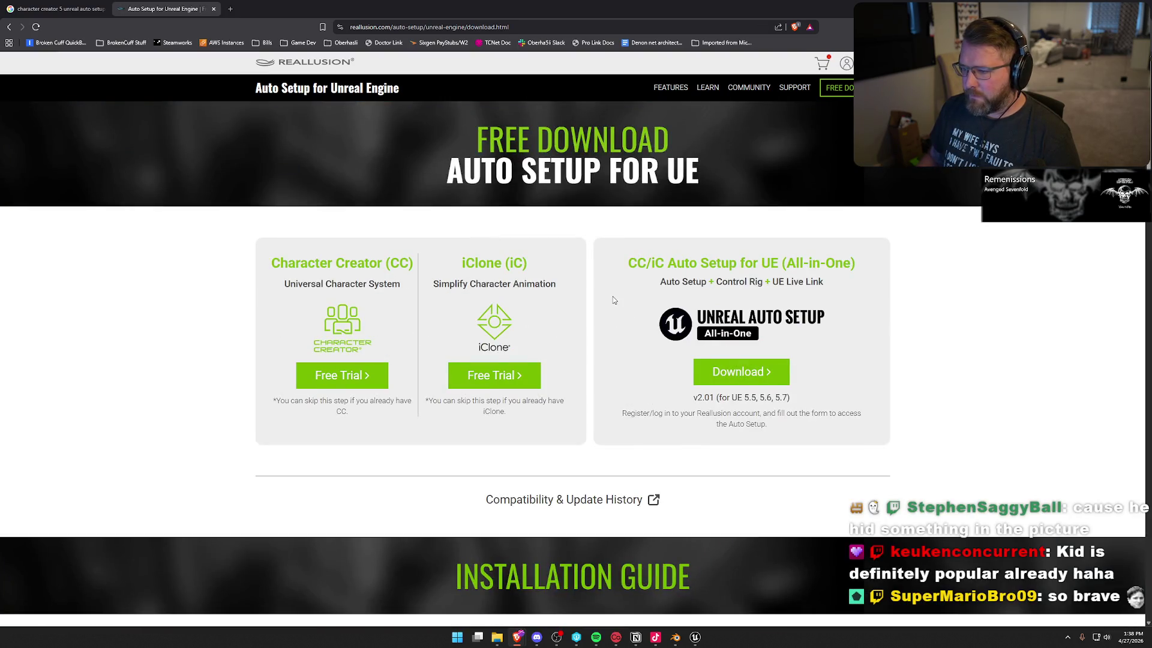
{"action": "left_click", "coordinate": [736, 378]}
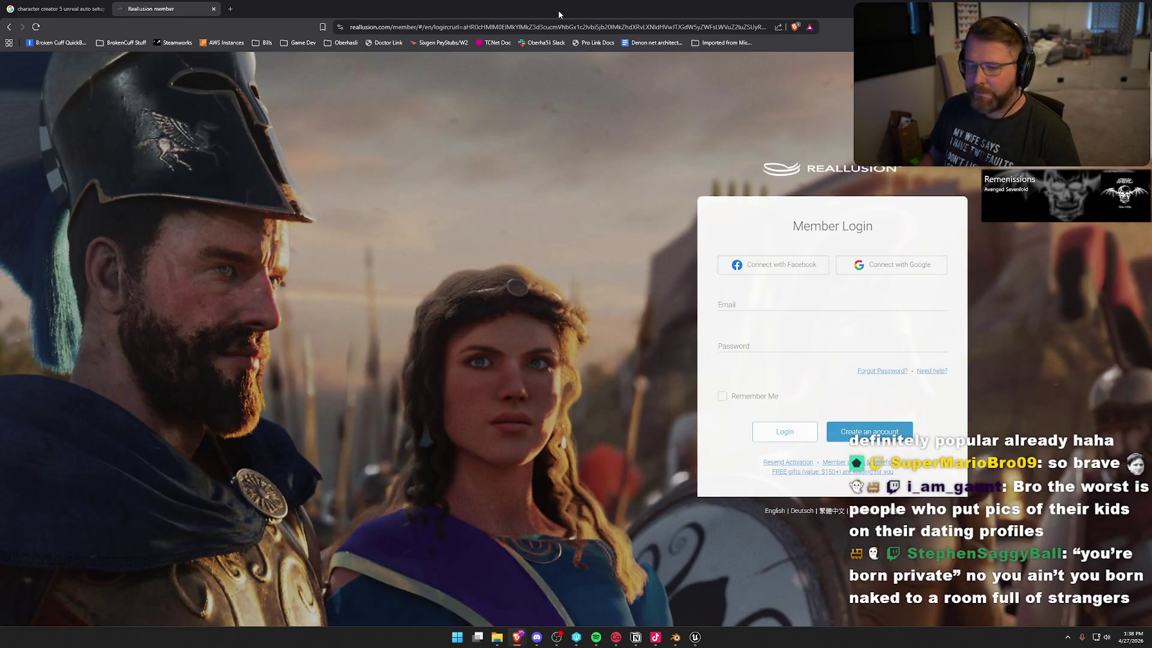
{"action": "key", "text": "alt+Tab"}
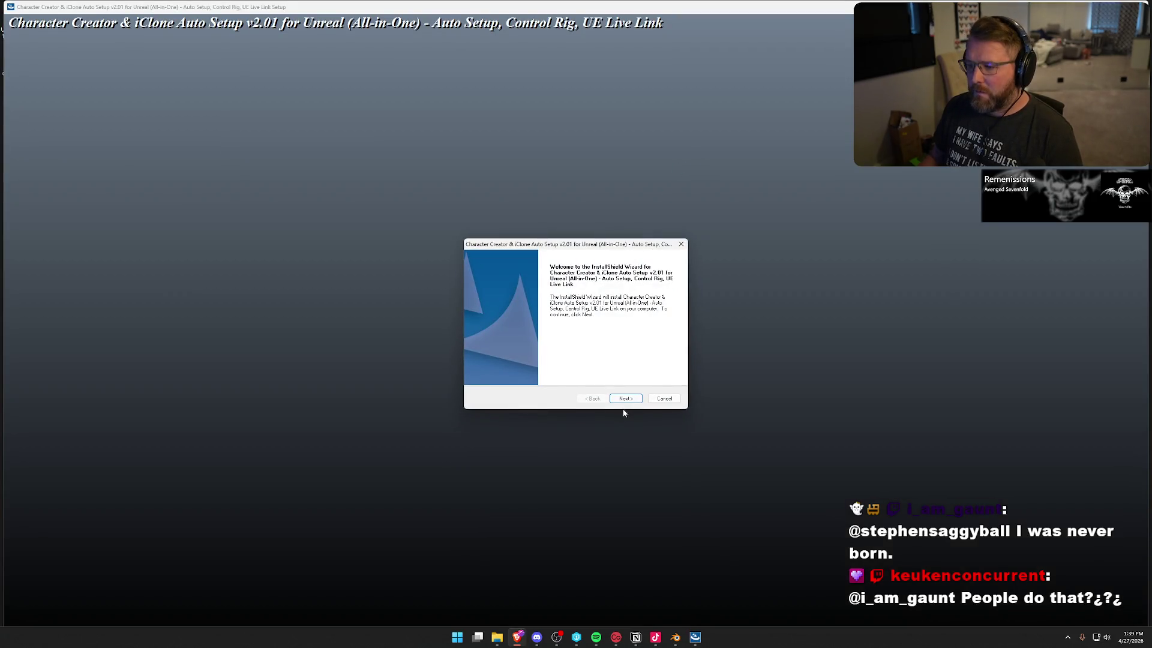
Step: Install Auto Setup v2.01 to the default folder, accepting the licence terms
{"action": "left_click", "coordinate": [626, 398]}
{"action": "left_click", "coordinate": [520, 365]}
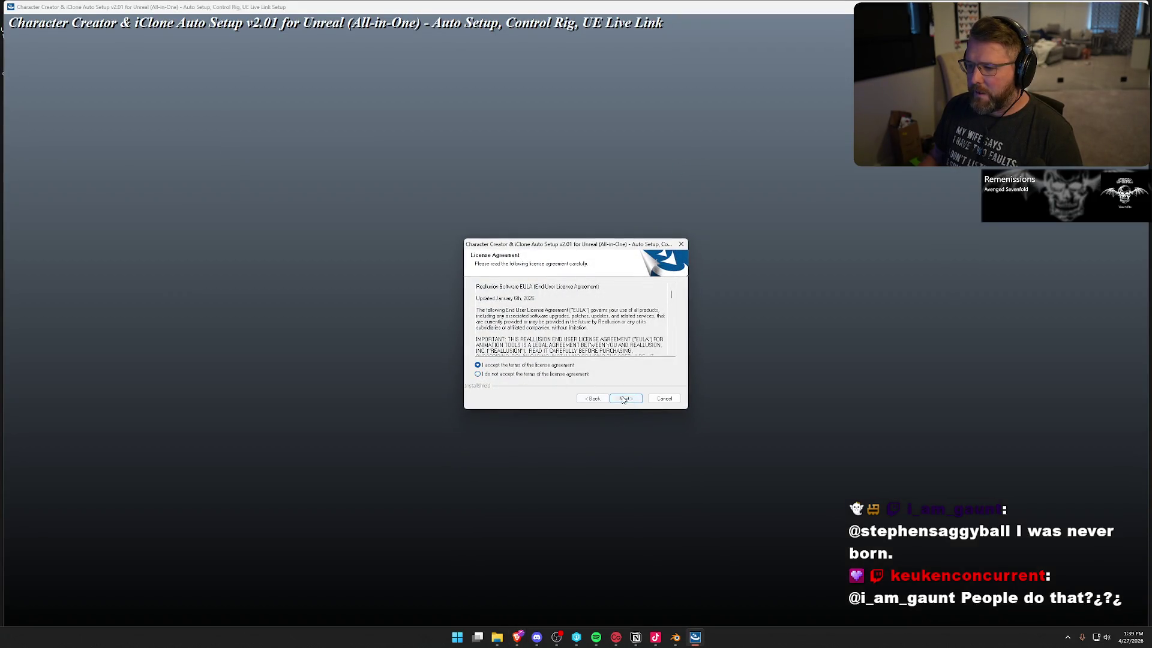
{"action": "key", "text": "Return"}
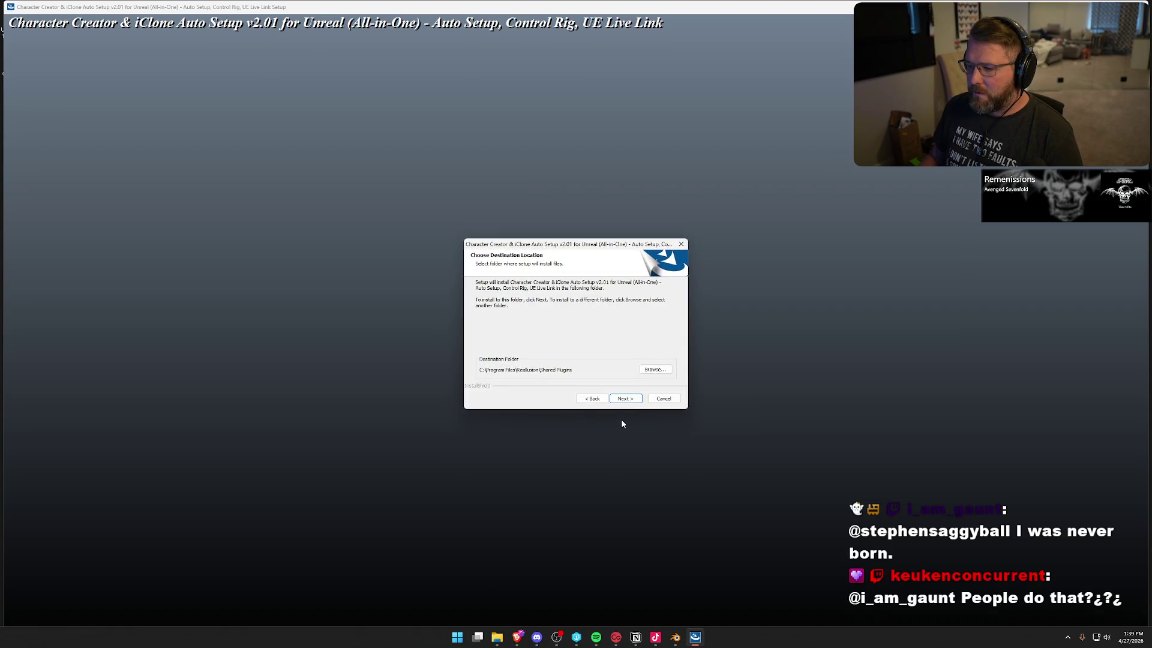
{"action": "left_click", "coordinate": [623, 401]}
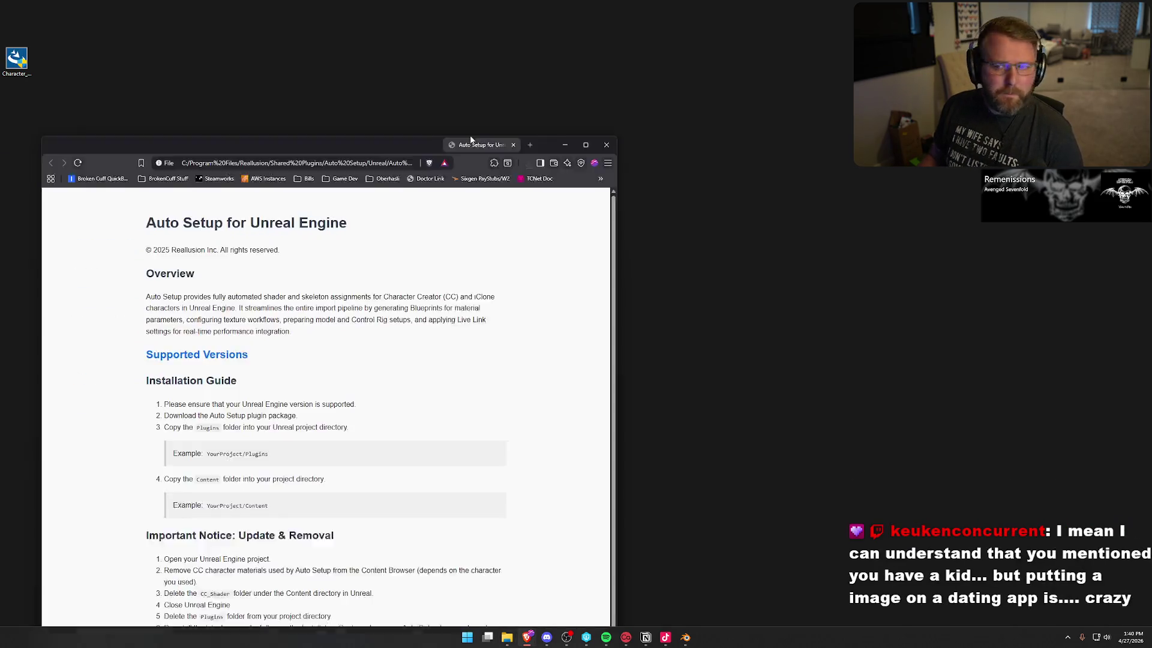
Step: Maximize and read through the Auto Setup readme, then close it
{"action": "left_click_drag", "start_coordinate": [471, 140], "coordinate": [477, 120]}
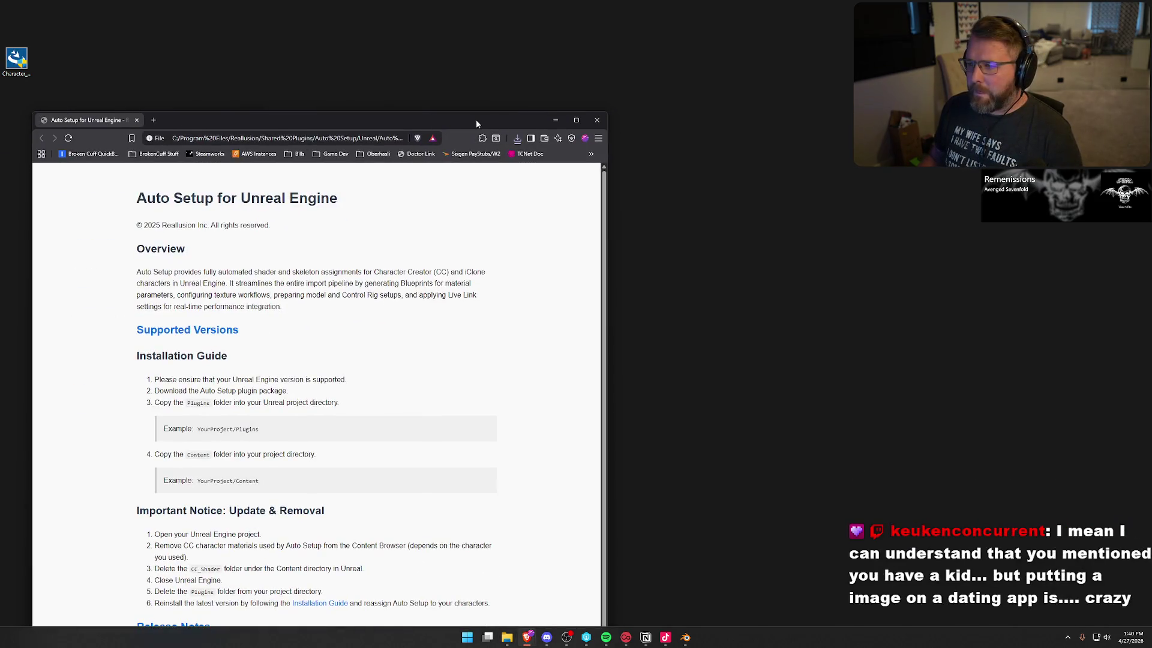
{"action": "double_click", "coordinate": [477, 120]}
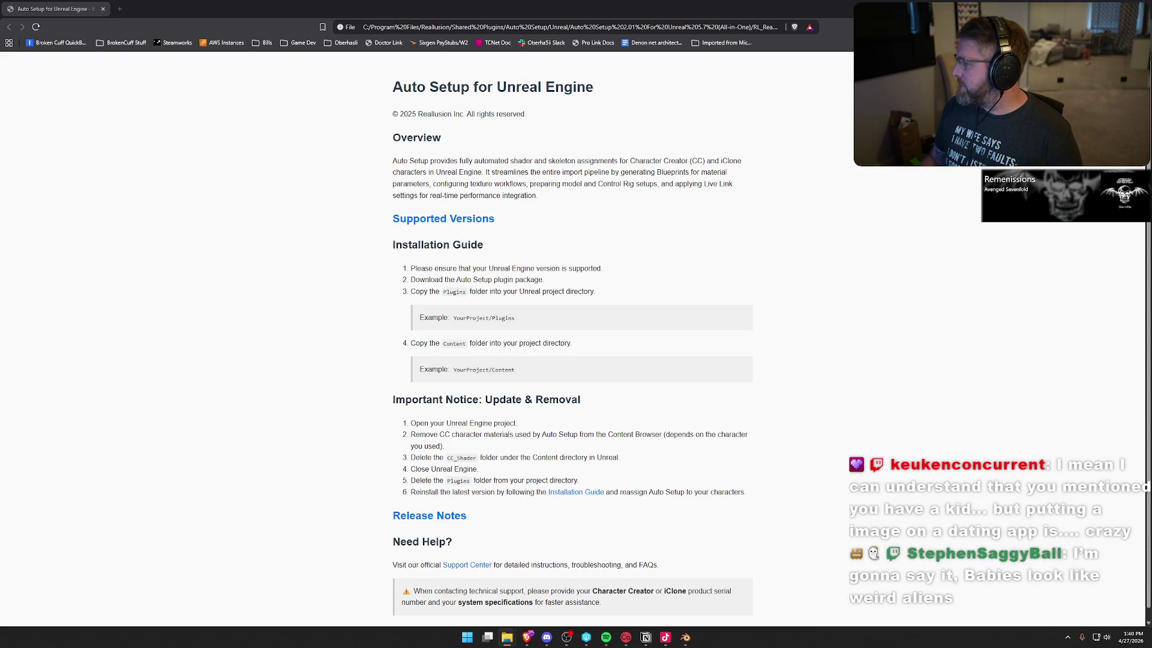
{"action": "scroll", "coordinate": [348, 355], "scroll_direction": "down", "scroll_amount": 1}
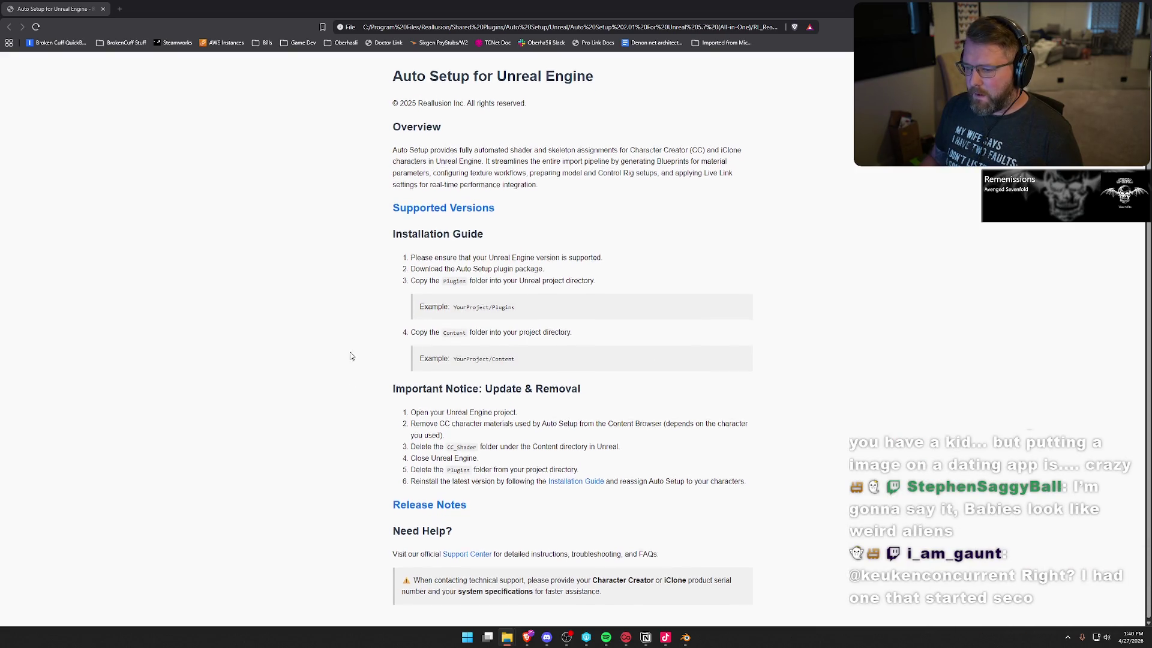
{"action": "middle_click", "coordinate": [66, 10]}
Step: Permanently delete the downloaded installer from the desktop
{"action": "left_click_drag", "start_coordinate": [16, 60], "coordinate": [320, 165]}
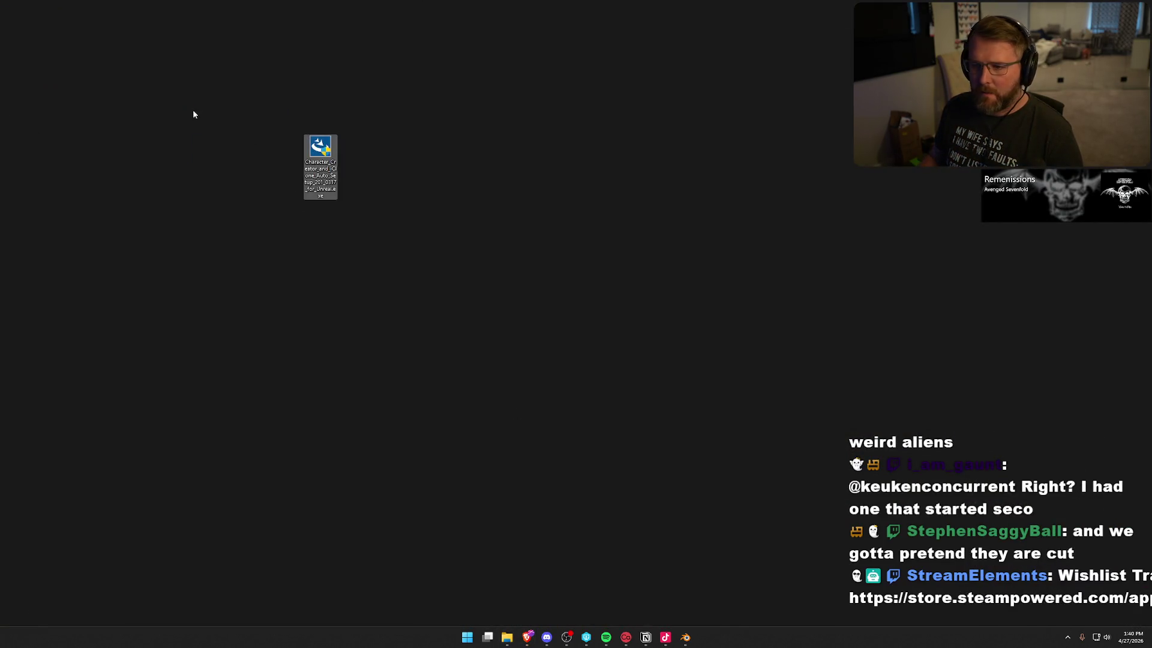
{"action": "key", "text": "shift+Delete"}
{"action": "key", "text": "Return"}
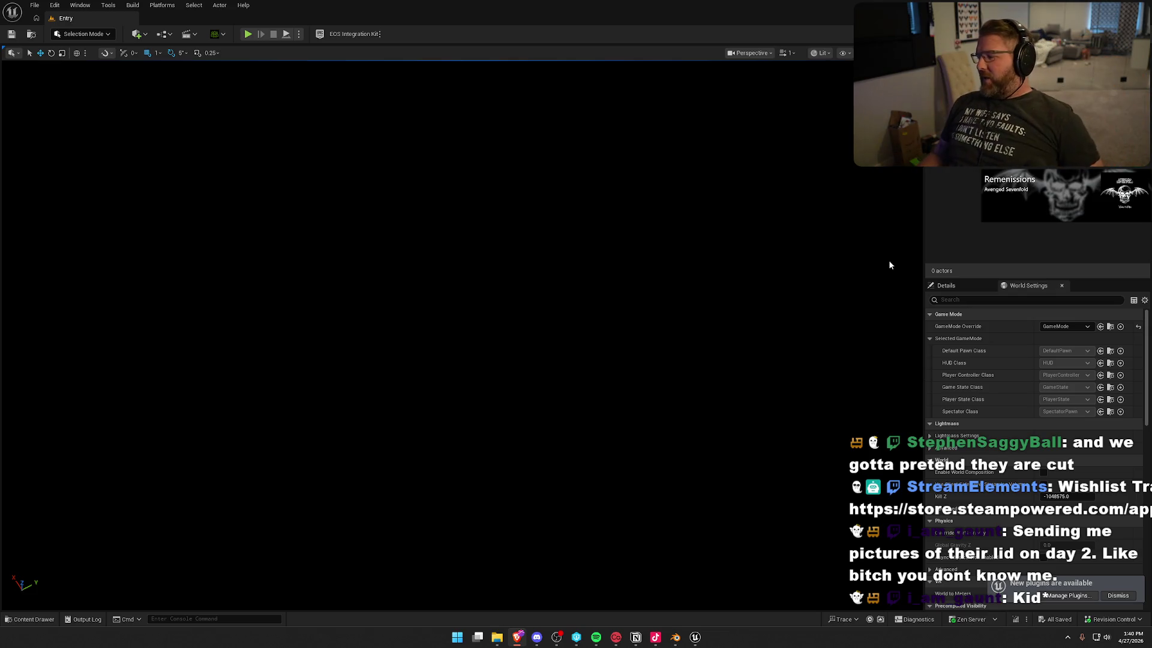
Step: Confirm the Reallusion Auto Setup plugin is enabled and inspect its toolbar menu
{"action": "left_click", "coordinate": [1084, 592]}
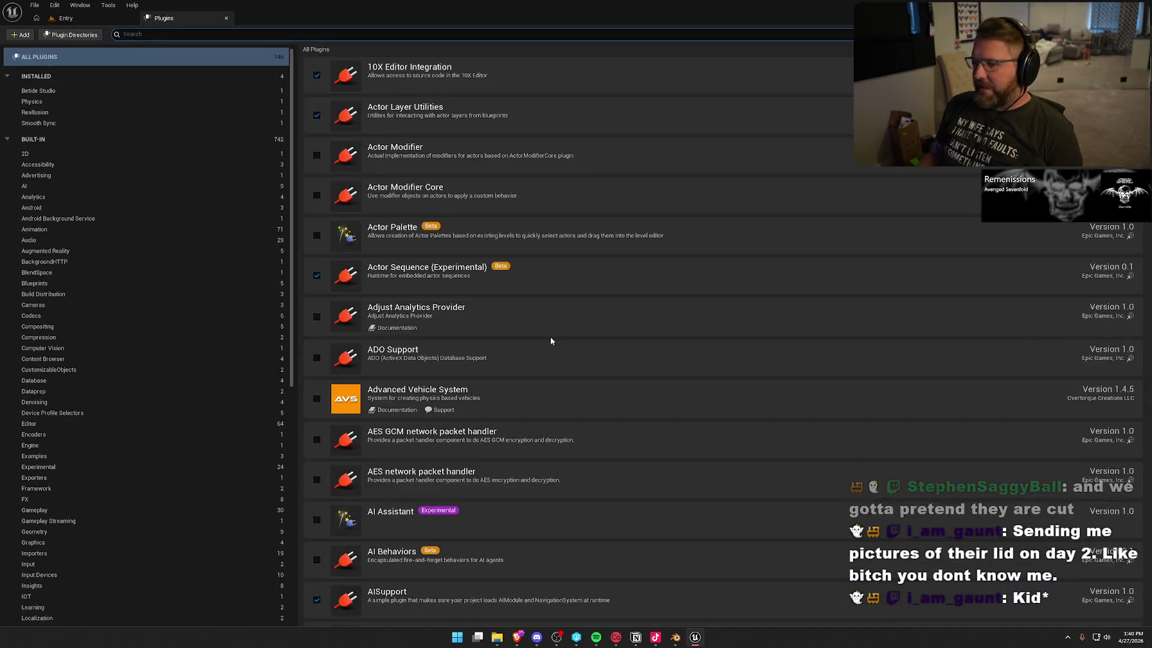
{"action": "left_click", "coordinate": [35, 112]}
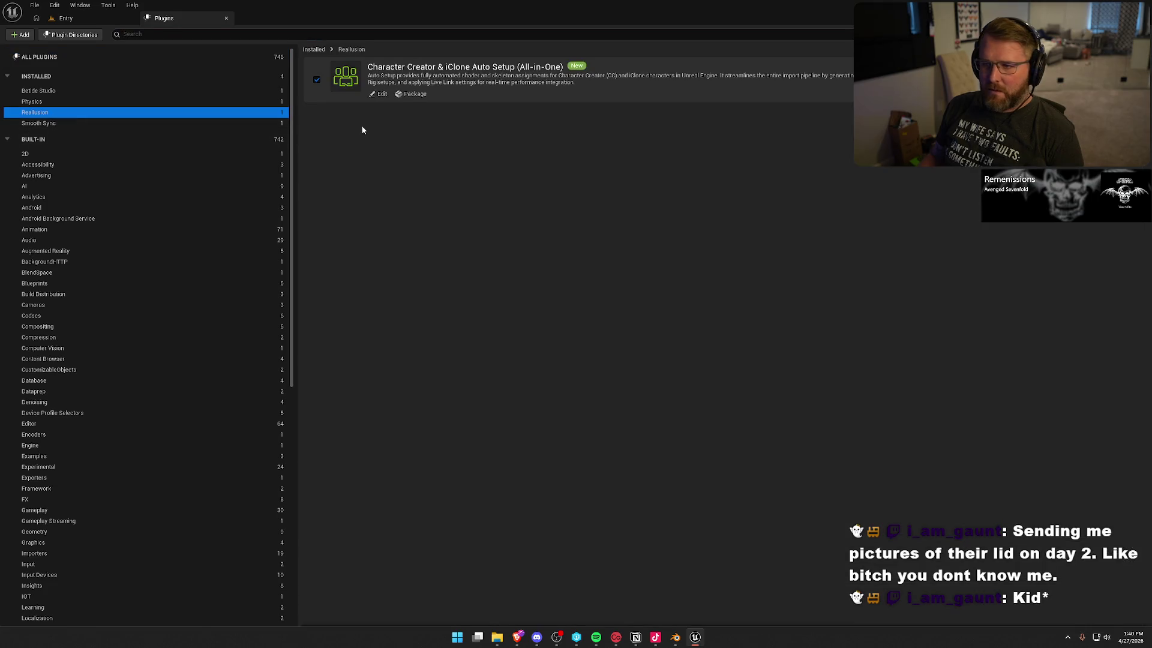
{"action": "left_click", "coordinate": [227, 18]}
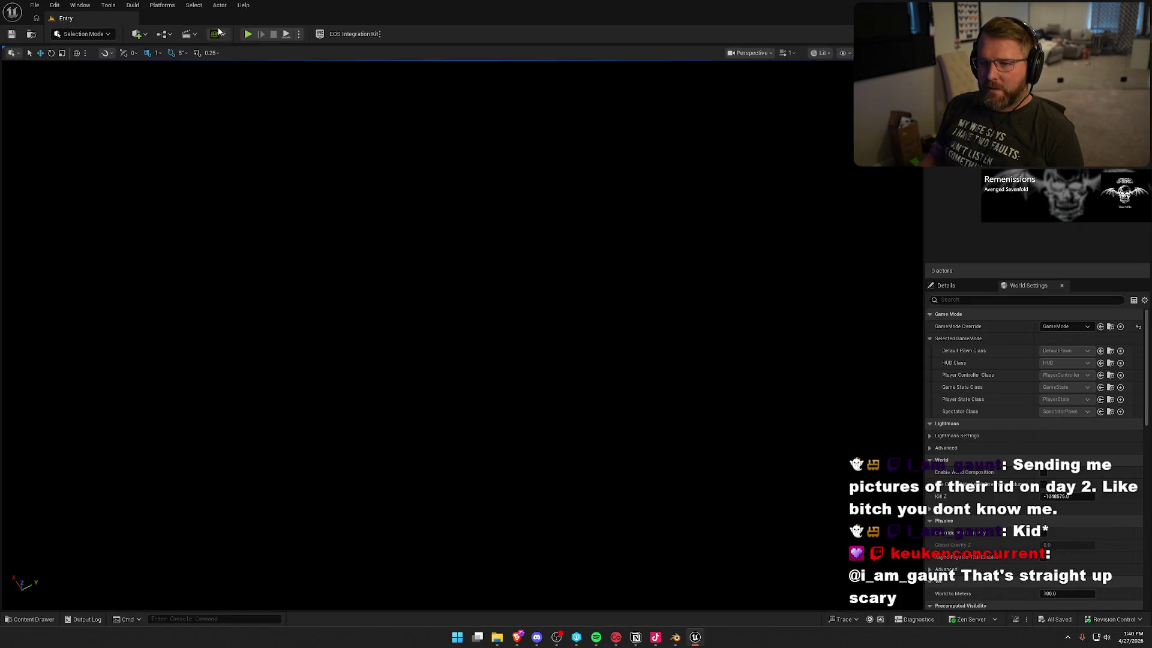
{"action": "left_click", "coordinate": [223, 35]}
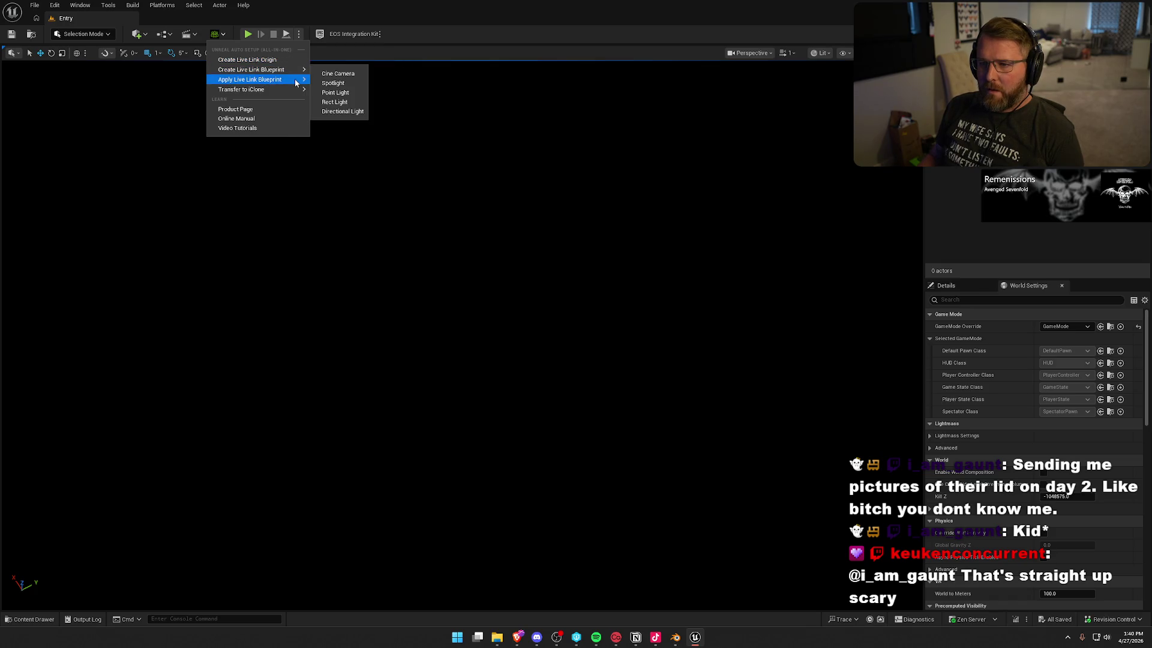
{"action": "mouse_move", "coordinate": [289, 94]}
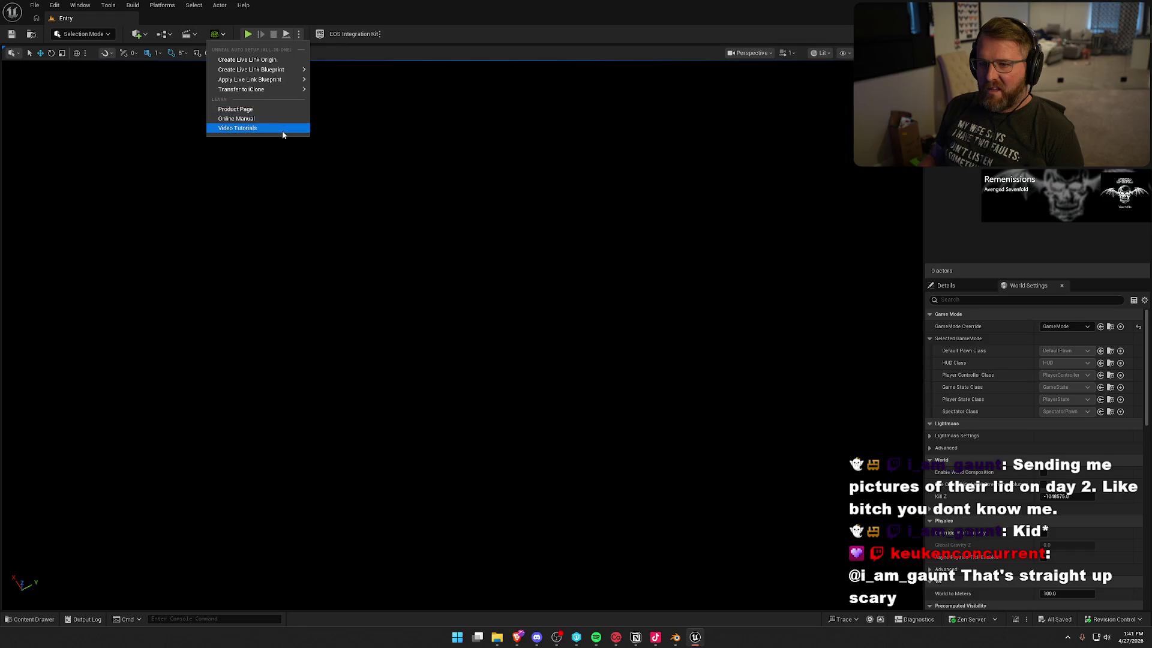
{"action": "left_click", "coordinate": [217, 34]}
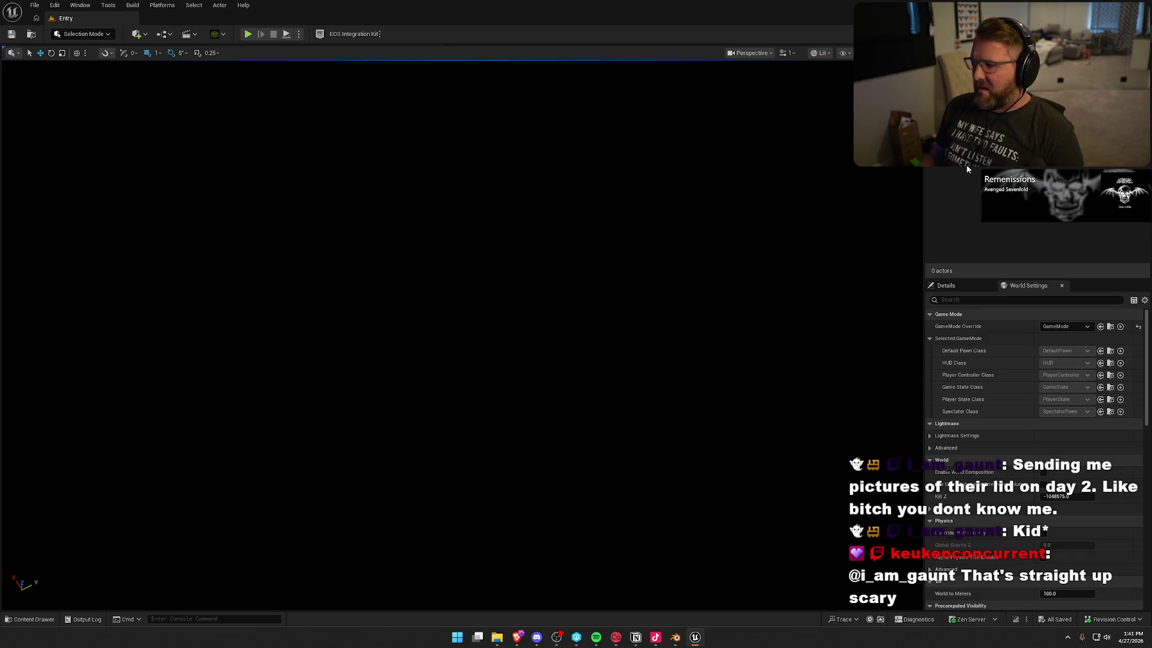
{"action": "key", "text": "ctrl+space"}
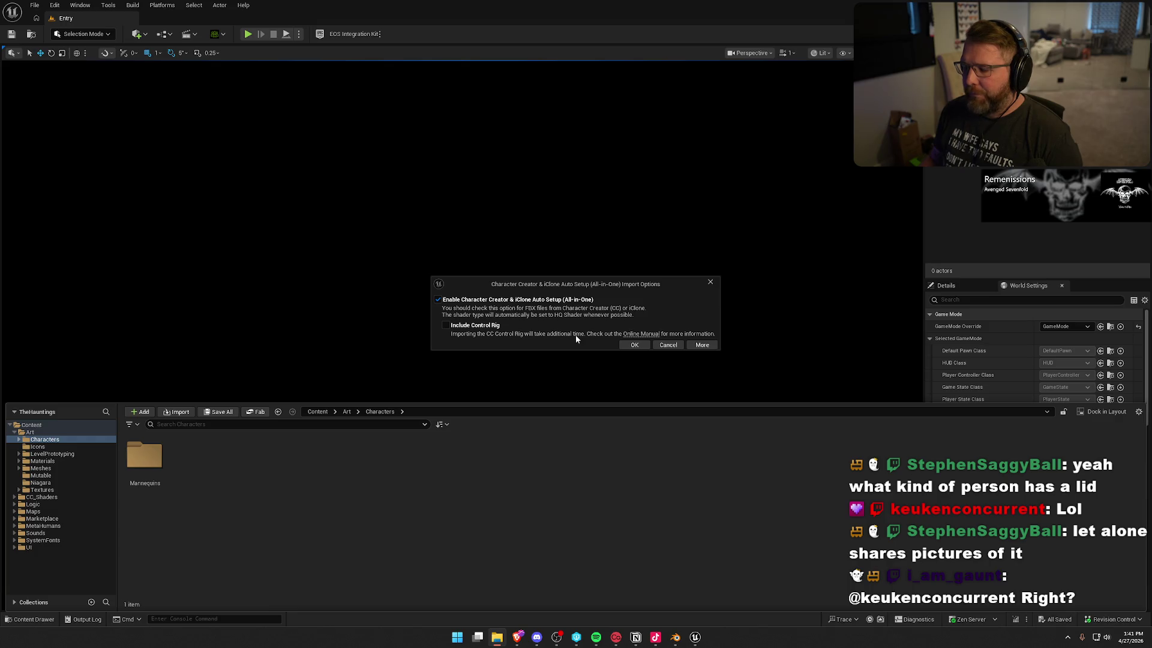
Step: Confirm the CC auto-setup import with Control Rig included, then close Blender without saving
{"action": "left_click", "coordinate": [446, 326]}
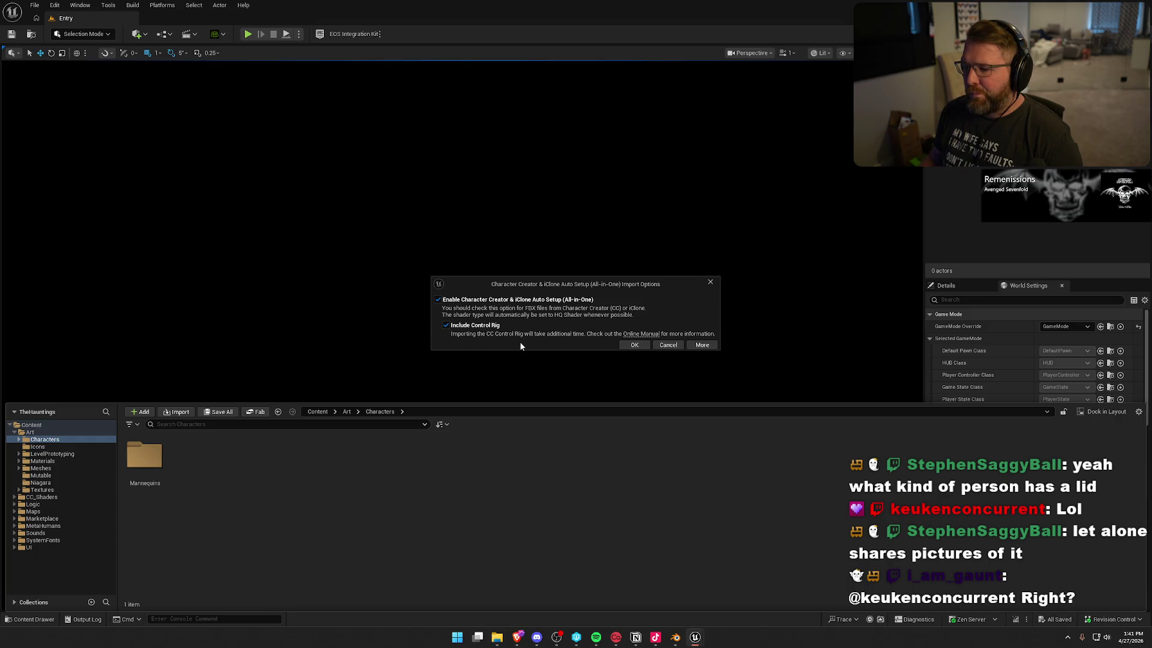
{"action": "left_click", "coordinate": [639, 346]}
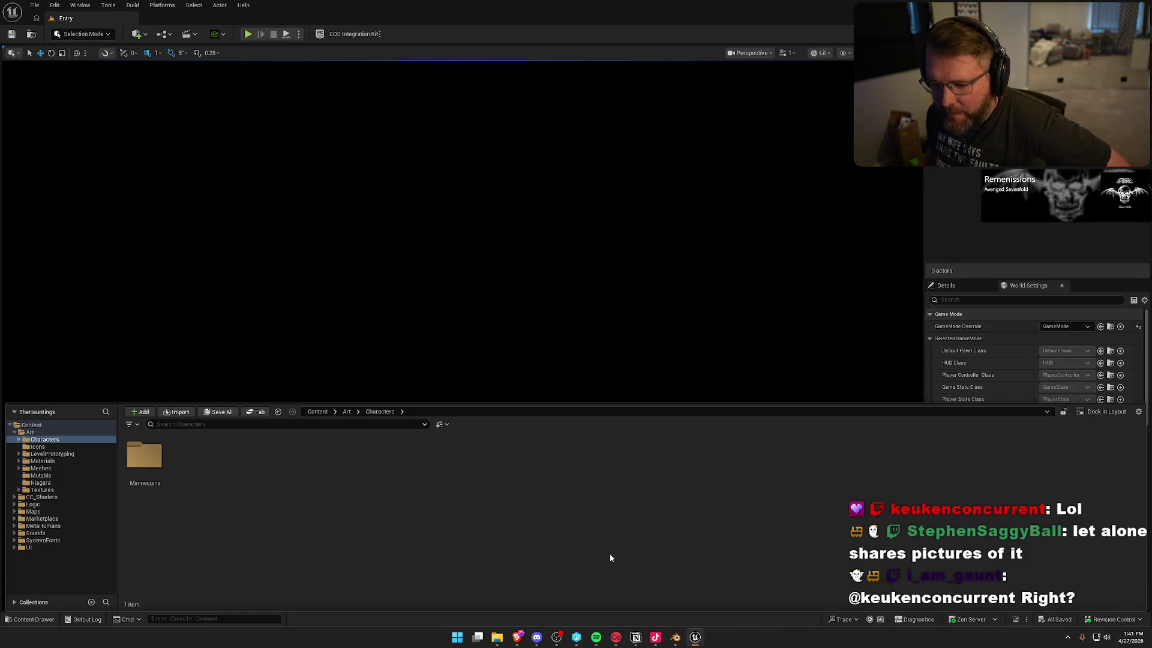
{"action": "left_click", "coordinate": [675, 637]}
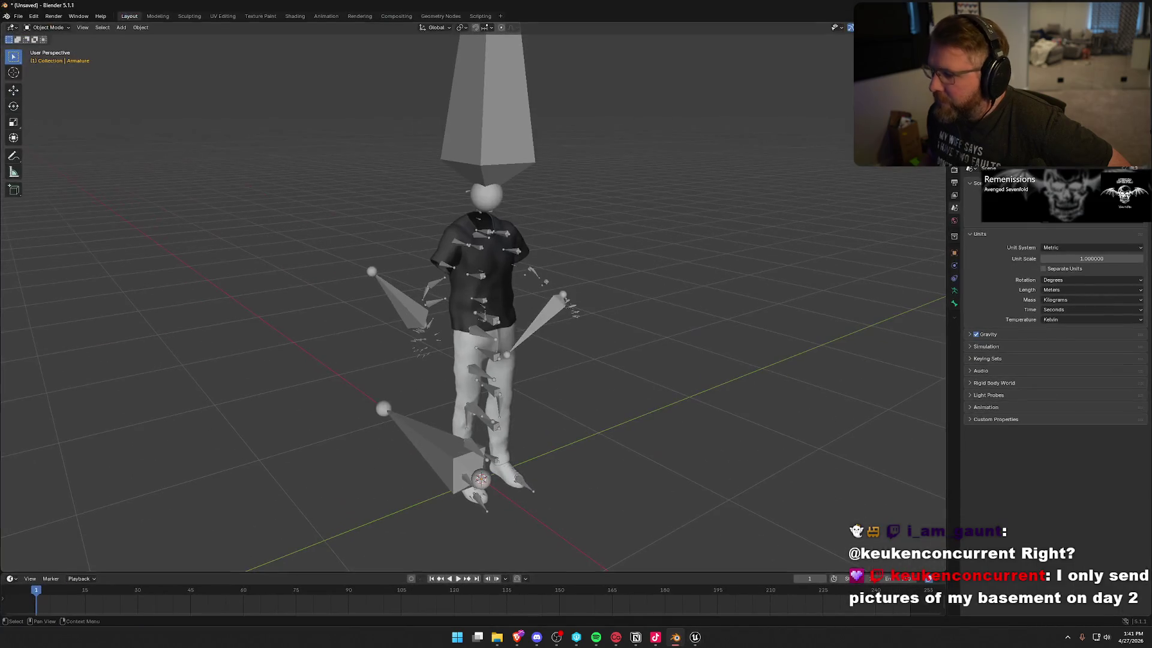
{"action": "left_click", "coordinate": [1140, 4]}
{"action": "left_click", "coordinate": [600, 333]}
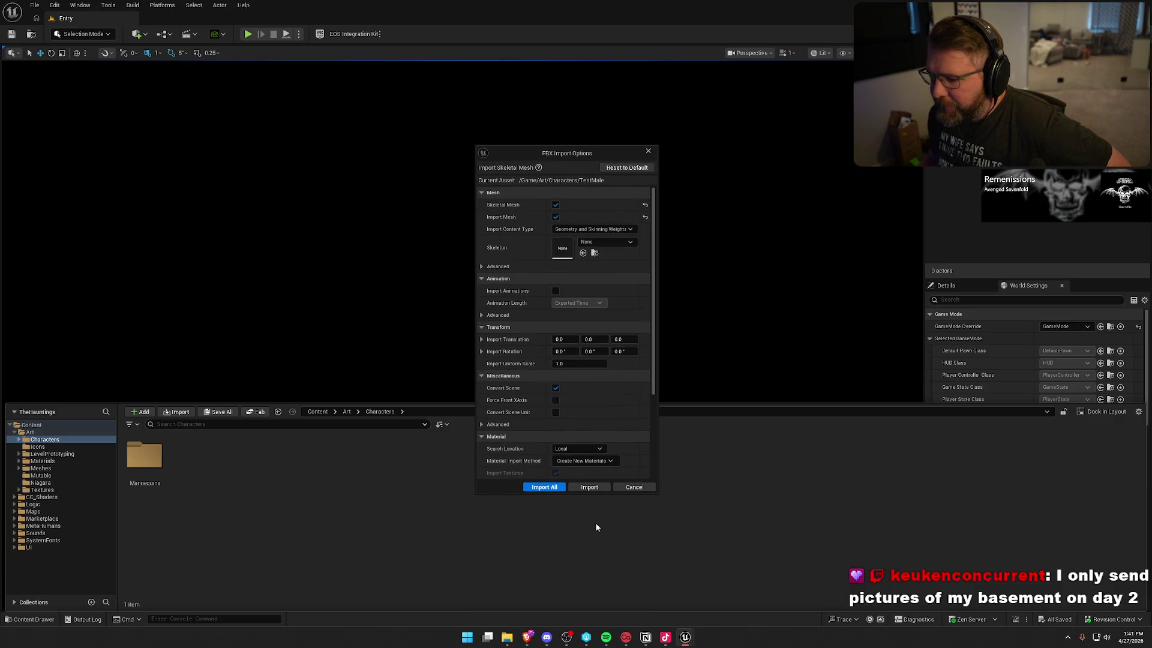
Step: Import the TestMale FBX into Art/Characters with Import All and save all new assets
{"action": "left_click", "coordinate": [538, 488]}
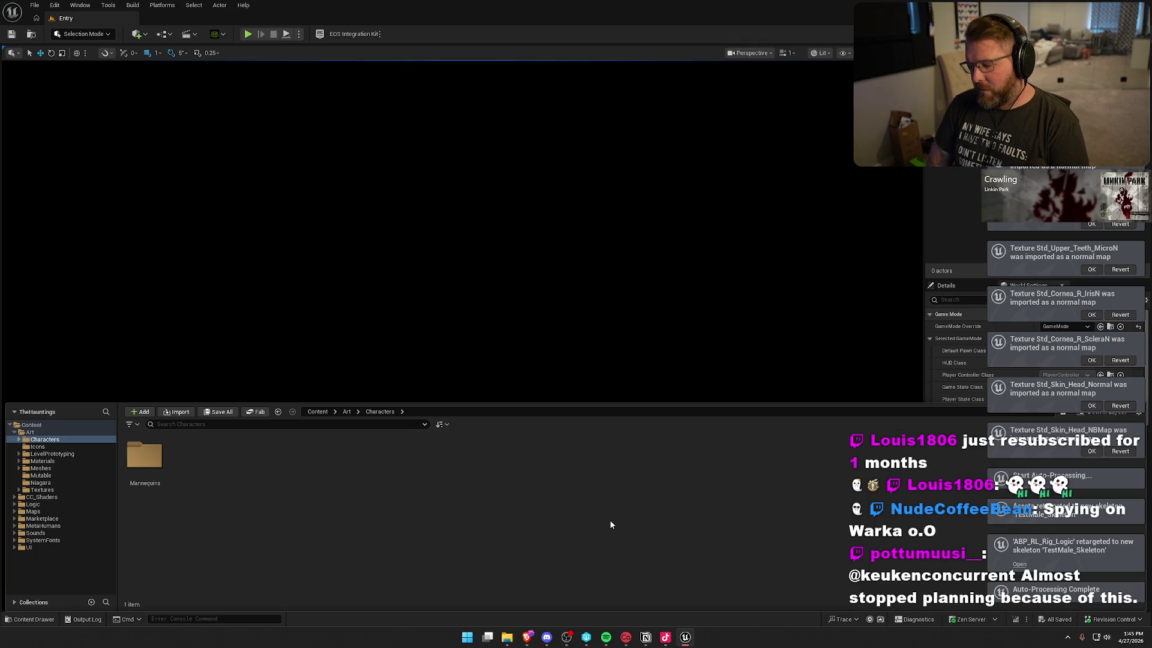
{"action": "key", "text": "ctrl+s"}
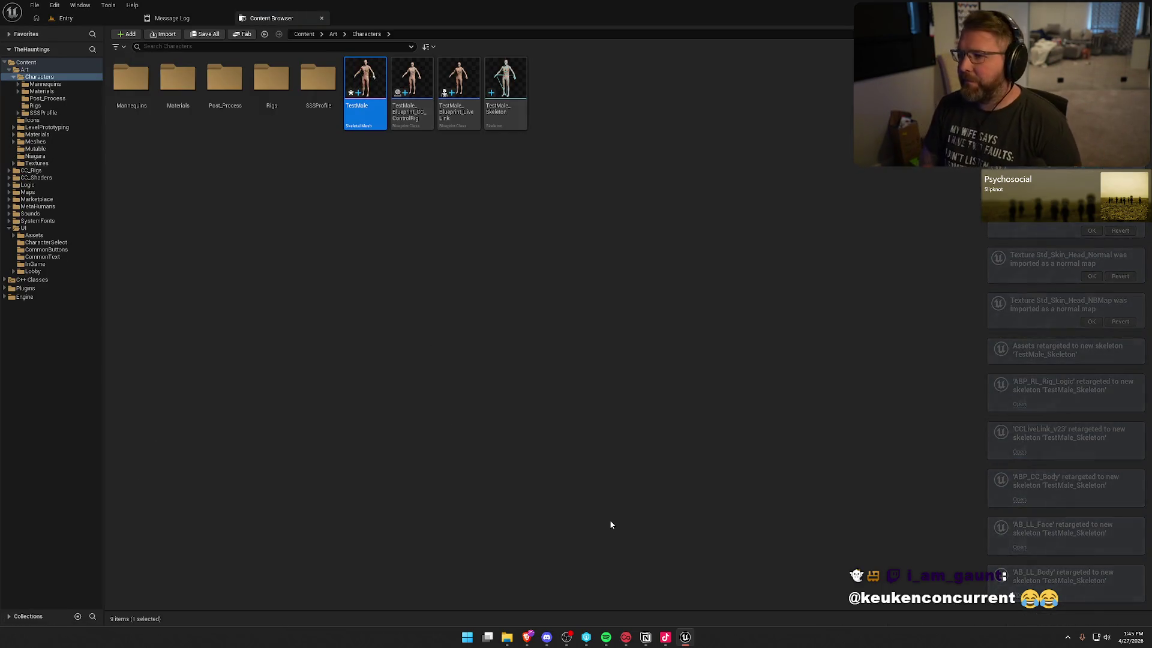
Step: Close the Message Log and return to the Entry level editor
{"action": "left_click", "coordinate": [537, 238]}
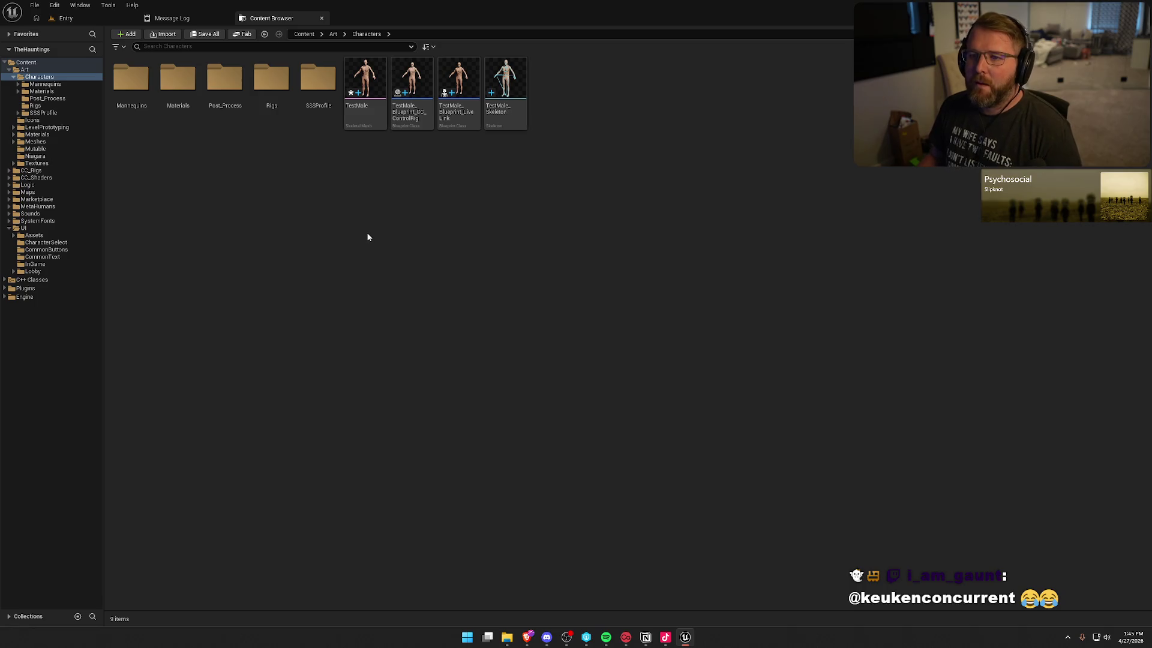
{"action": "middle_click", "coordinate": [185, 18]}
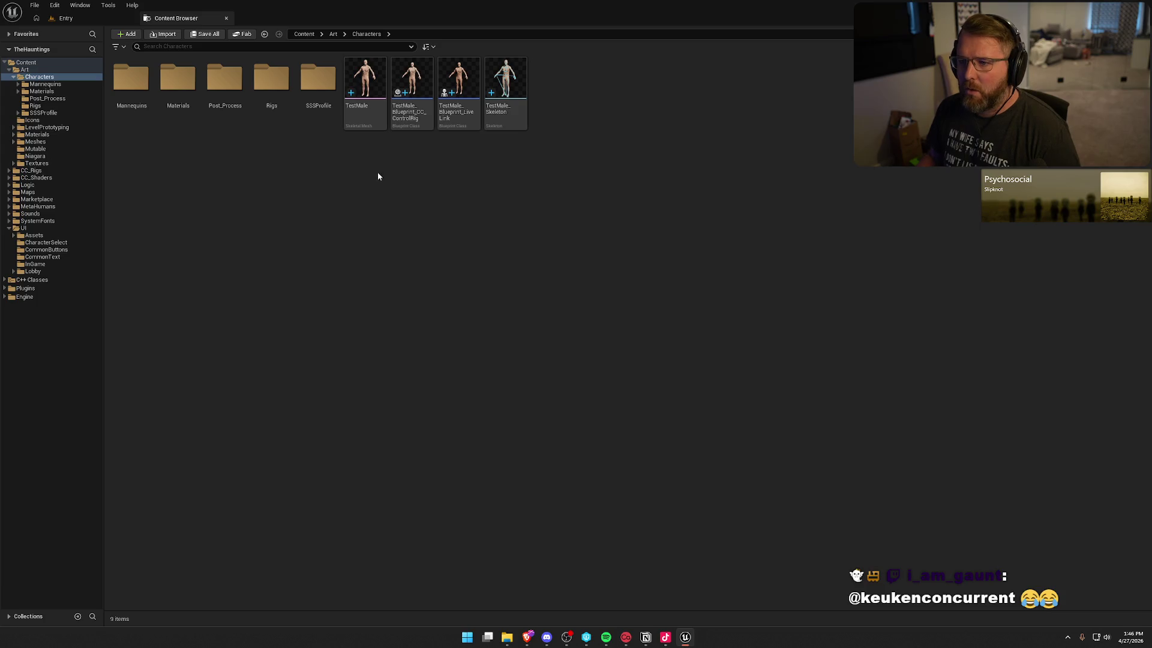
{"action": "left_click", "coordinate": [365, 78]}
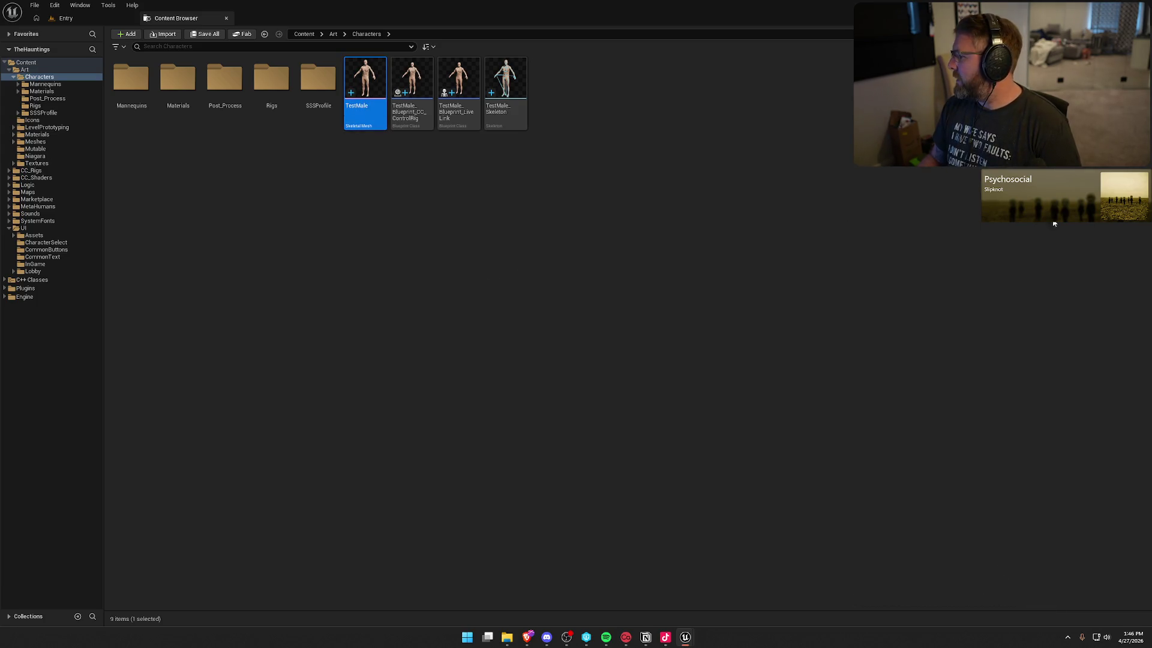
{"action": "left_click", "coordinate": [267, 164]}
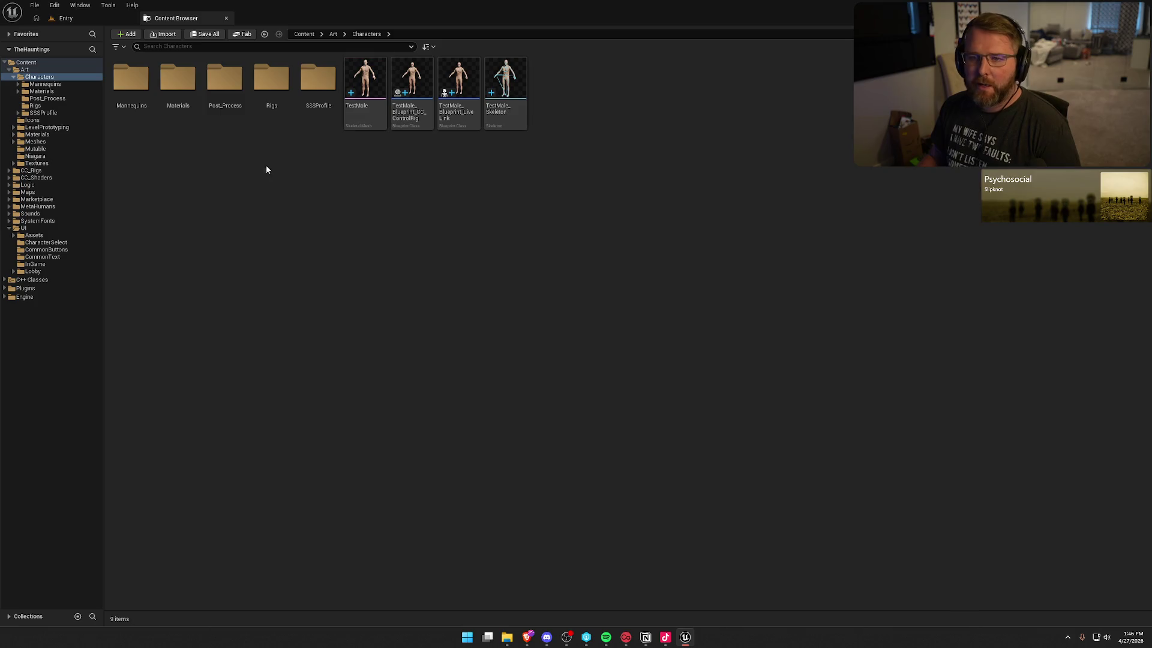
{"action": "left_click", "coordinate": [90, 18]}
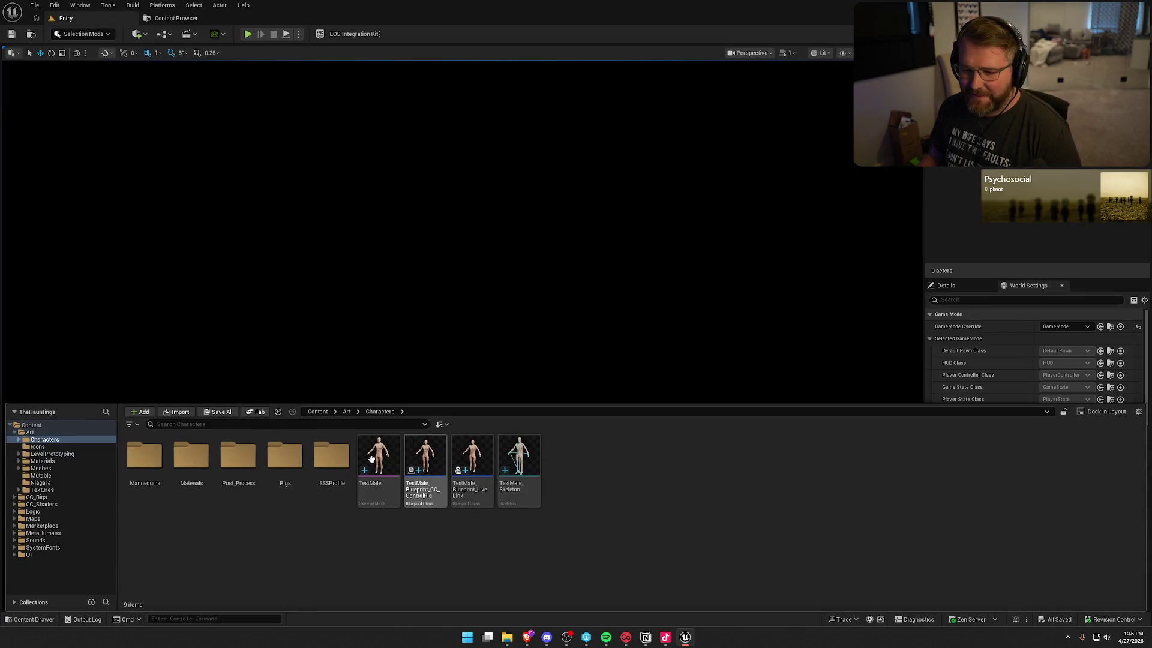
Step: Delete the DT_CharacterModels data table from Logic/Data and open DT_Cosmetics
{"action": "left_click", "coordinate": [45, 513]}
{"action": "double_click", "coordinate": [185, 462]}
{"action": "left_click", "coordinate": [145, 463]}
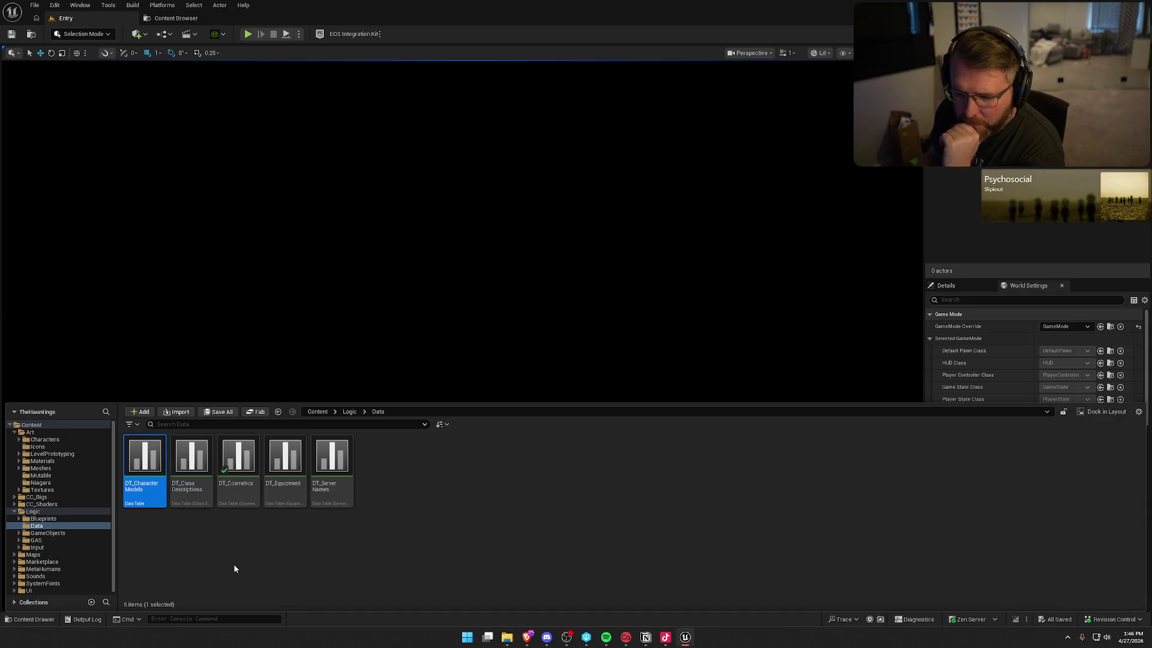
{"action": "key", "text": "Delete"}
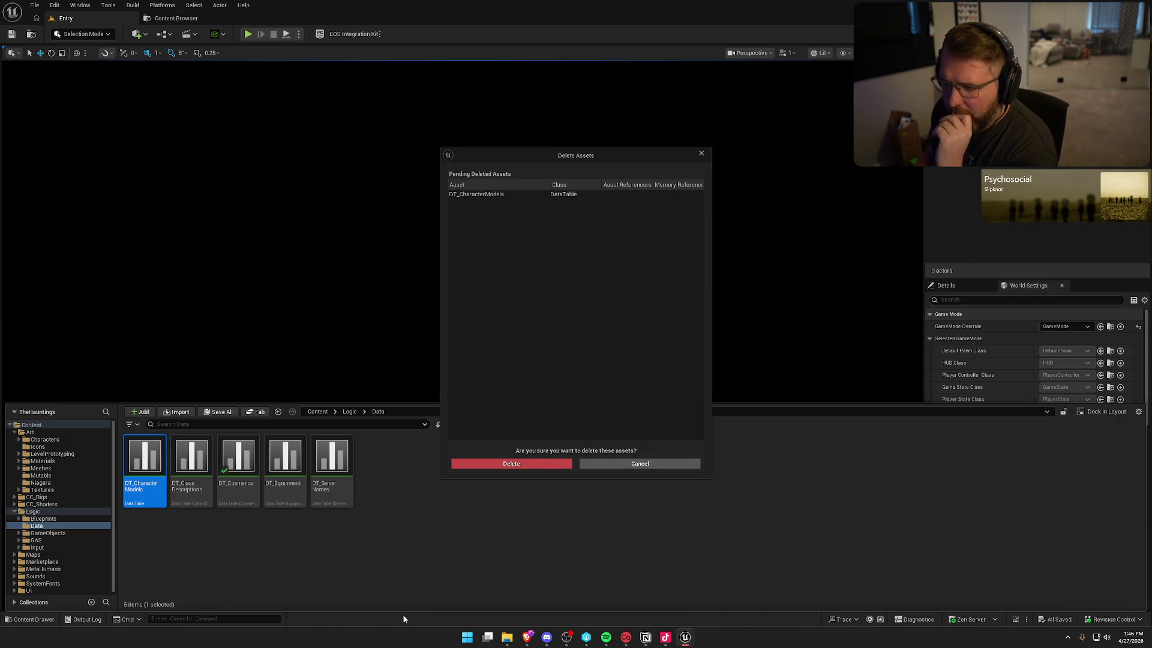
{"action": "left_click", "coordinate": [511, 464]}
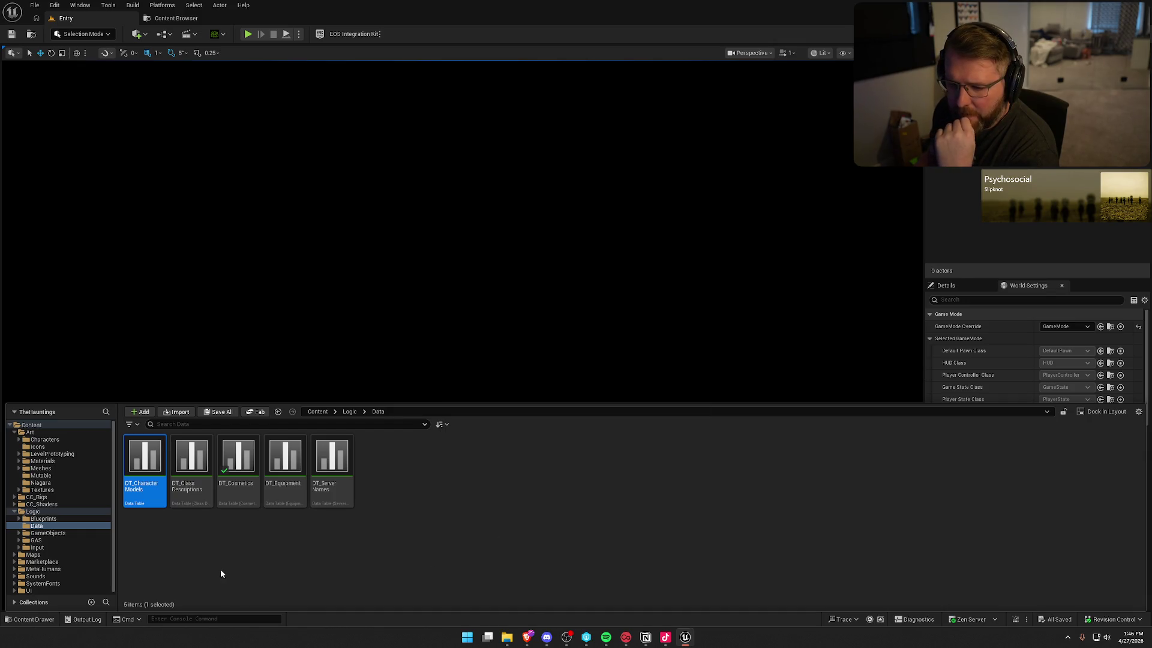
{"action": "double_click", "coordinate": [191, 459]}
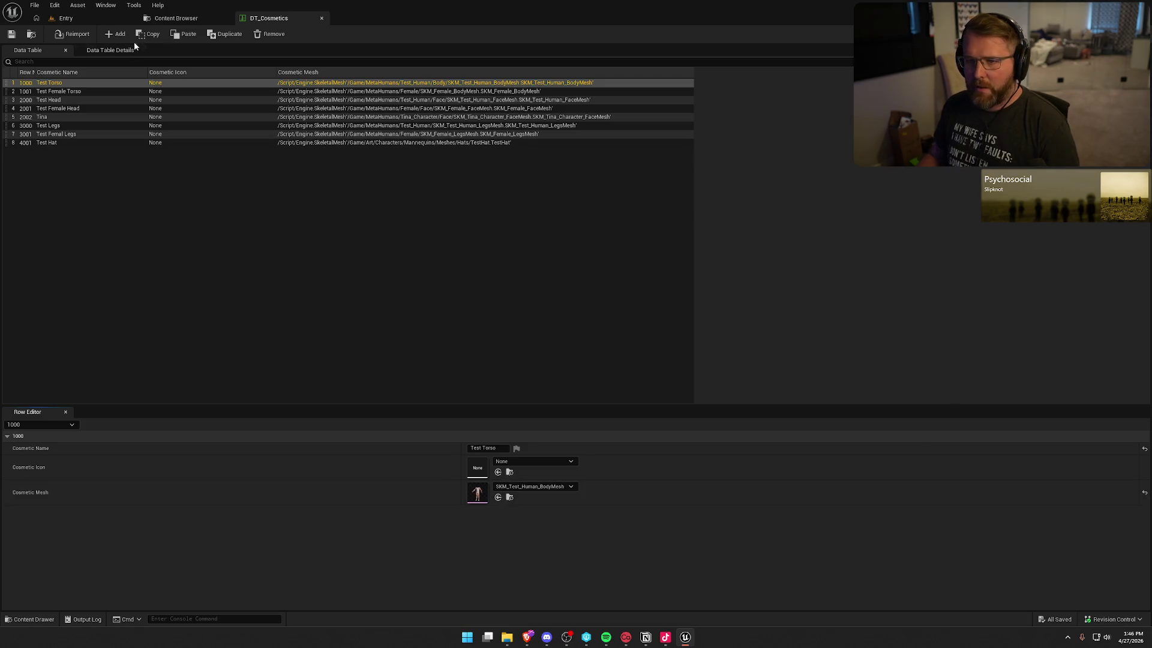
Step: Give DT_Cosmetics row 1000 the TestMale mesh, rename it 'Test Male', and save
{"action": "left_click", "coordinate": [176, 18]}
{"action": "left_click", "coordinate": [366, 78]}
{"action": "left_click", "coordinate": [269, 18]}
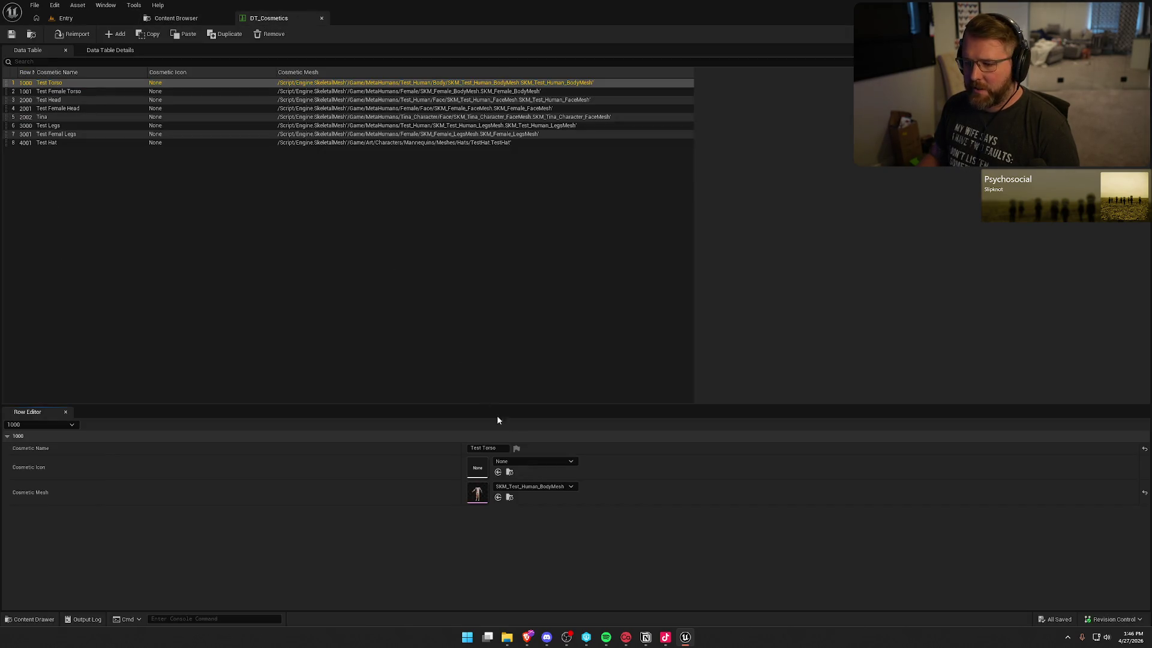
{"action": "left_click", "coordinate": [498, 496]}
{"action": "left_click", "coordinate": [471, 449]}
{"action": "type", "text": "Test Male"}
{"action": "key", "text": "Return"}
{"action": "left_click", "coordinate": [11, 36]}
Step: Back in the Entry level, select the LobbyMenu map in the Content Drawer's Maps folder
{"action": "left_click", "coordinate": [66, 18]}
{"action": "key", "text": "ctrl+space"}
{"action": "left_click", "coordinate": [33, 554]}
{"action": "left_click", "coordinate": [248, 466]}
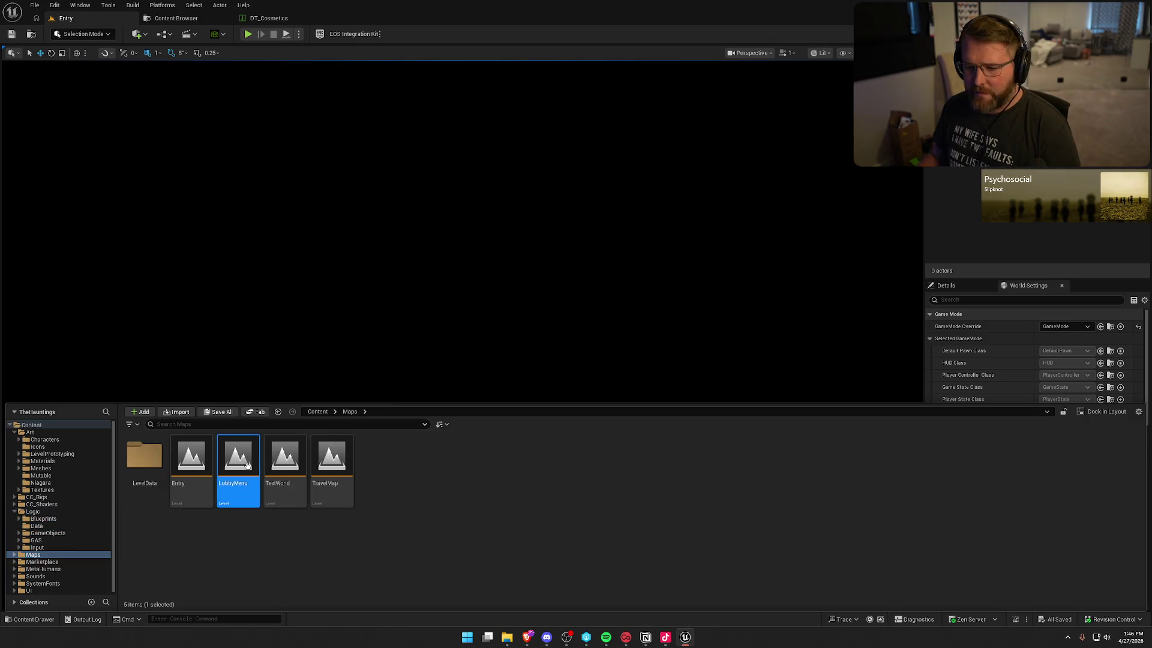
Step: Load LobbyMenu, playtest it, and open the failing GA_Drop blueprint from the error
{"action": "double_click", "coordinate": [248, 466]}
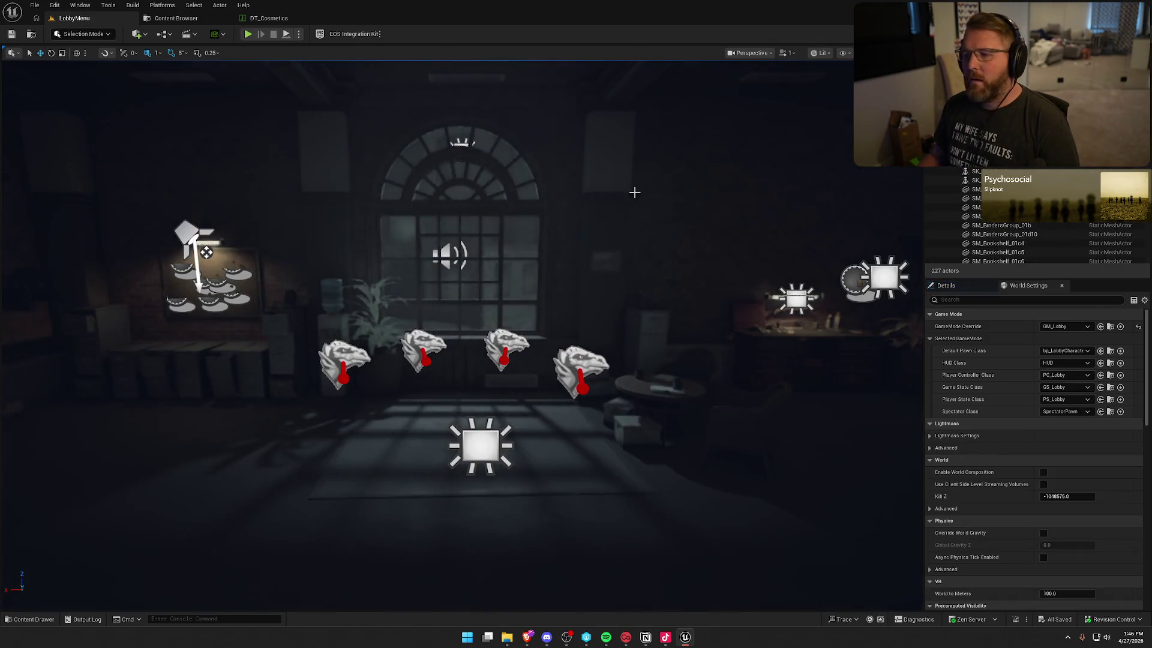
{"action": "left_click", "coordinate": [248, 34]}
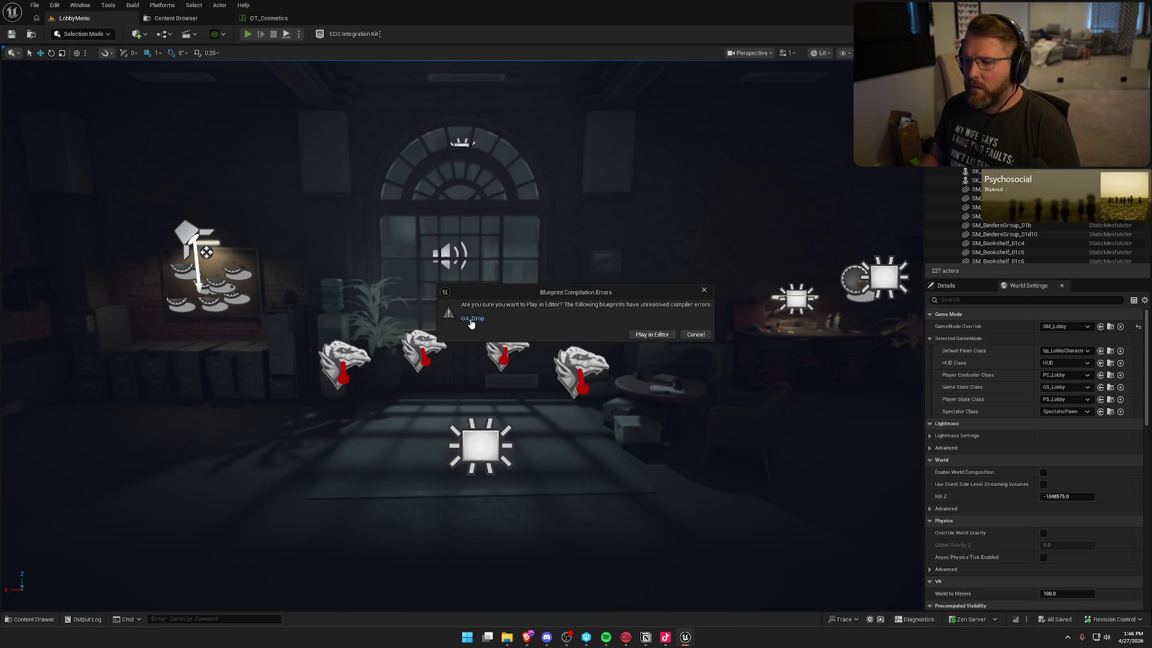
{"action": "left_click", "coordinate": [479, 319]}
{"action": "left_click", "coordinate": [513, 18]}
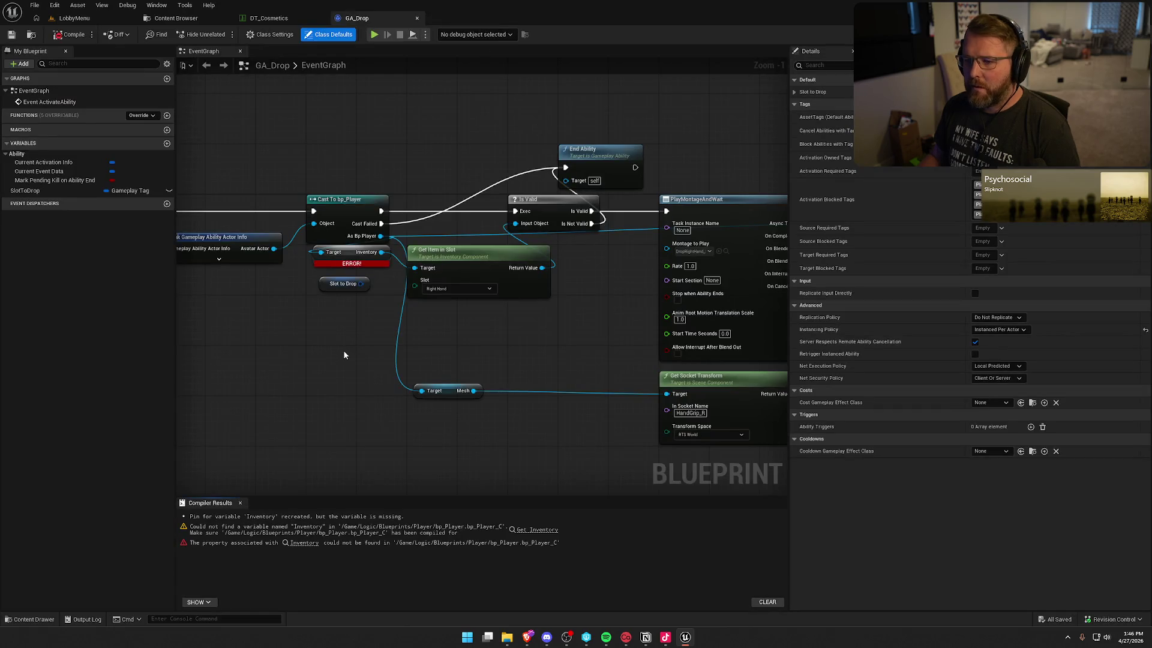
Step: Delete GA_Drop's broken nodes and wire Event ActivateAbility directly to End Ability
{"action": "right_click_drag", "start_coordinate": [344, 355], "coordinate": [412, 324]}
{"action": "left_click_drag", "start_coordinate": [448, 206], "coordinate": [397, 283]}
{"action": "scroll", "coordinate": [342, 300], "scroll_direction": "down", "scroll_amount": 3}
{"action": "key", "text": "Escape"}
{"action": "mouse_move", "coordinate": [263, 187]}
{"action": "left_mouse_down"}
{"action": "mouse_move", "coordinate": [360, 267]}
{"action": "mouse_move", "coordinate": [774, 390]}
{"action": "mouse_move", "coordinate": [692, 399]}
{"action": "left_mouse_up"}
{"action": "key", "text": "Delete"}
{"action": "mouse_move", "coordinate": [752, 238]}
{"action": "left_mouse_down"}
{"action": "mouse_move", "coordinate": [308, 250]}
{"action": "mouse_move", "coordinate": [255, 221]}
{"action": "left_mouse_up"}
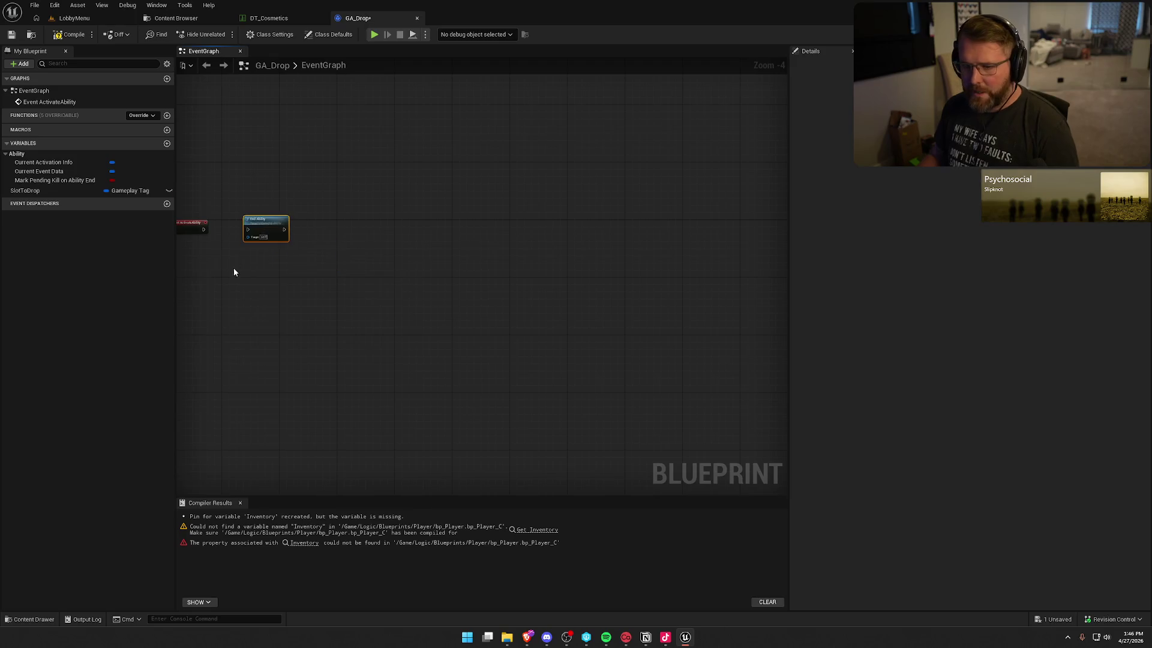
{"action": "scroll", "coordinate": [235, 265], "scroll_direction": "up", "scroll_amount": 5}
{"action": "mouse_move", "coordinate": [330, 201]}
{"action": "left_mouse_down"}
{"action": "mouse_move", "coordinate": [409, 201]}
{"action": "mouse_move", "coordinate": [398, 191]}
{"action": "left_mouse_up"}
{"action": "left_click", "coordinate": [405, 162]}
Step: Remove the SlotToDrop variable, compile GA_Drop, and close it
{"action": "left_click", "coordinate": [36, 190]}
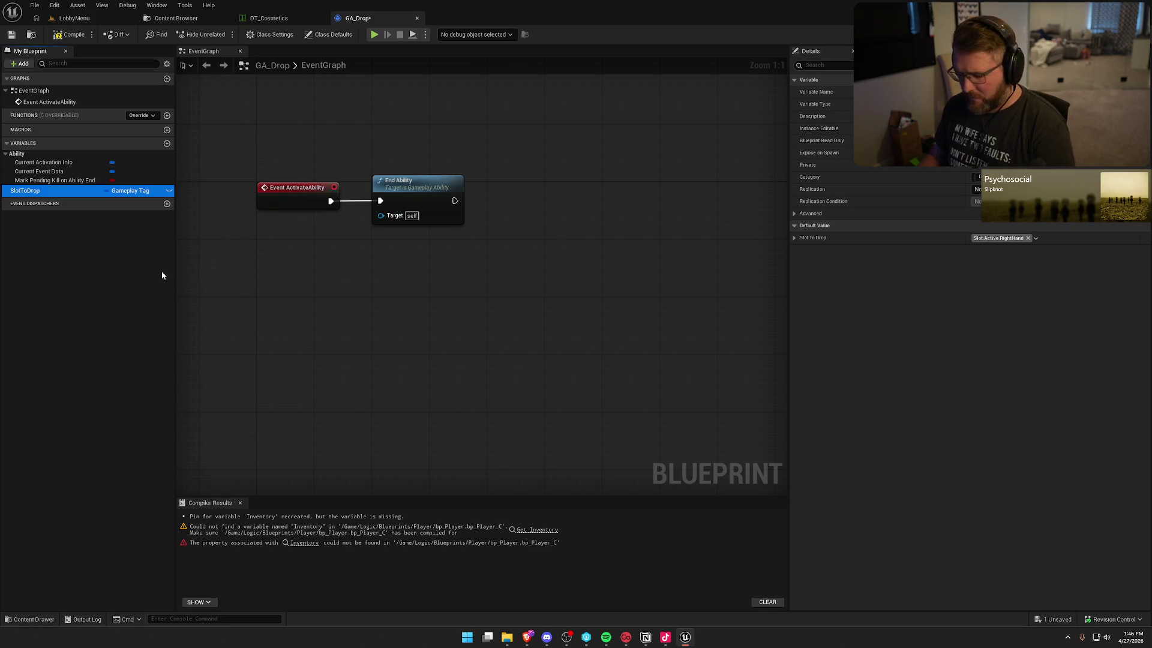
{"action": "key", "text": "Delete"}
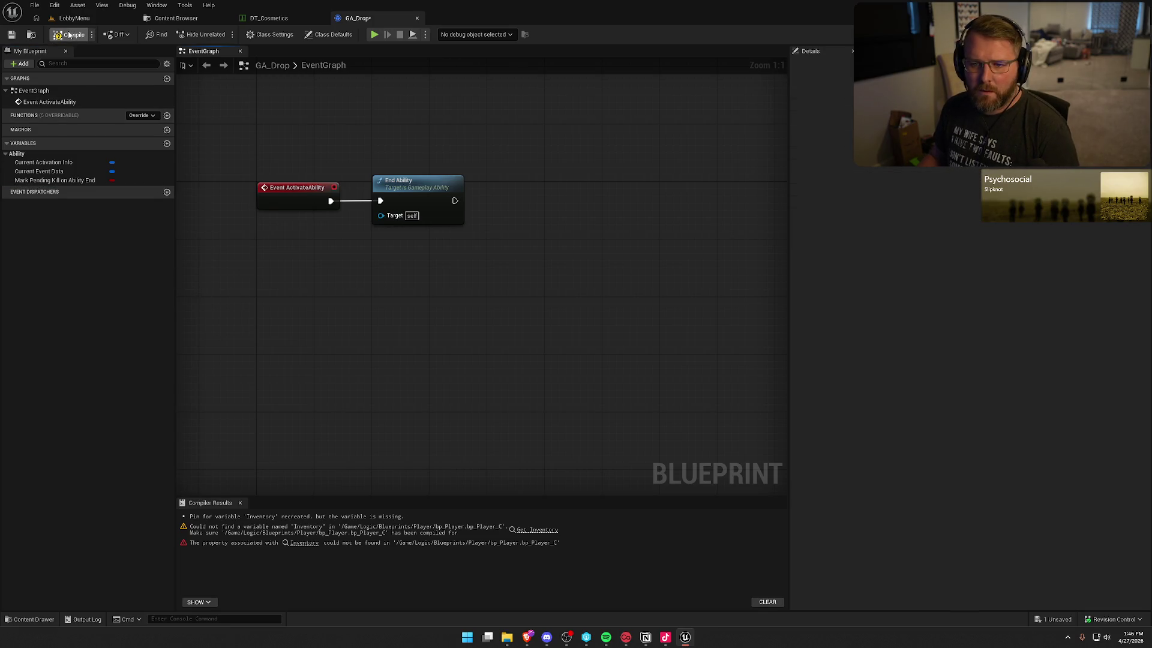
{"action": "left_click", "coordinate": [69, 34]}
{"action": "left_click", "coordinate": [240, 503]}
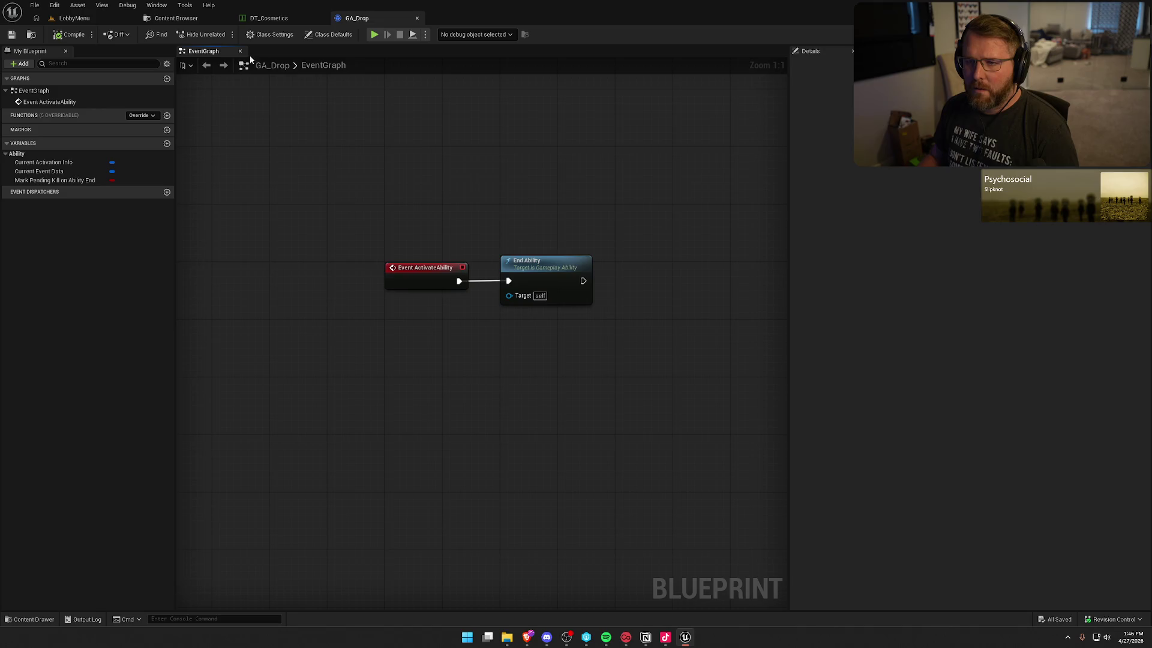
{"action": "left_click", "coordinate": [417, 18]}
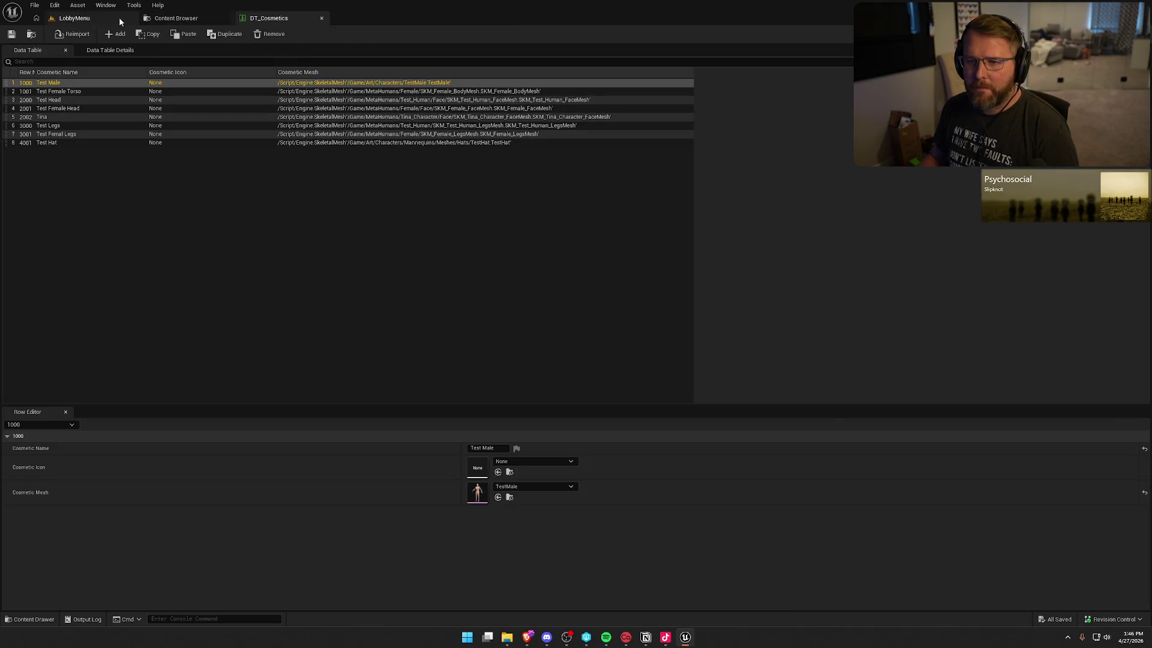
Step: Playtest LobbyMenu, create a new named Demonologist character, then stop the playtest
{"action": "left_click", "coordinate": [138, 20]}
{"action": "left_click", "coordinate": [261, 30]}
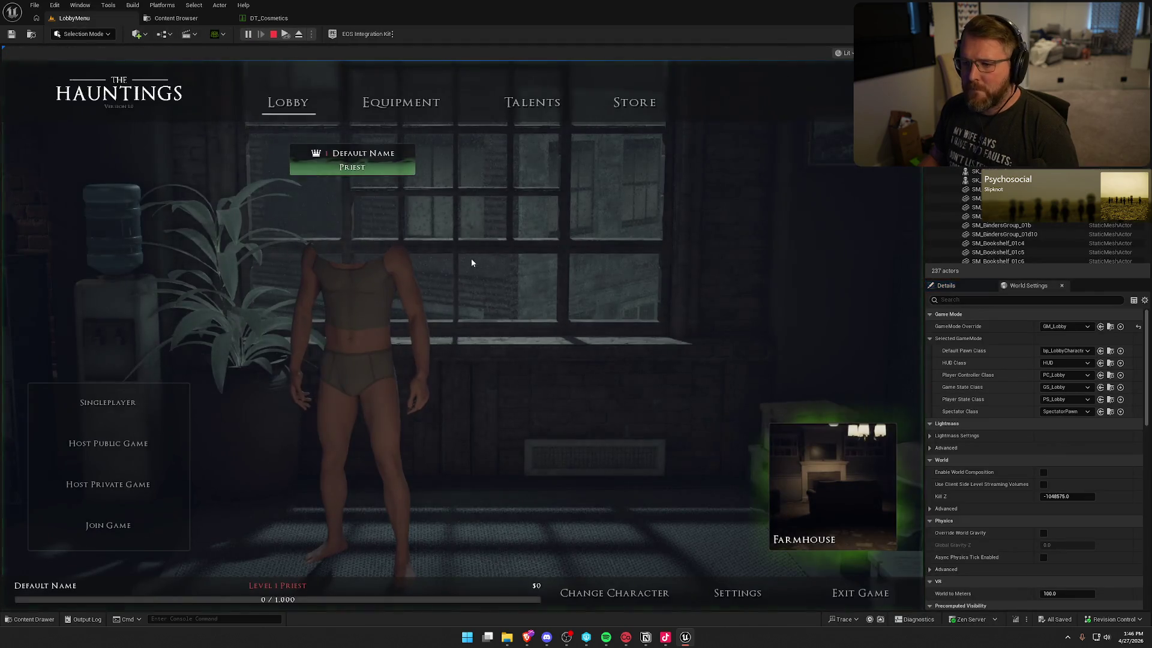
{"action": "left_click", "coordinate": [612, 593]}
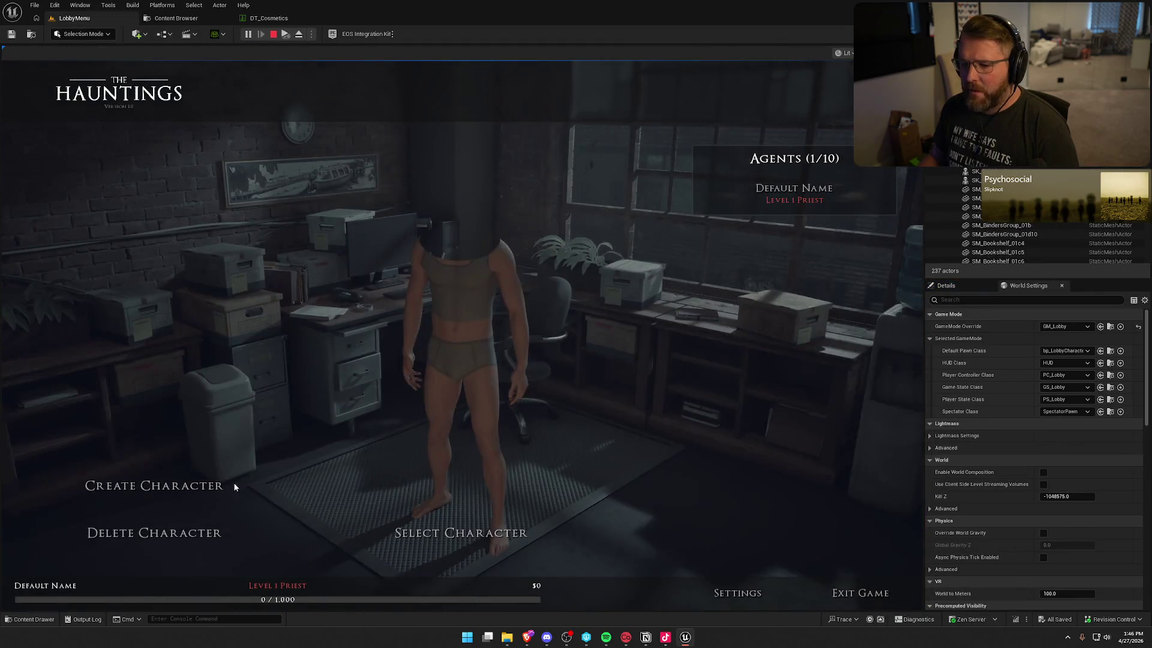
{"action": "left_click", "coordinate": [258, 488]}
{"action": "left_click", "coordinate": [516, 502]}
{"action": "type", "text": "Warka"}
{"action": "key", "text": "Right"}
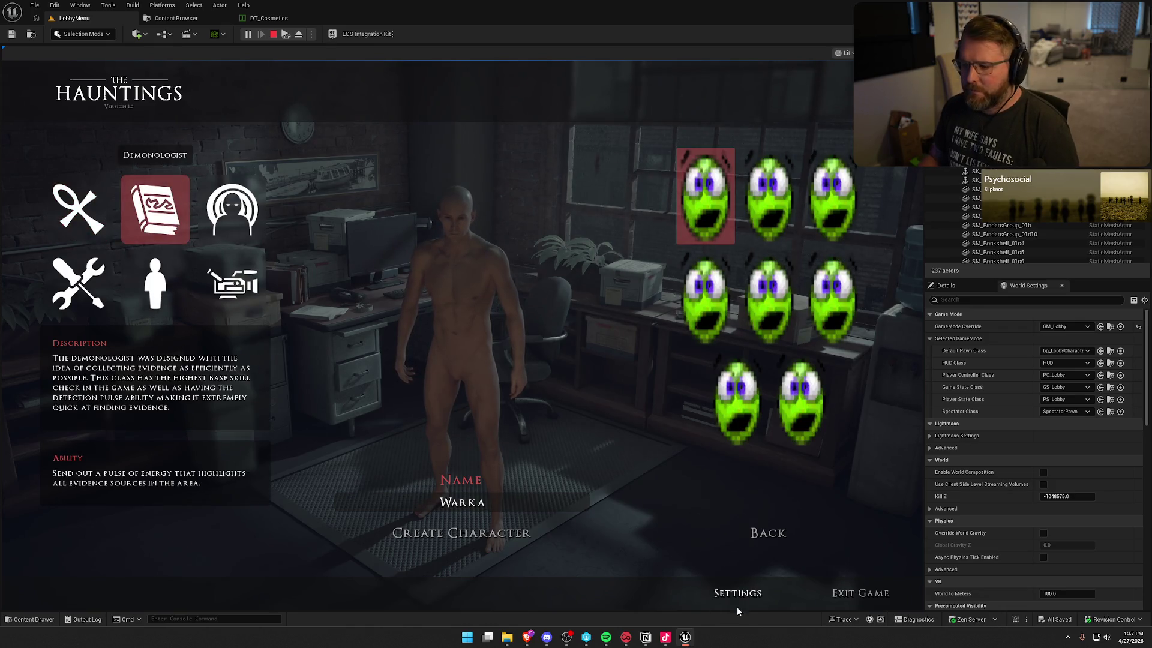
{"action": "left_click", "coordinate": [474, 533]}
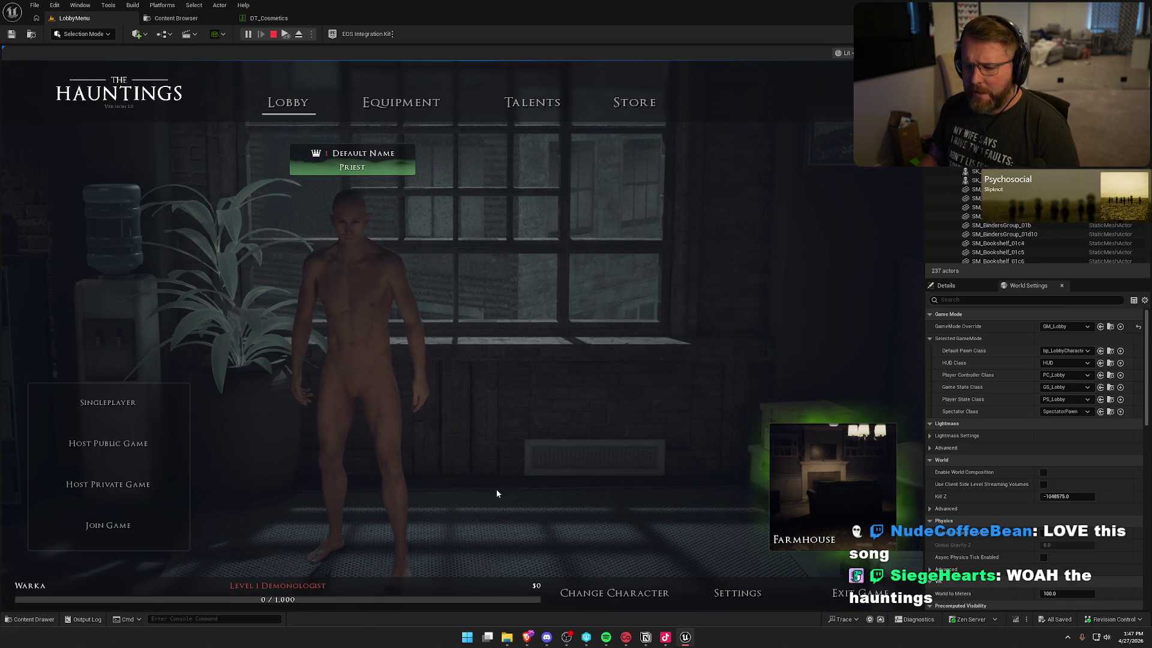
{"action": "key", "text": "Escape"}
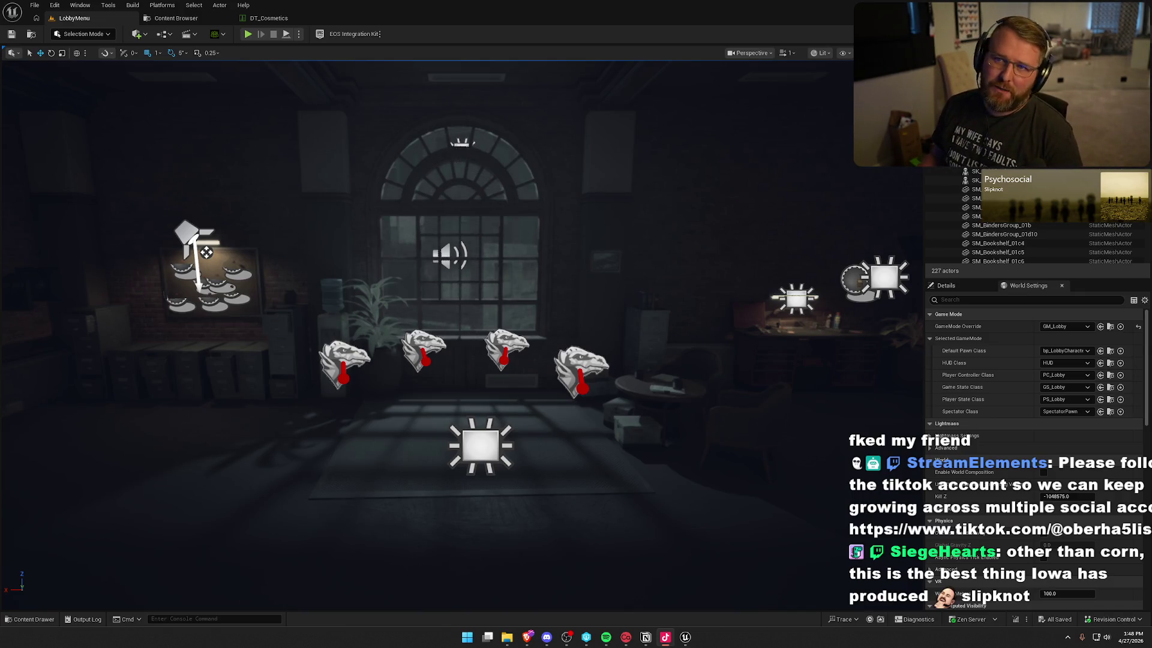
{"action": "middle_click_drag", "start_coordinate": [491, 243], "coordinate": [503, 246]}
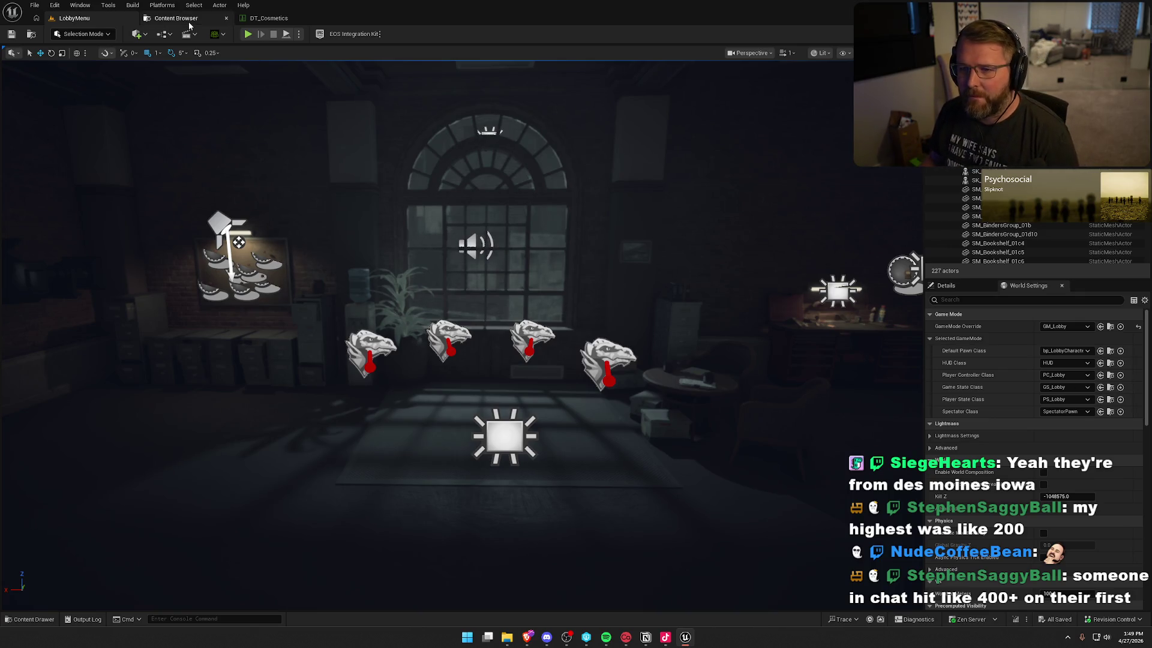
Step: Browse to the Art/Characters folder in the Content Browser
{"action": "left_click", "coordinate": [176, 18]}
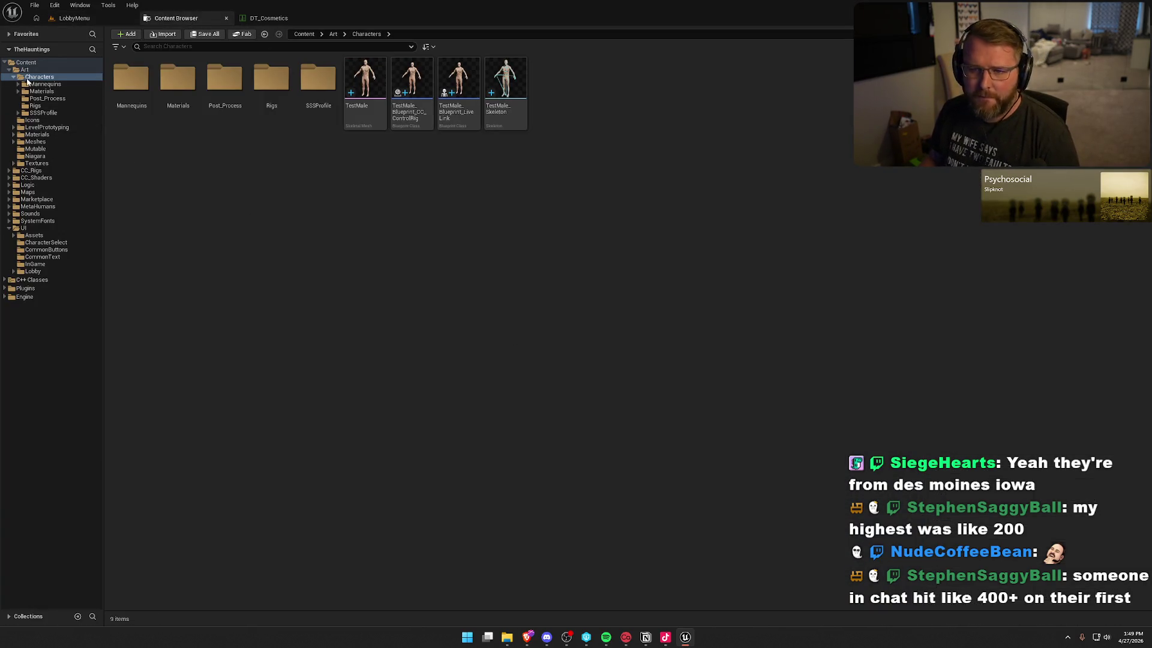
{"action": "left_click", "coordinate": [17, 78]}
{"action": "left_click", "coordinate": [24, 70]}
{"action": "double_click", "coordinate": [131, 76]}
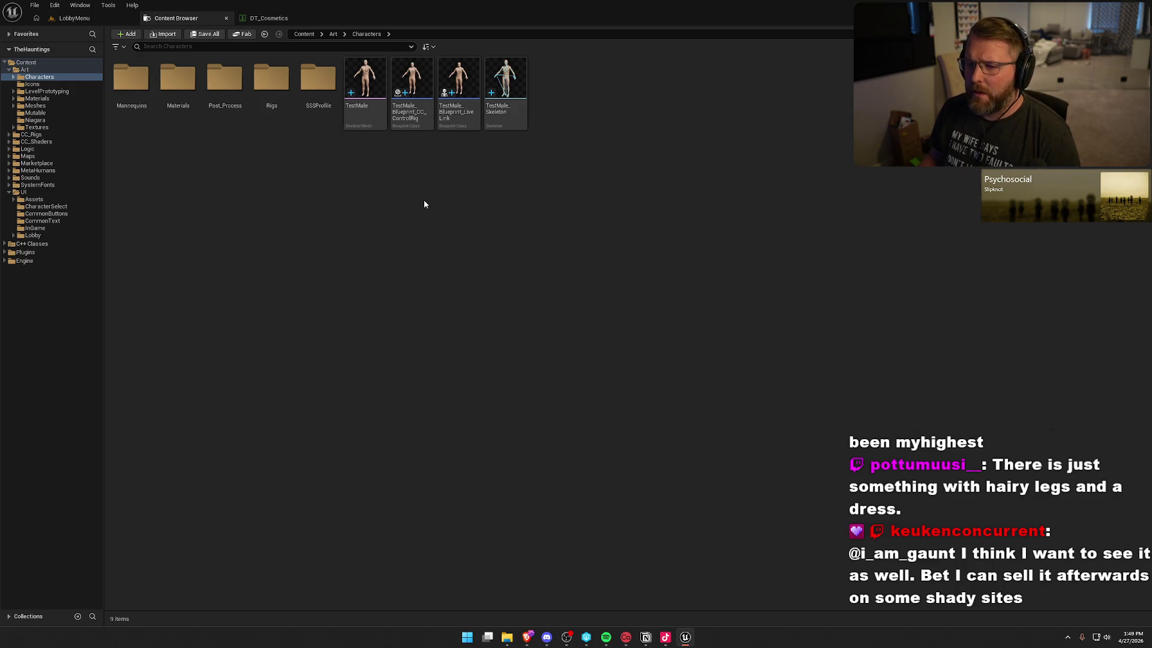
Step: Create a new folder named Cosmetics in Characters and open it
{"action": "right_click", "coordinate": [329, 185]}
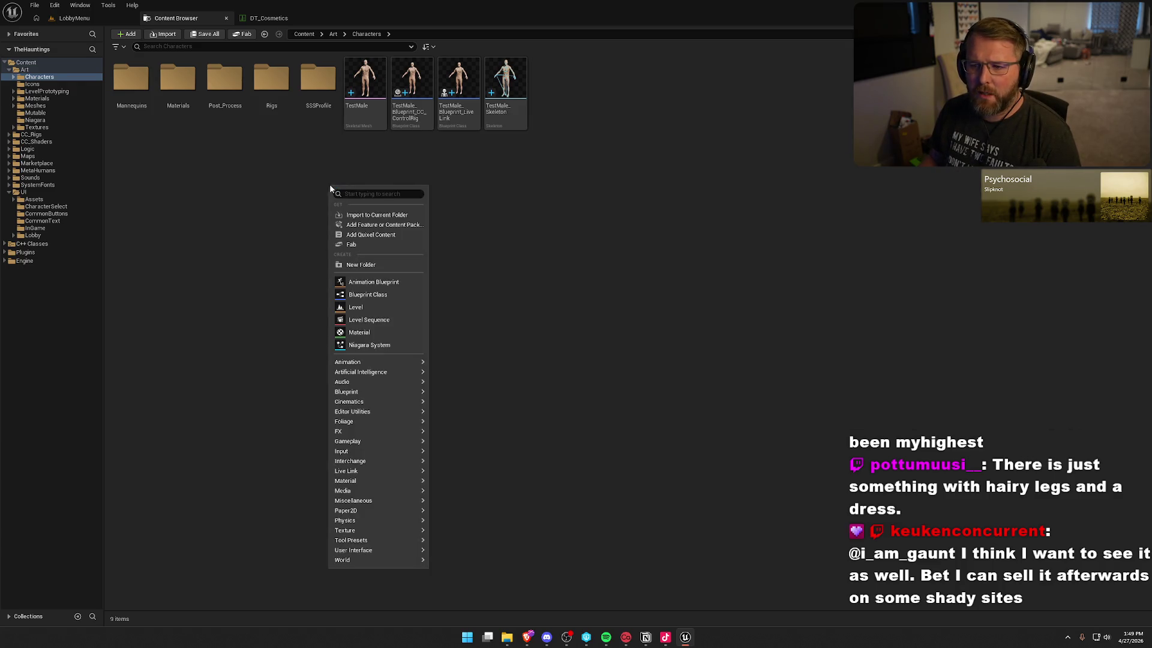
{"action": "left_click", "coordinate": [380, 265]}
{"action": "type", "text": "Cosmeti"}
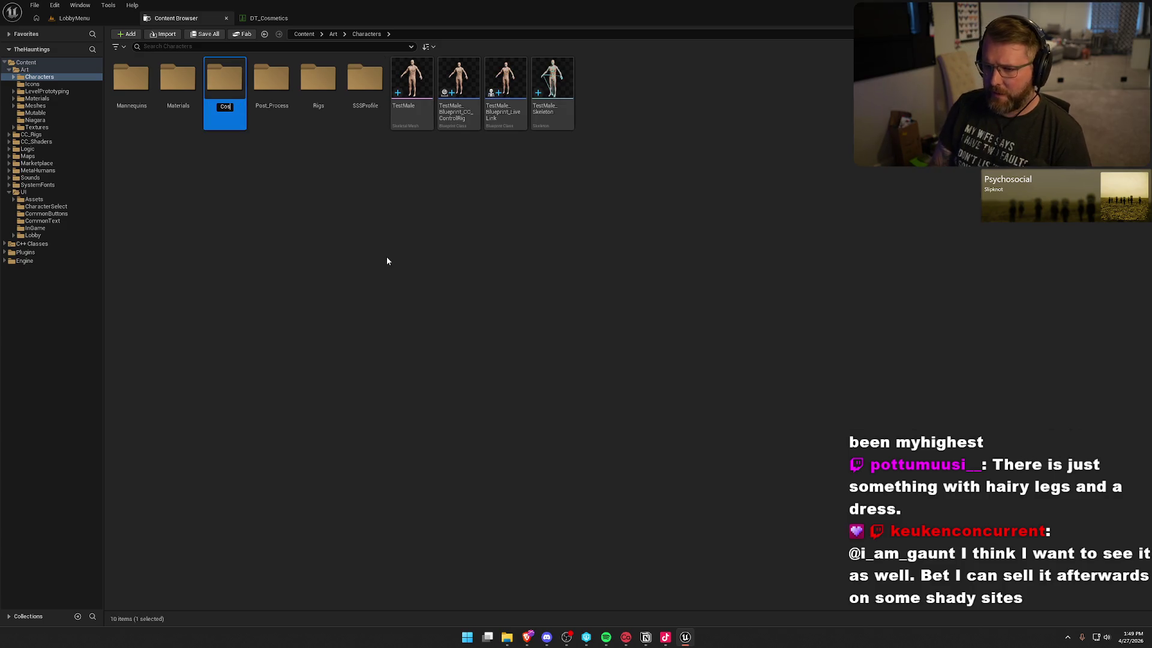
{"action": "type", "text": "cs"}
{"action": "key", "text": "Return"}
{"action": "left_click", "coordinate": [222, 145]}
{"action": "double_click", "coordinate": [130, 78]}
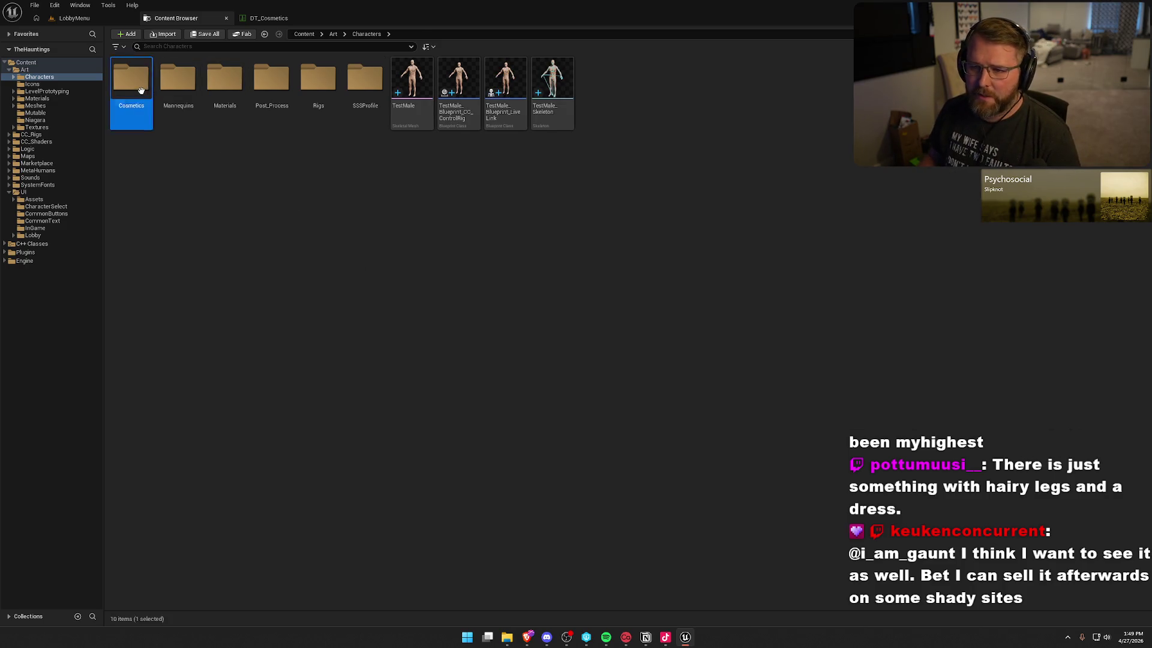
{"action": "left_click", "coordinate": [507, 638]}
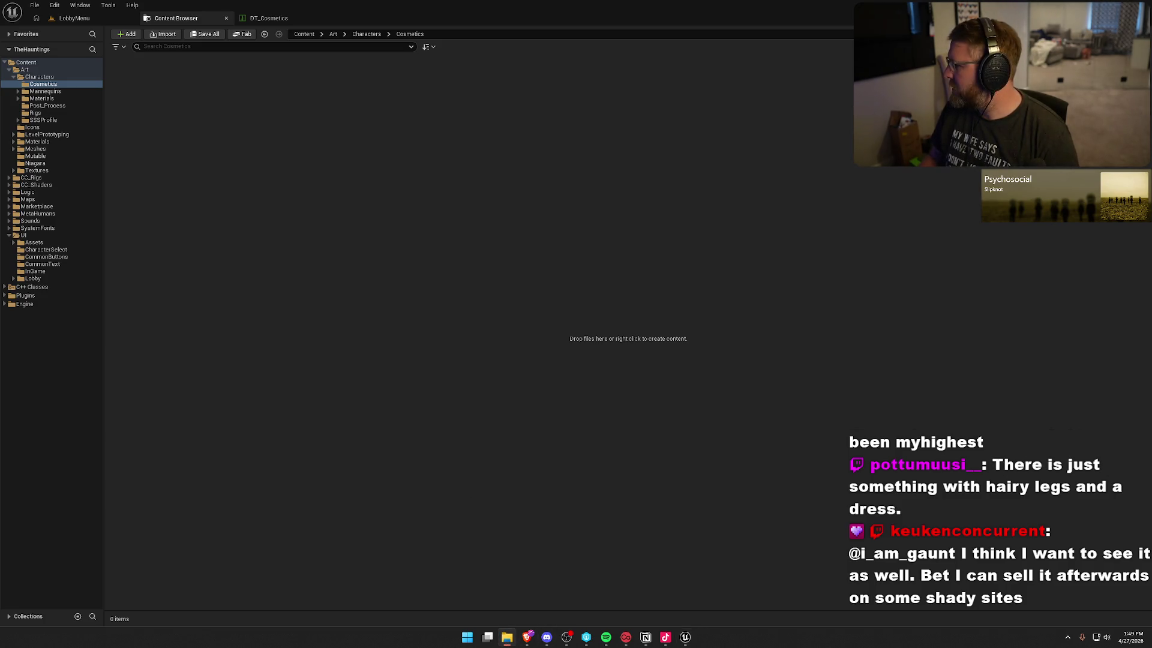
Step: Import the BlackShirt FBX into Cosmetics using TestMale_Skeleton, then save all
{"action": "mouse_move", "coordinate": [561, 167]}
{"action": "left_mouse_down"}
{"action": "mouse_move", "coordinate": [360, 146]}
{"action": "mouse_move", "coordinate": [418, 202]}
{"action": "left_mouse_up"}
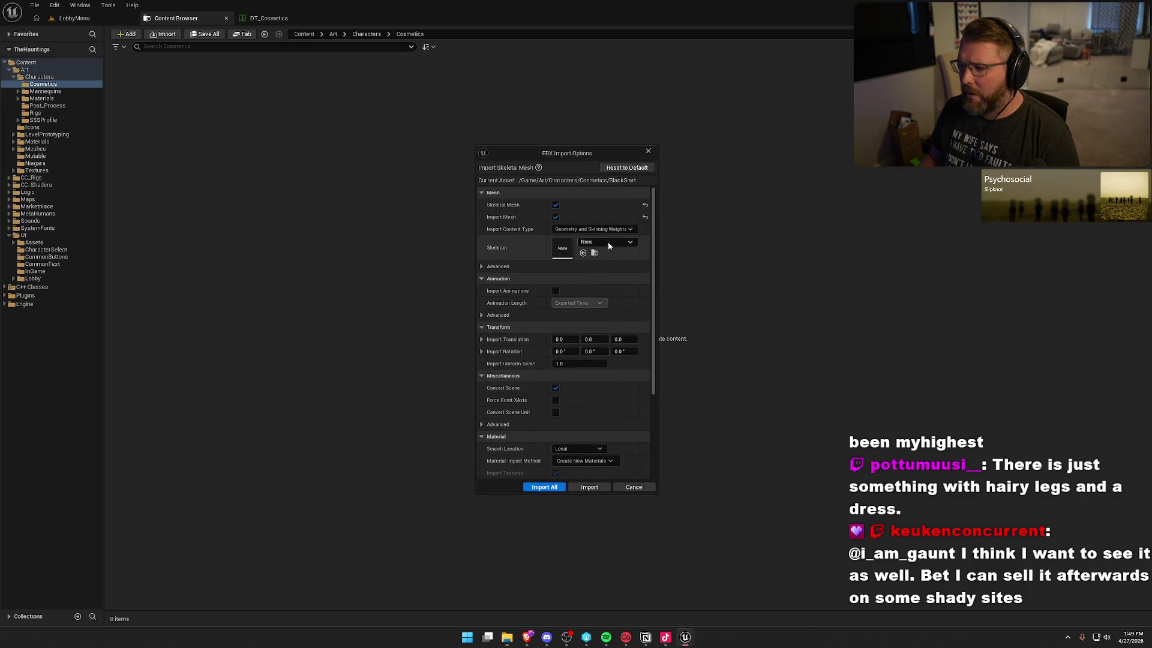
{"action": "left_click", "coordinate": [607, 242]}
{"action": "scroll", "coordinate": [658, 367], "scroll_direction": "down", "scroll_amount": 10}
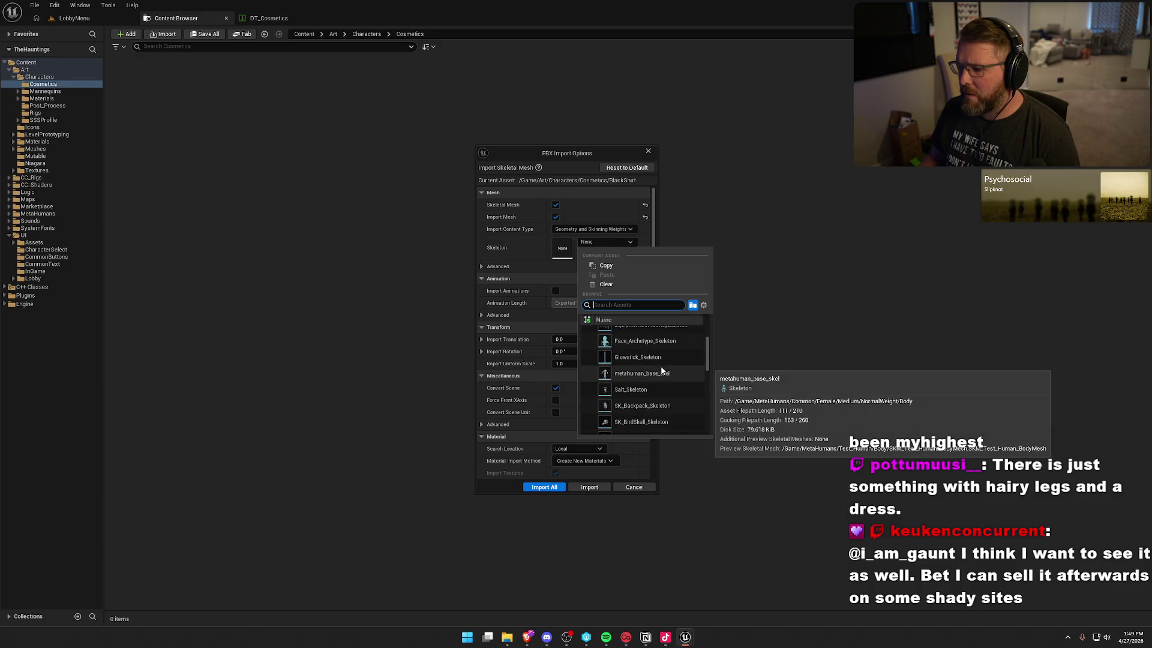
{"action": "scroll", "coordinate": [662, 366], "scroll_direction": "down", "scroll_amount": 2}
{"action": "left_click", "coordinate": [661, 363]}
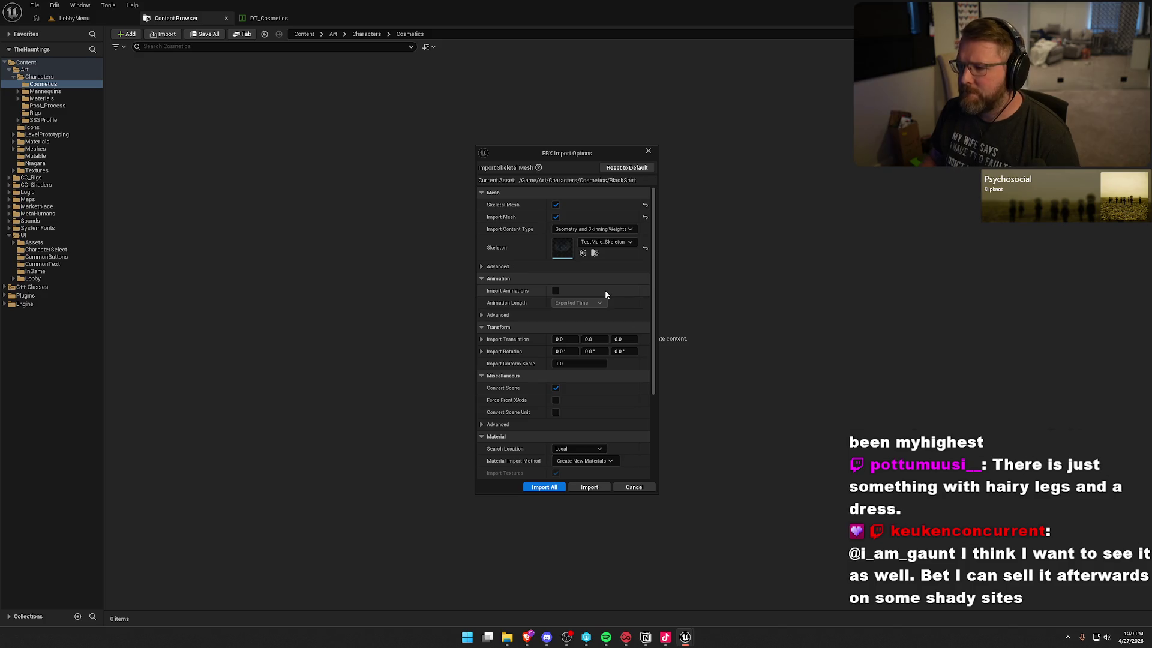
{"action": "scroll", "coordinate": [608, 294], "scroll_direction": "down", "scroll_amount": 4}
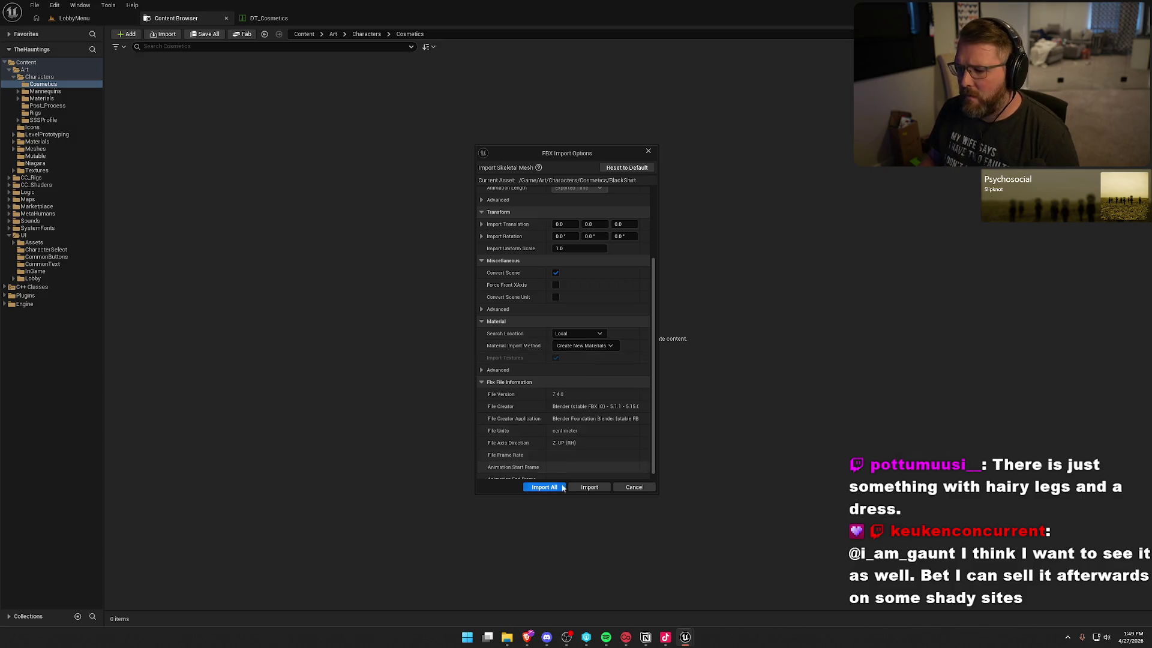
{"action": "left_click", "coordinate": [543, 486]}
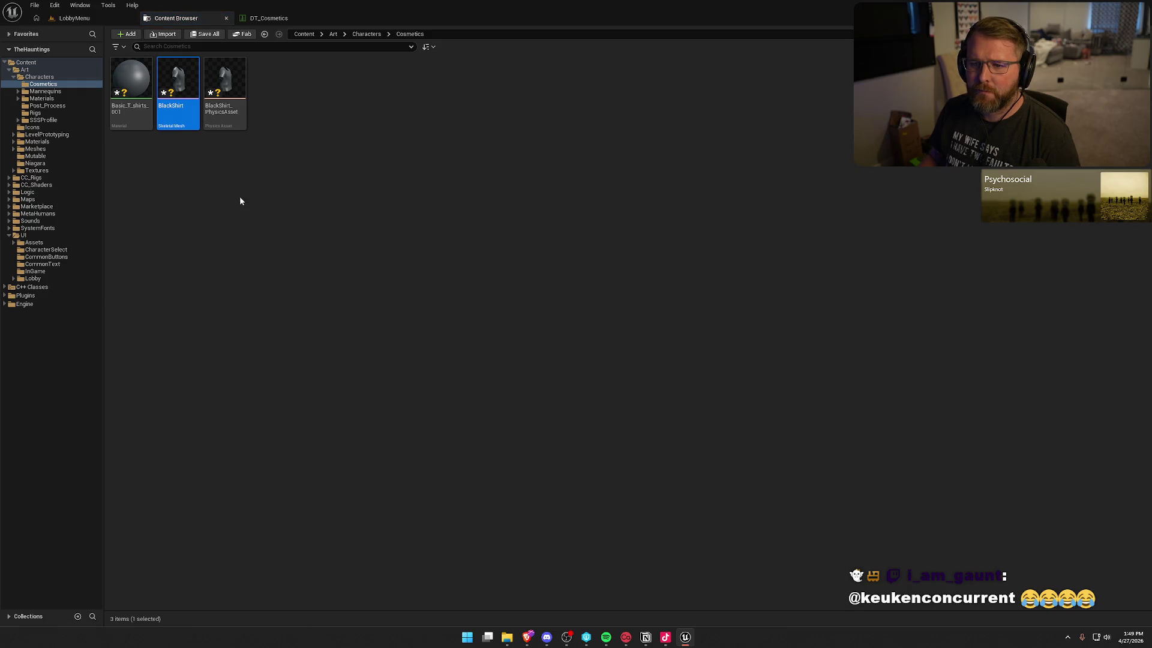
{"action": "left_click", "coordinate": [269, 188]}
{"action": "key", "text": "ctrl+shift+s"}
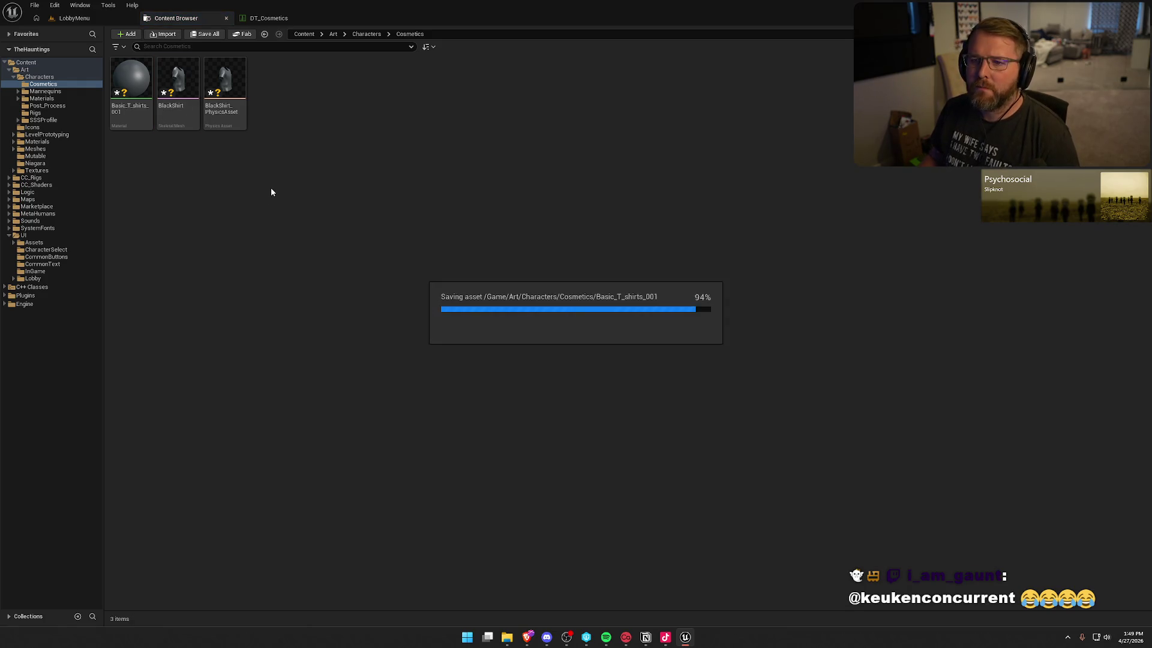
{"action": "left_click", "coordinate": [178, 81]}
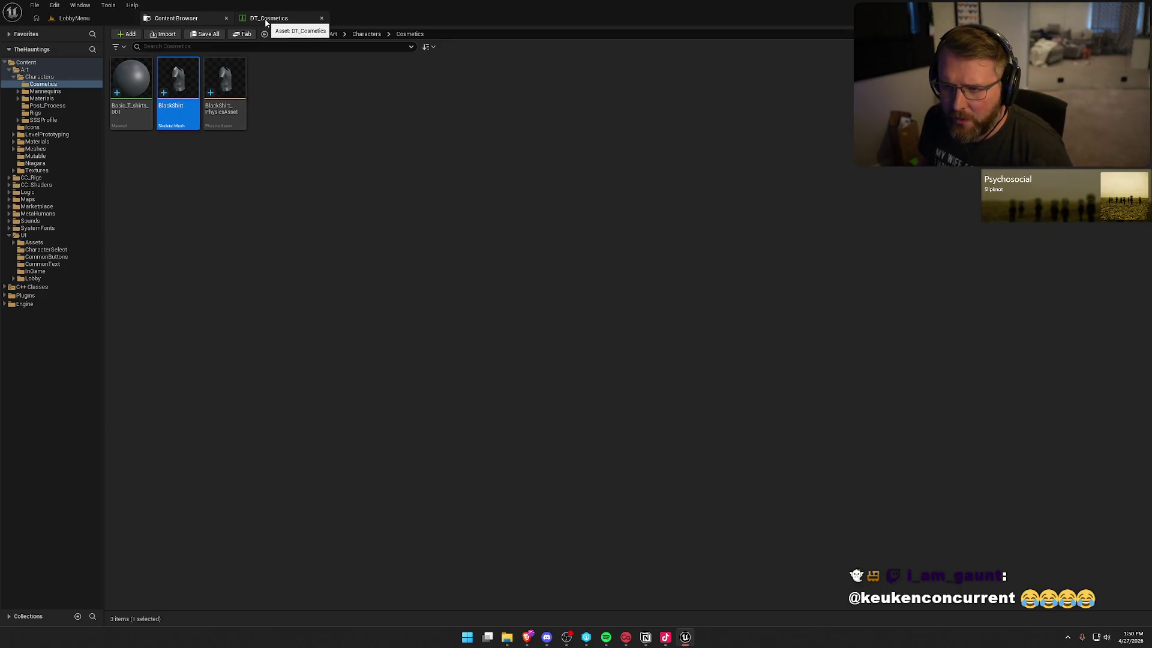
Step: Remove the old test rows, such as Test Female Torso and Test Hat, from DT_Cosmetics
{"action": "left_click", "coordinate": [266, 23]}
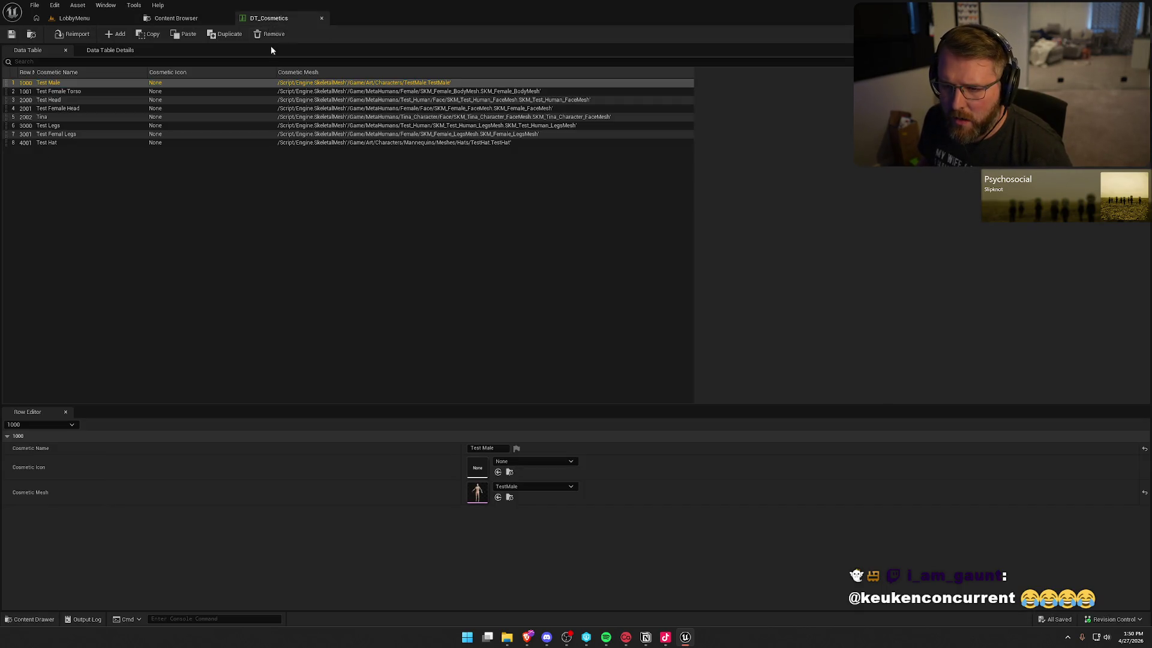
{"action": "left_click", "coordinate": [63, 91]}
{"action": "left_click", "coordinate": [49, 143]}
{"action": "left_click", "coordinate": [50, 94]}
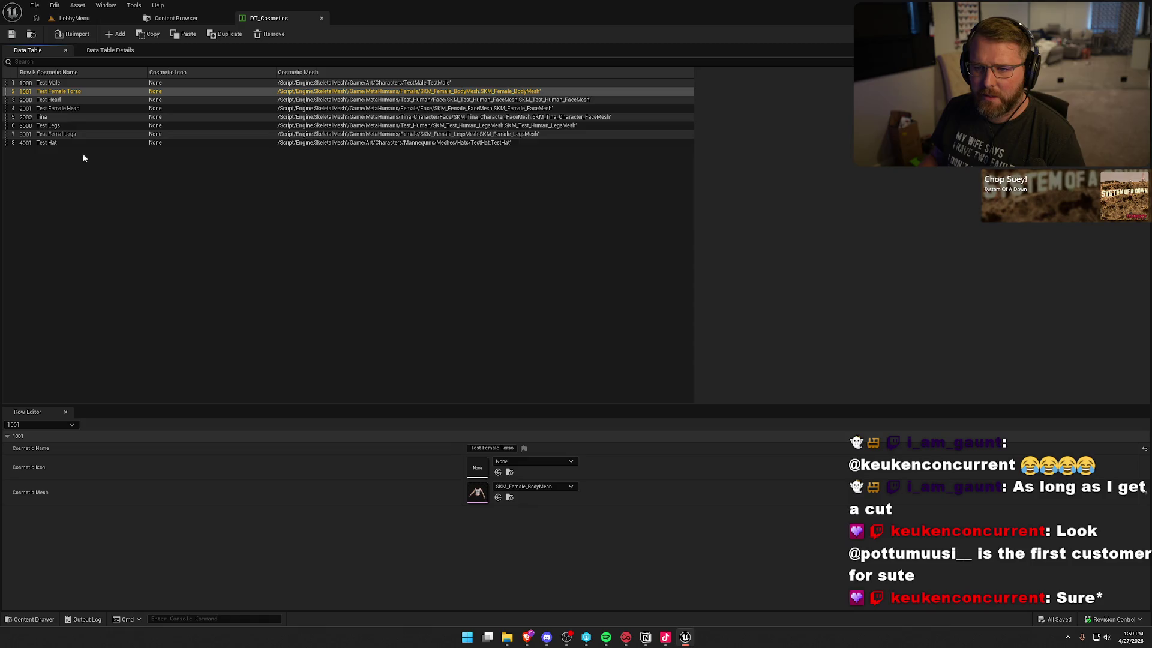
{"action": "left_click", "coordinate": [266, 36]}
{"action": "left_click", "coordinate": [267, 36]}
{"action": "left_click", "coordinate": [266, 36]}
{"action": "left_click", "coordinate": [266, 36]}
{"action": "left_click", "coordinate": [267, 36]}
{"action": "left_click", "coordinate": [267, 36]}
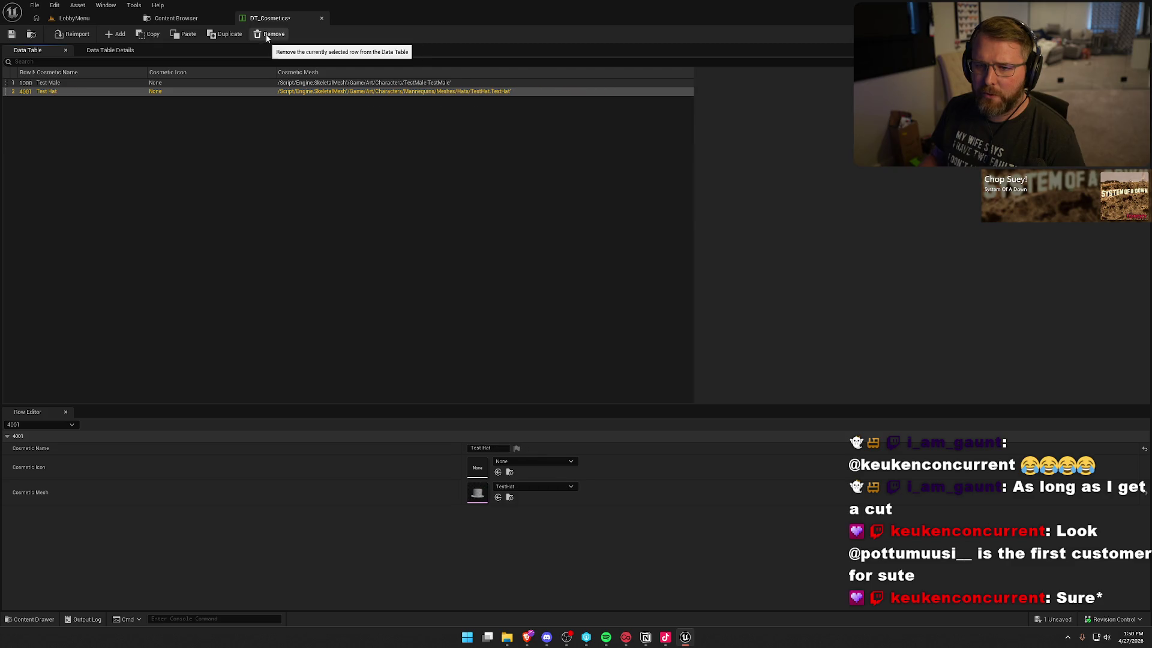
{"action": "left_click", "coordinate": [266, 36]}
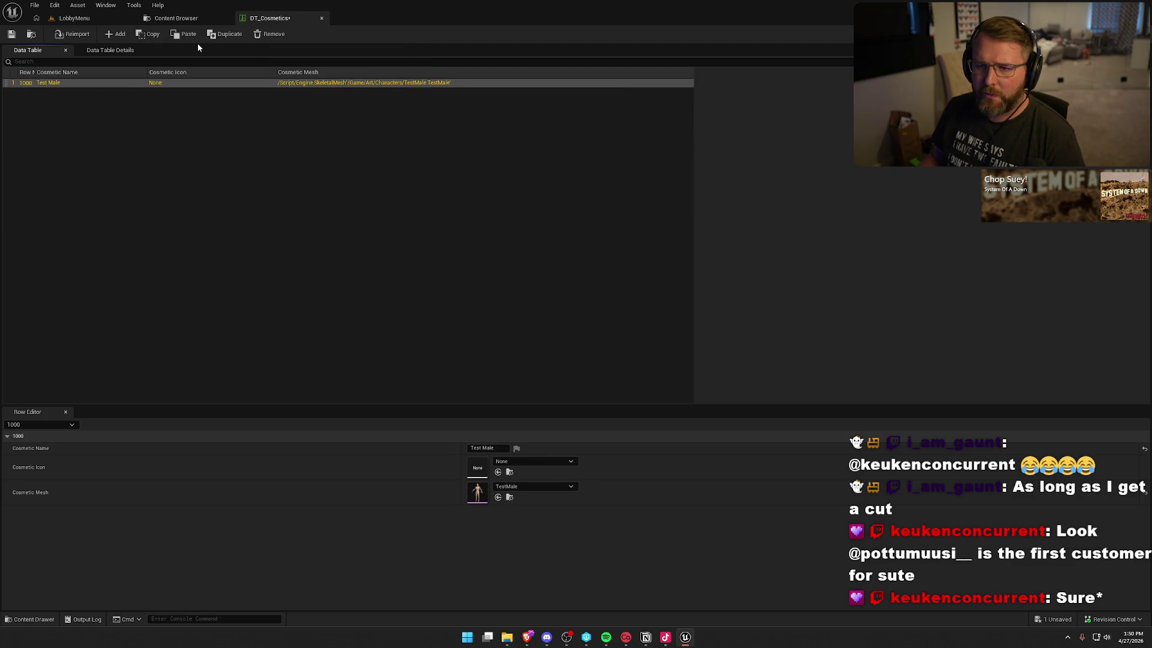
Step: Add row 2000 named 'Default Shirt' with the BlackShirt mesh and save the table
{"action": "left_click", "coordinate": [116, 34]}
{"action": "double_click", "coordinate": [20, 92]}
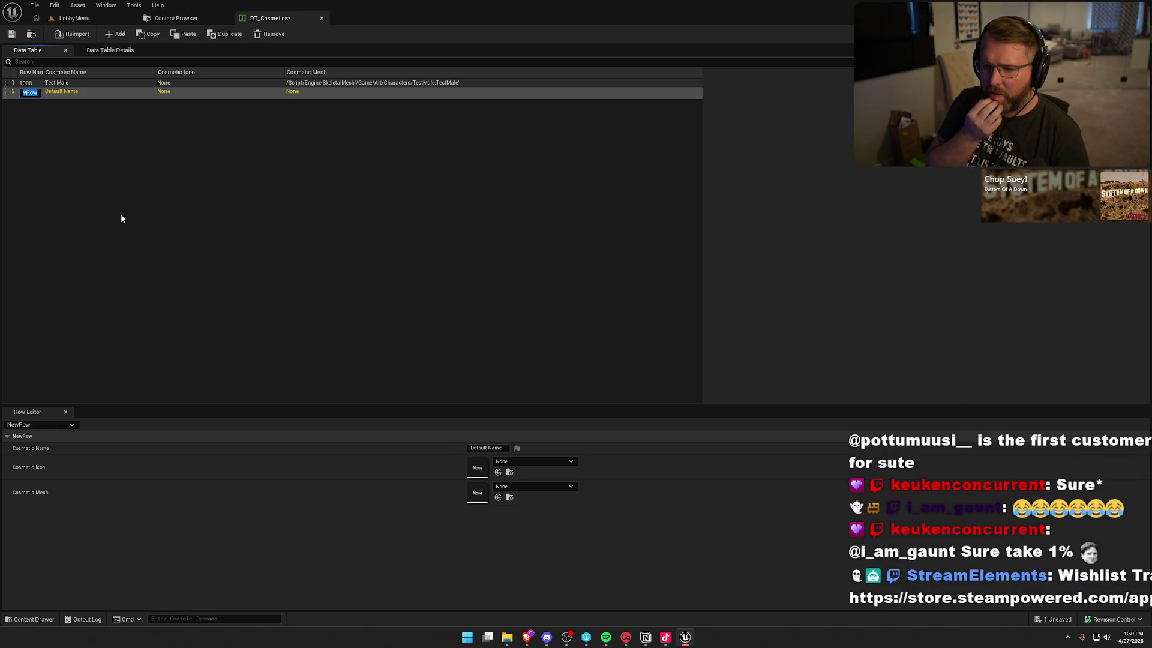
{"action": "type", "text": "2000"}
{"action": "key", "text": "Return"}
{"action": "double_click", "coordinate": [496, 448]}
{"action": "type", "text": "Shirt"}
{"action": "left_click", "coordinate": [498, 497]}
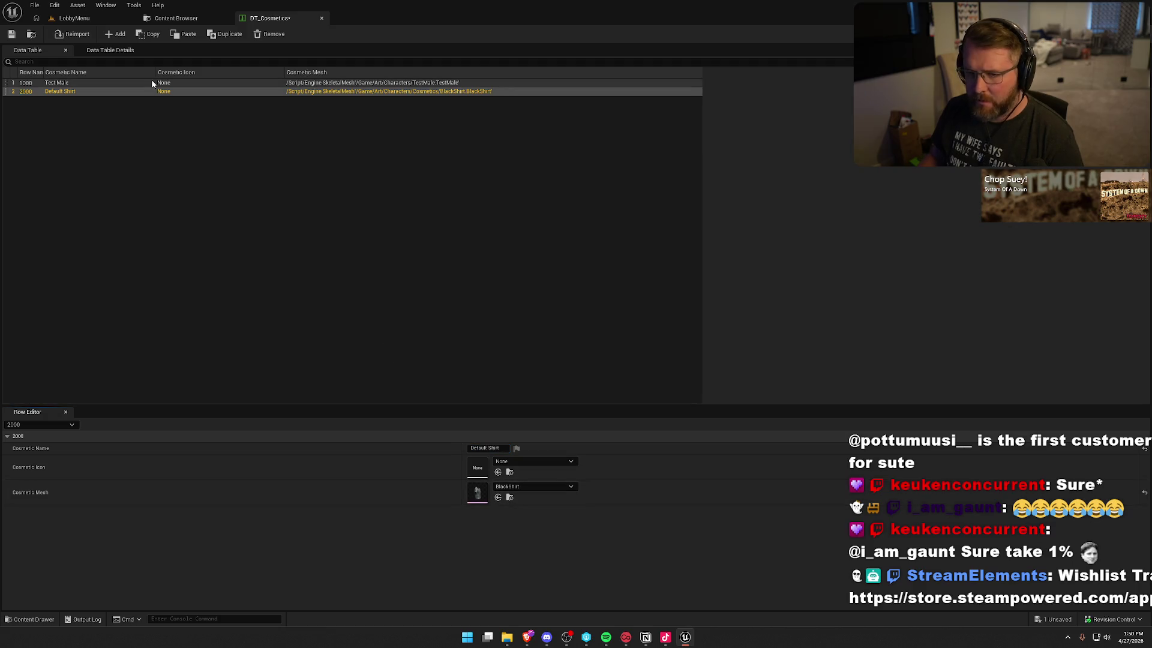
{"action": "left_click", "coordinate": [10, 33]}
{"action": "left_click", "coordinate": [305, 193]}
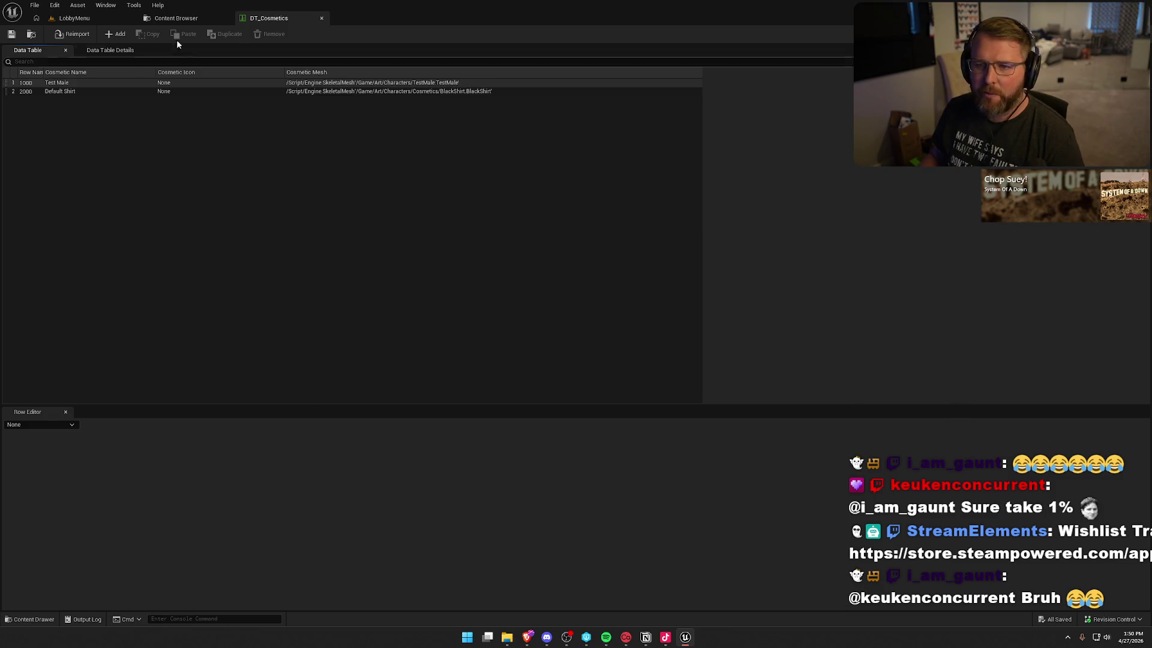
{"action": "key", "text": "super+d"}
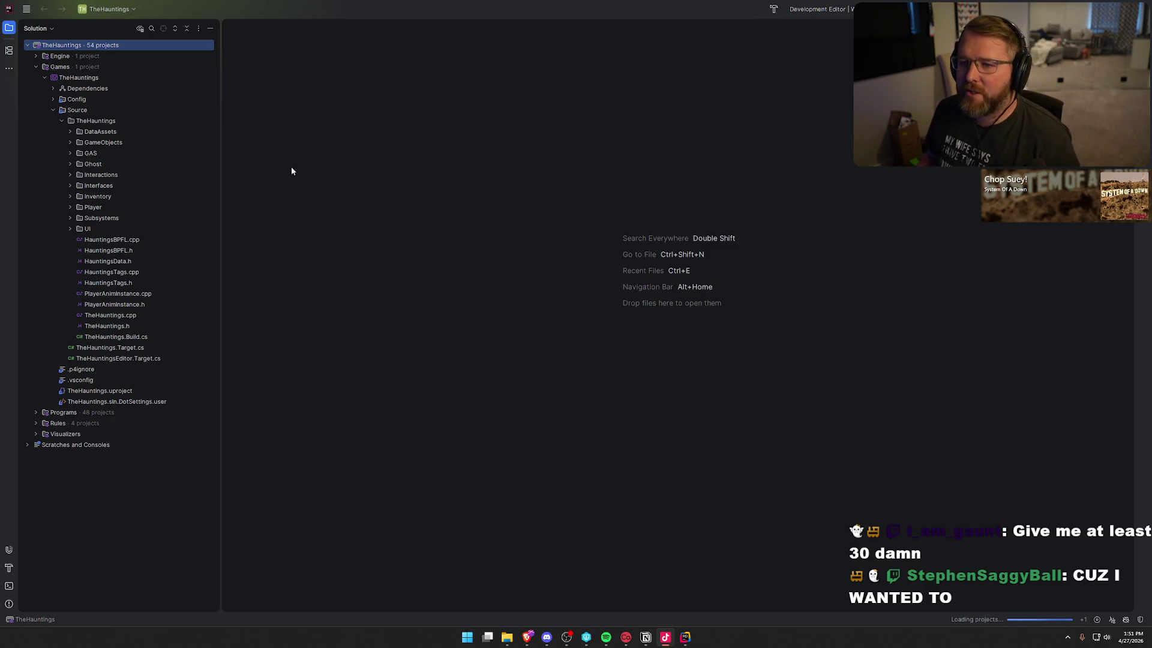
Step: Once TheHauntings loads in Rider, narrow the Solution panel and dismiss the Perforce notification
{"action": "left_click_drag", "start_coordinate": [219, 82], "coordinate": [203, 84]}
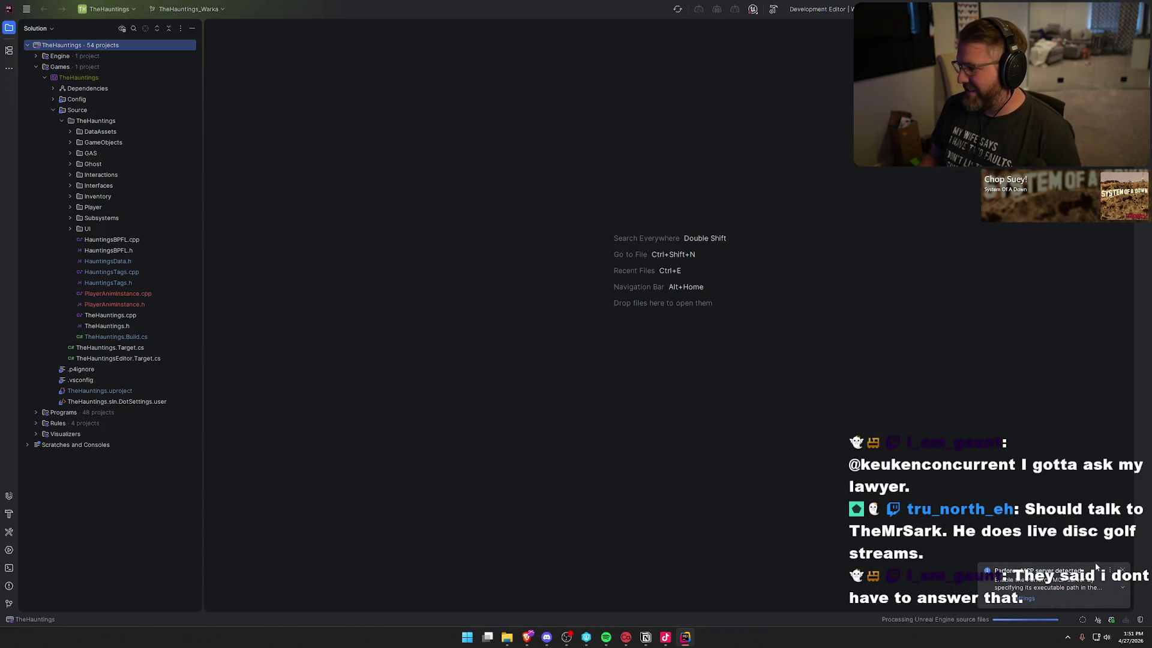
{"action": "left_click", "coordinate": [1123, 570]}
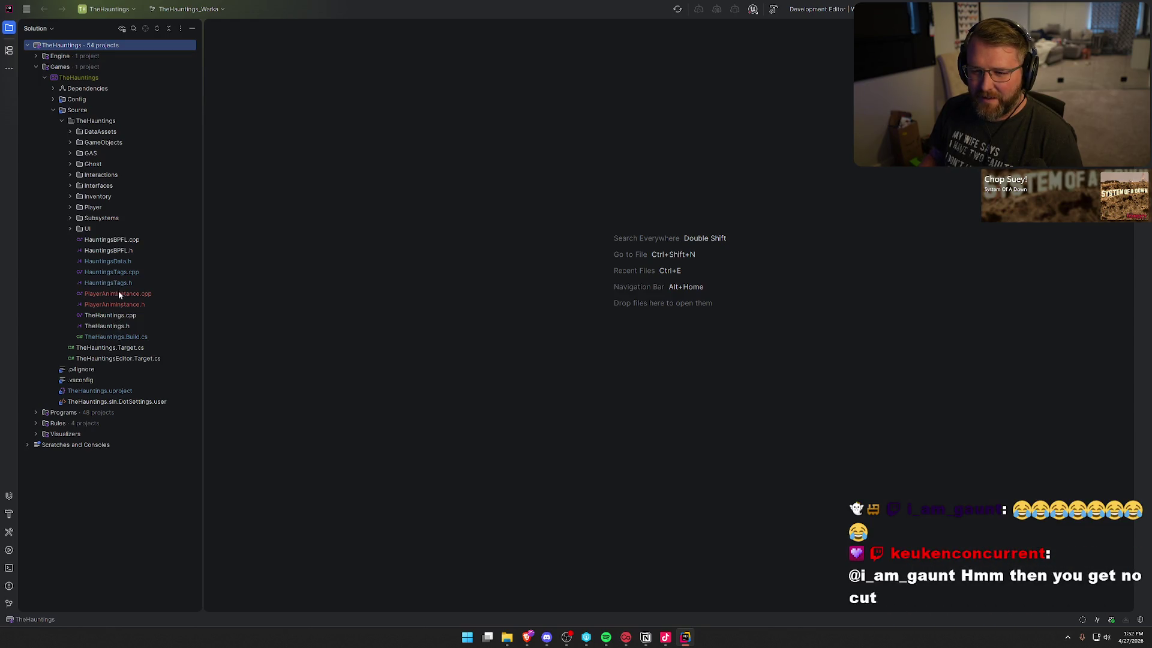
Step: Open HauntingsData.h in Rider and bring the FCharacterCosmetics struct into view
{"action": "double_click", "coordinate": [117, 260]}
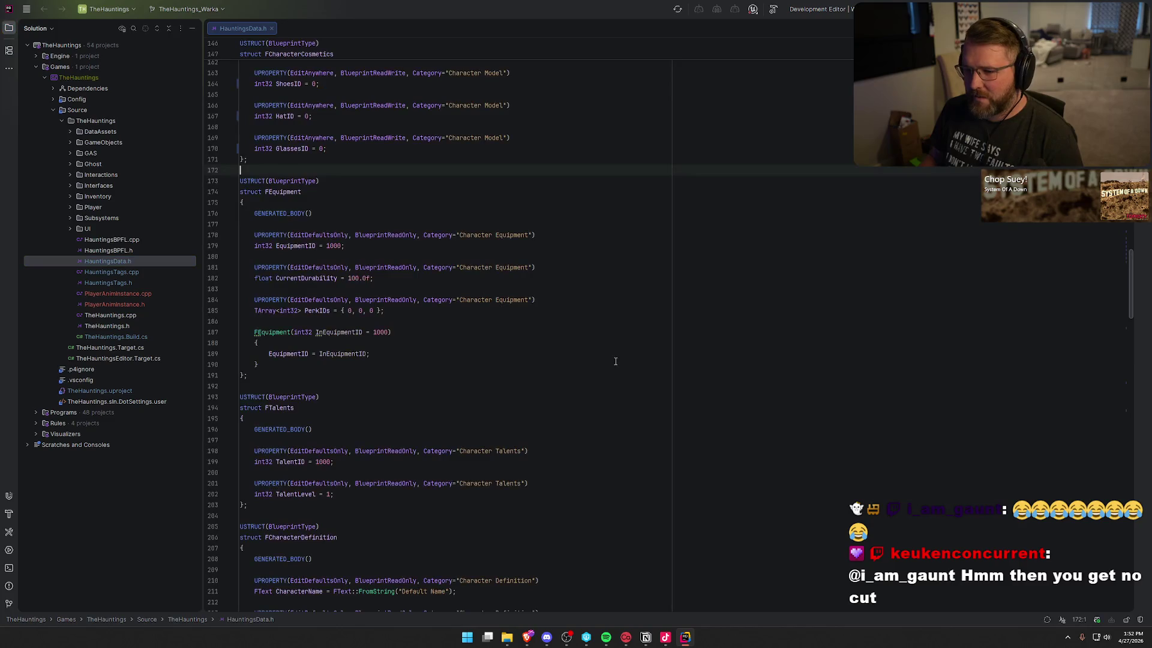
{"action": "scroll", "coordinate": [561, 396], "scroll_direction": "up", "scroll_amount": 6}
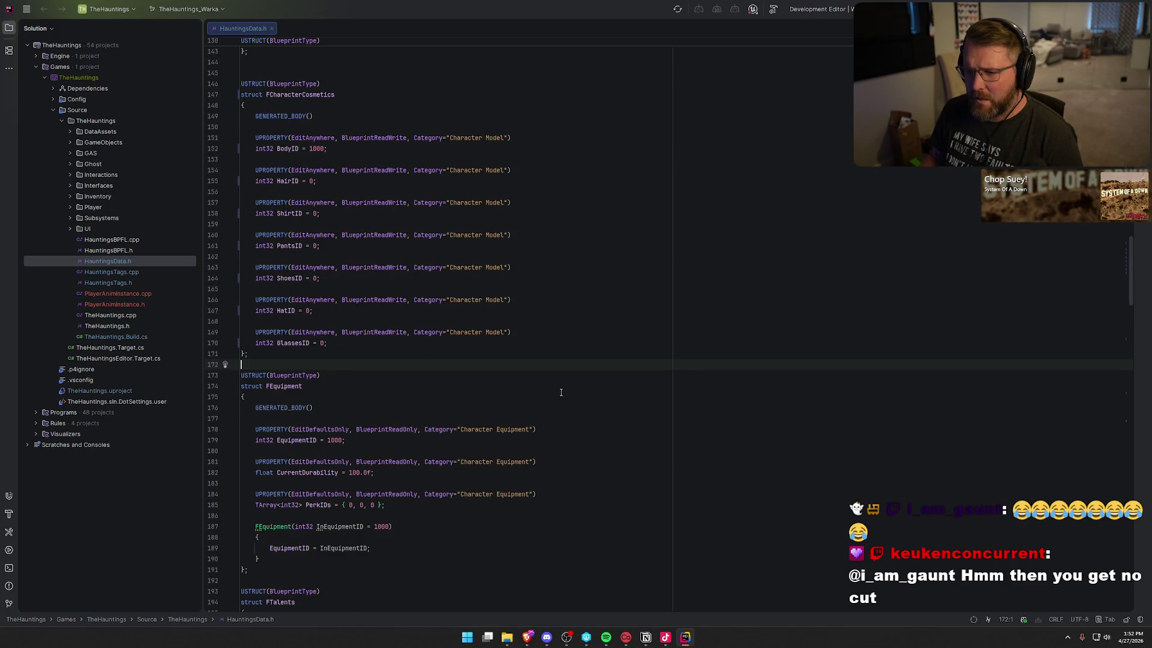
Step: Change the ShirtID, PantsID and ShoesID defaults from 0 to 2000, 3000 and 4000
{"action": "left_click", "coordinate": [310, 214]}
{"action": "key", "text": "Delete"}
{"action": "type", "text": "200"}
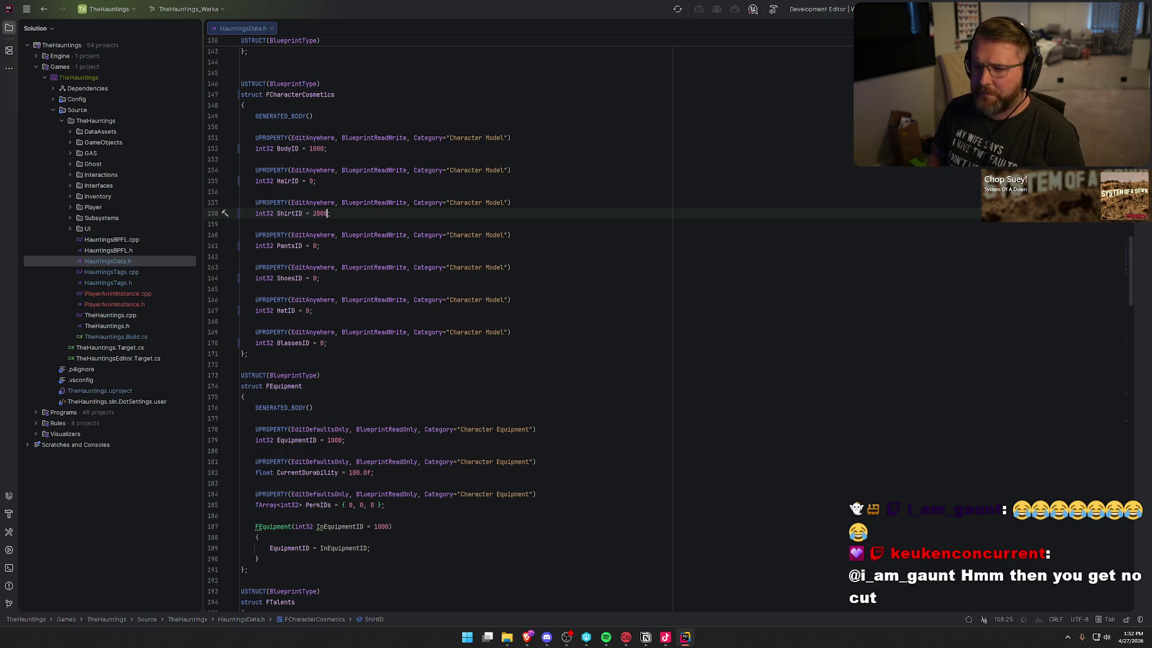
{"action": "left_click", "coordinate": [316, 246]}
{"action": "key", "text": "Delete"}
{"action": "type", "text": "300"}
{"action": "left_click", "coordinate": [315, 282]}
{"action": "key", "text": "BackSpace"}
{"action": "type", "text": "4000"}
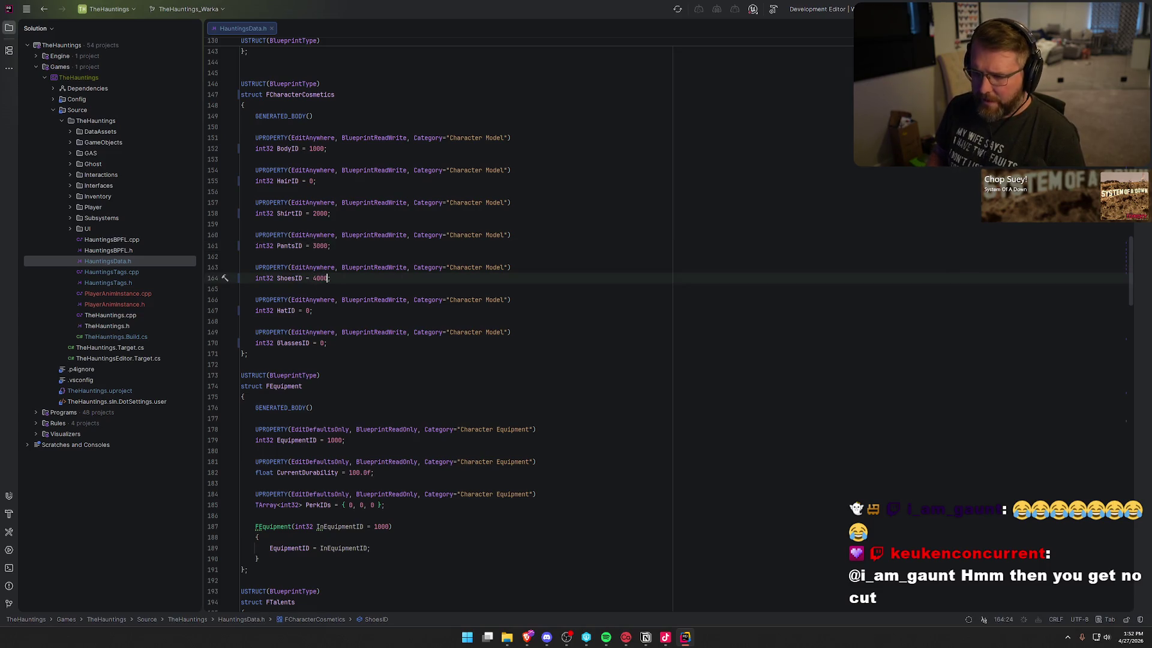
Step: Set HatID to 5000 and GlassesID to 6000, then build the project
{"action": "left_click", "coordinate": [310, 312]}
{"action": "type", "text": "500"}
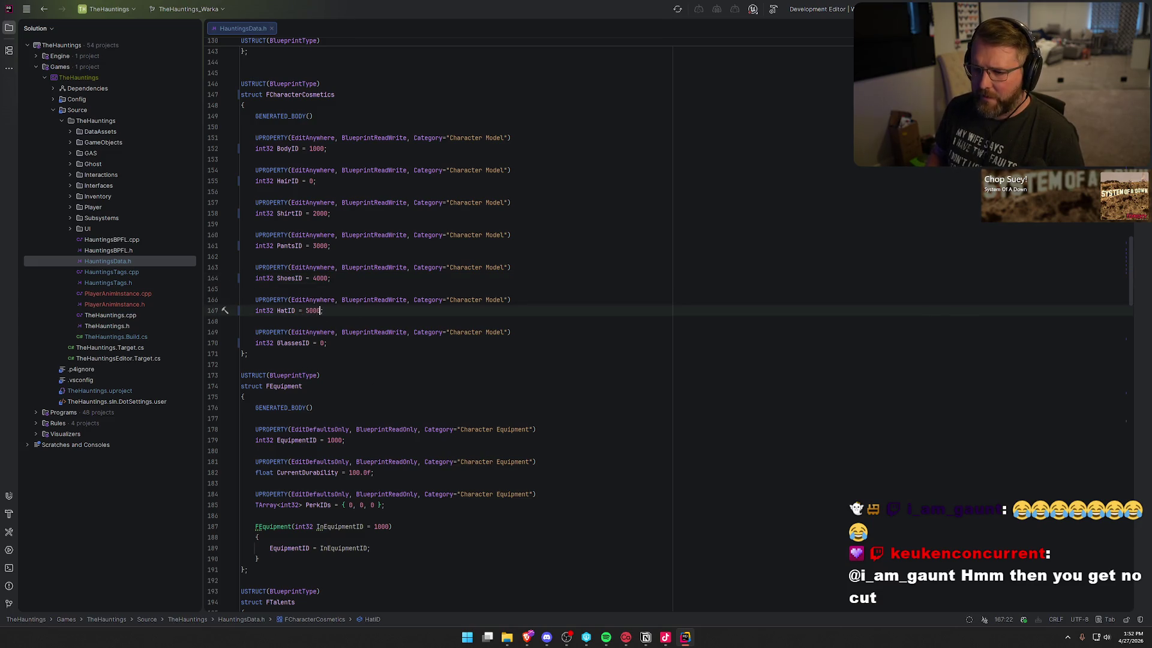
{"action": "key", "text": "Return"}
{"action": "key", "text": "BackSpace"}
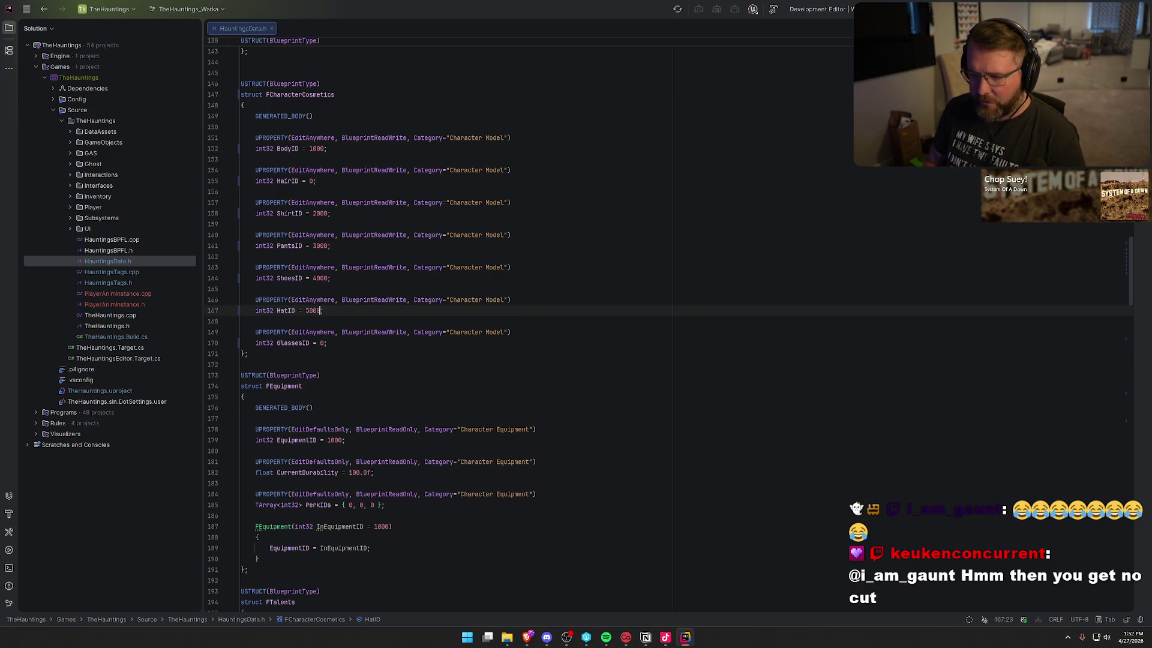
{"action": "left_click", "coordinate": [320, 342]}
{"action": "key", "text": "Delete"}
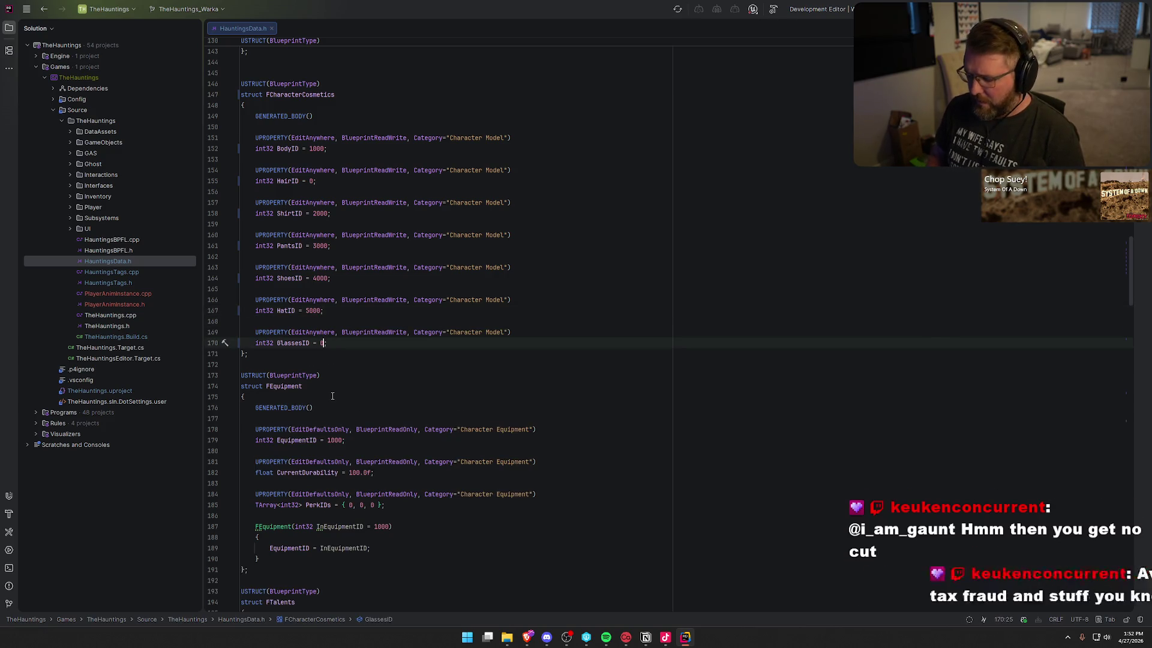
{"action": "type", "text": "600"}
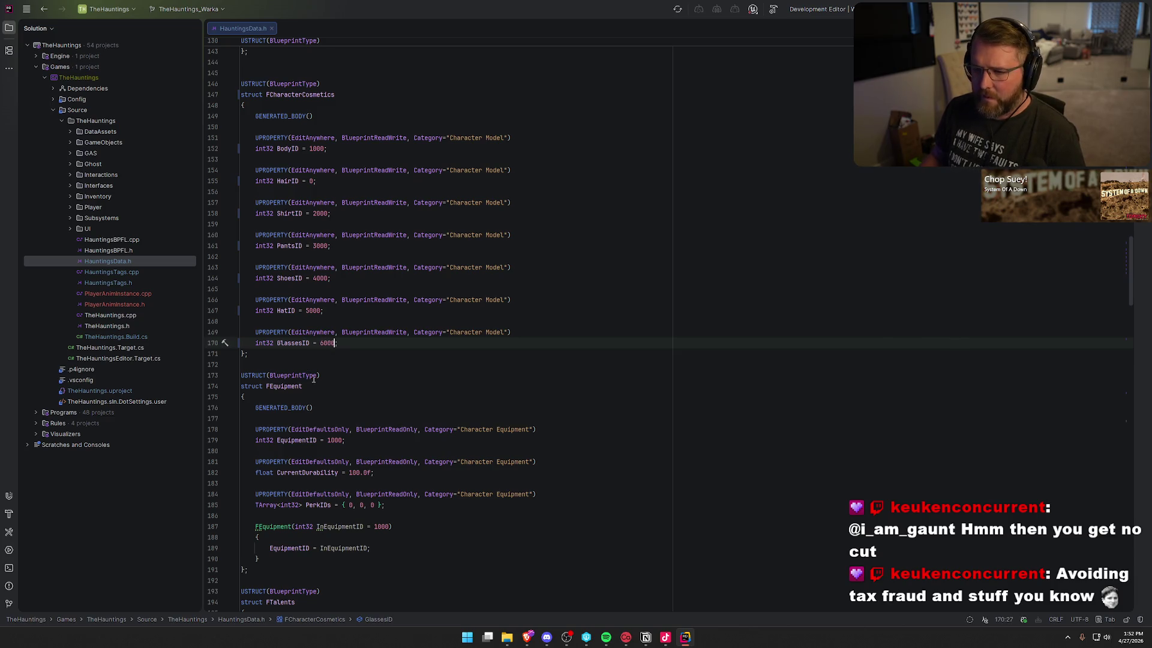
{"action": "left_click", "coordinate": [334, 181]}
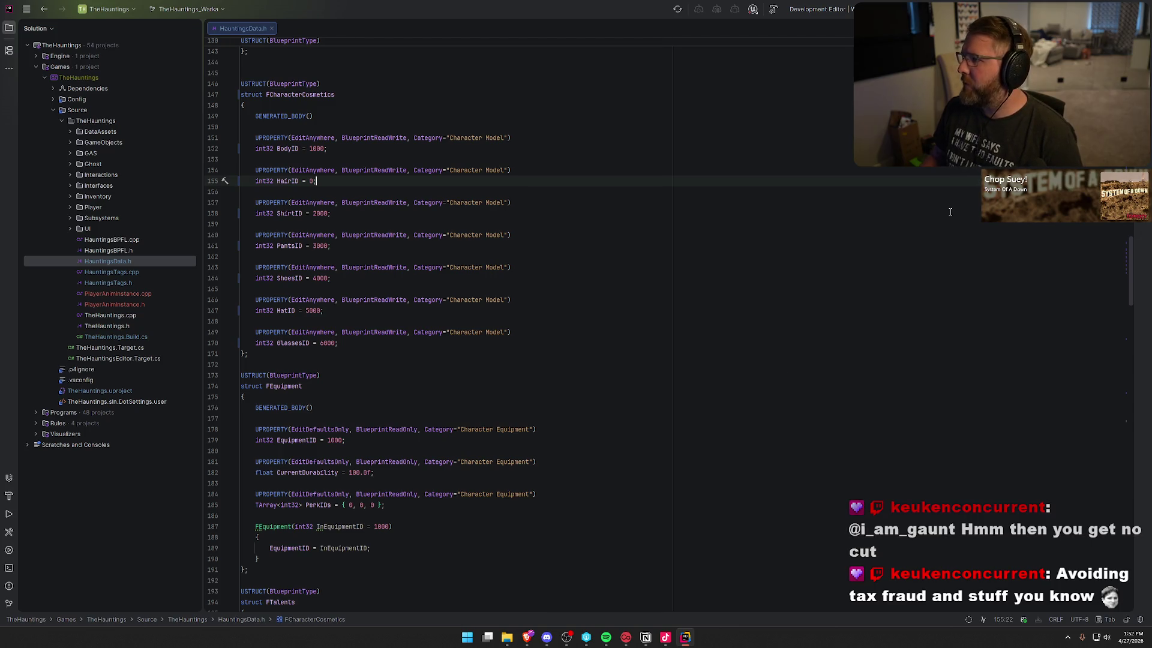
{"action": "key", "text": "ctrl+shift+b"}
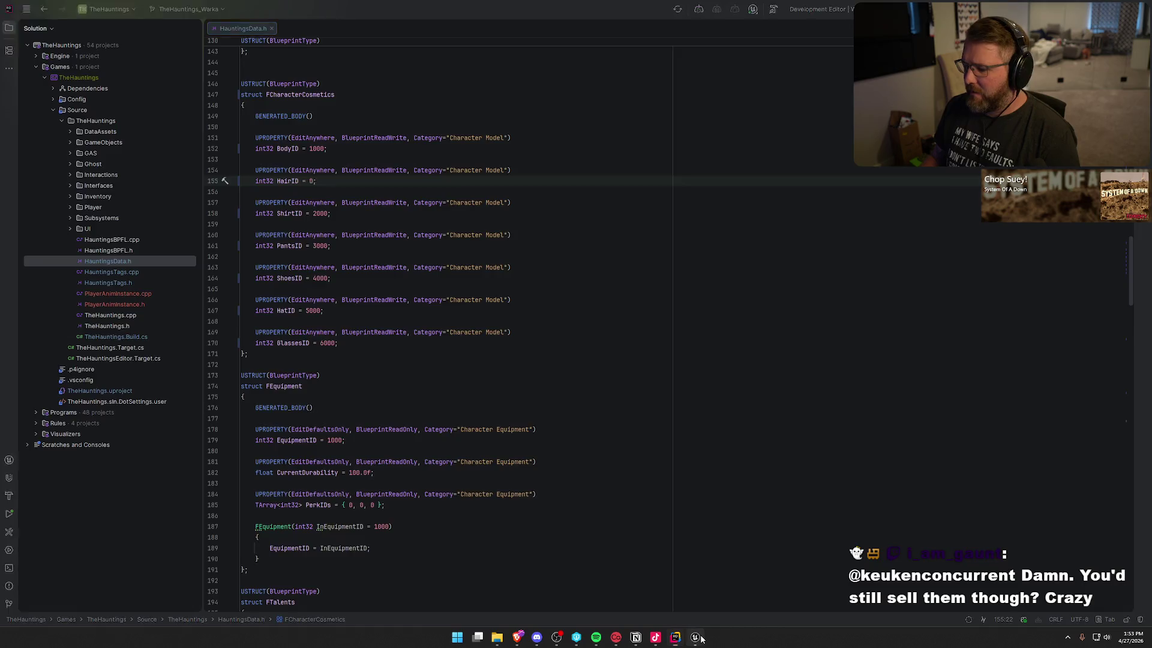
Step: After reviewing the 1000–6000 cosmetic IDs, switch back to the Unreal Editor
{"action": "left_click", "coordinate": [697, 637]}
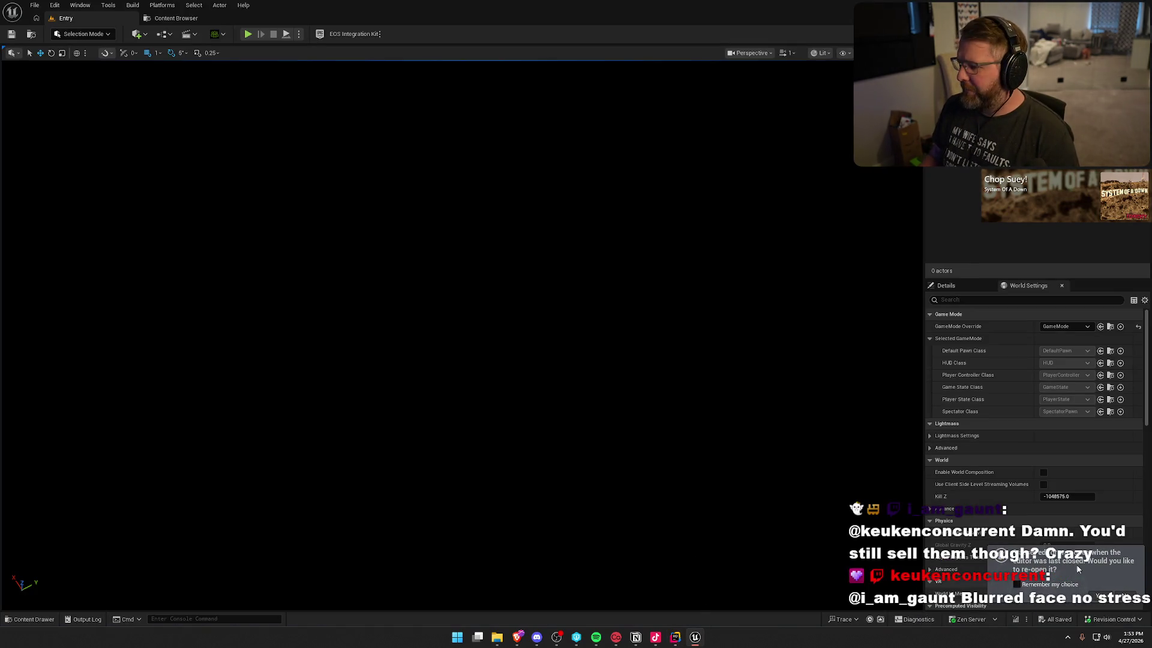
Step: Restore DT_Cosmetics and add a new row named 3000
{"action": "left_click", "coordinate": [1104, 597]}
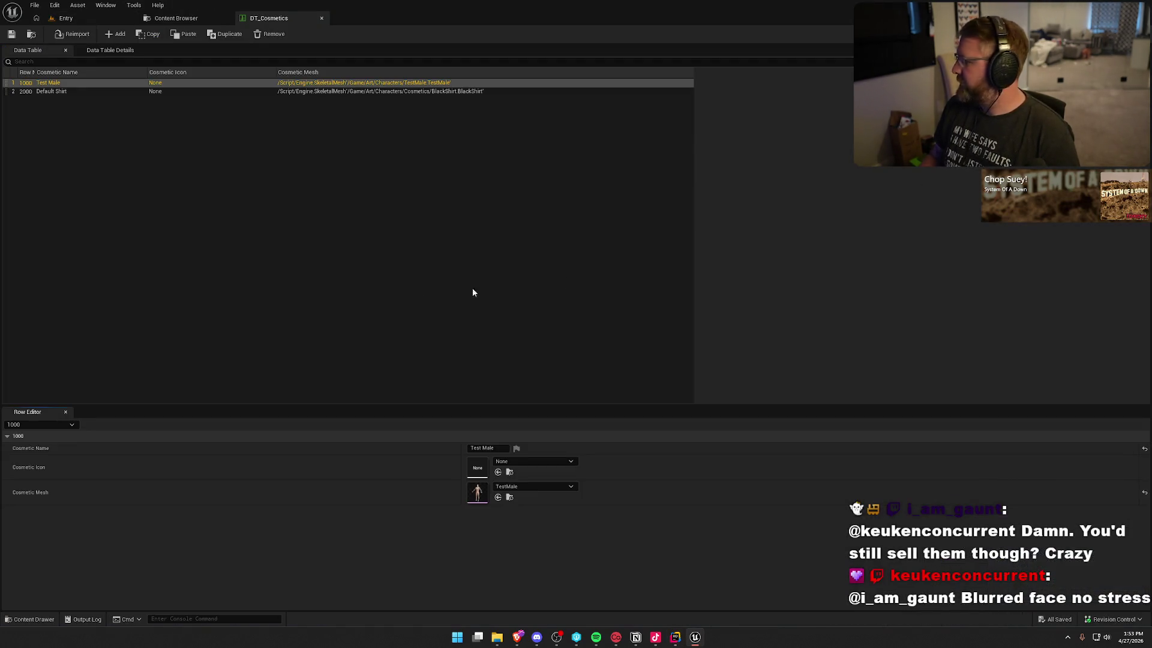
{"action": "left_click", "coordinate": [27, 91]}
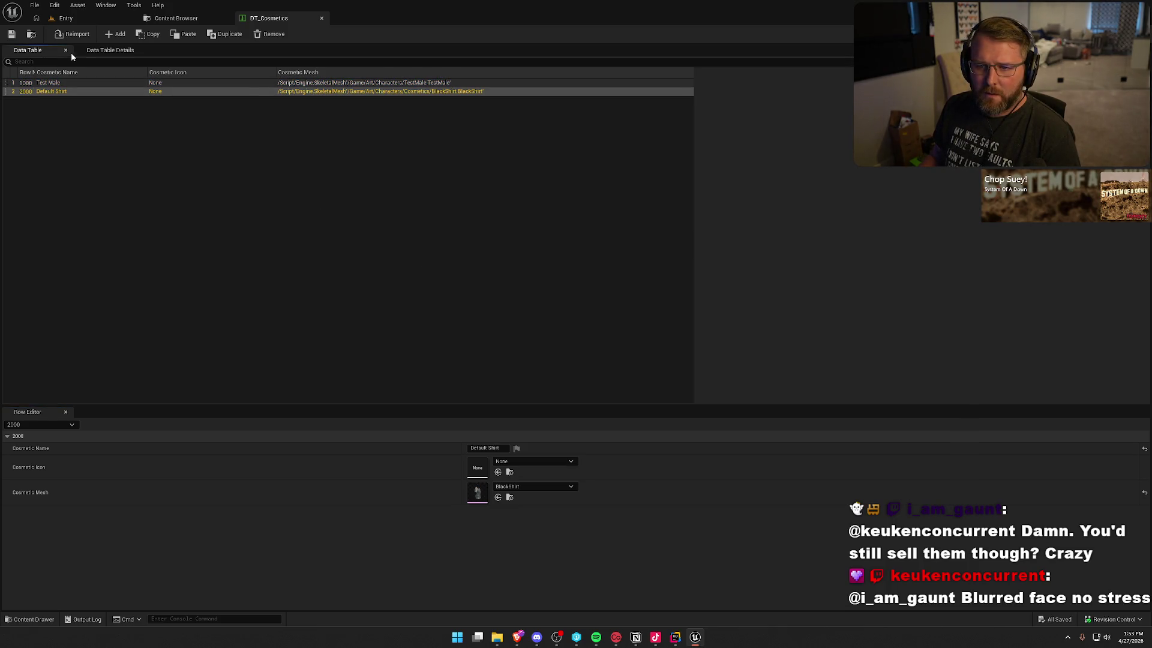
{"action": "left_click", "coordinate": [116, 34]}
{"action": "double_click", "coordinate": [28, 101]}
{"action": "type", "text": "3000"}
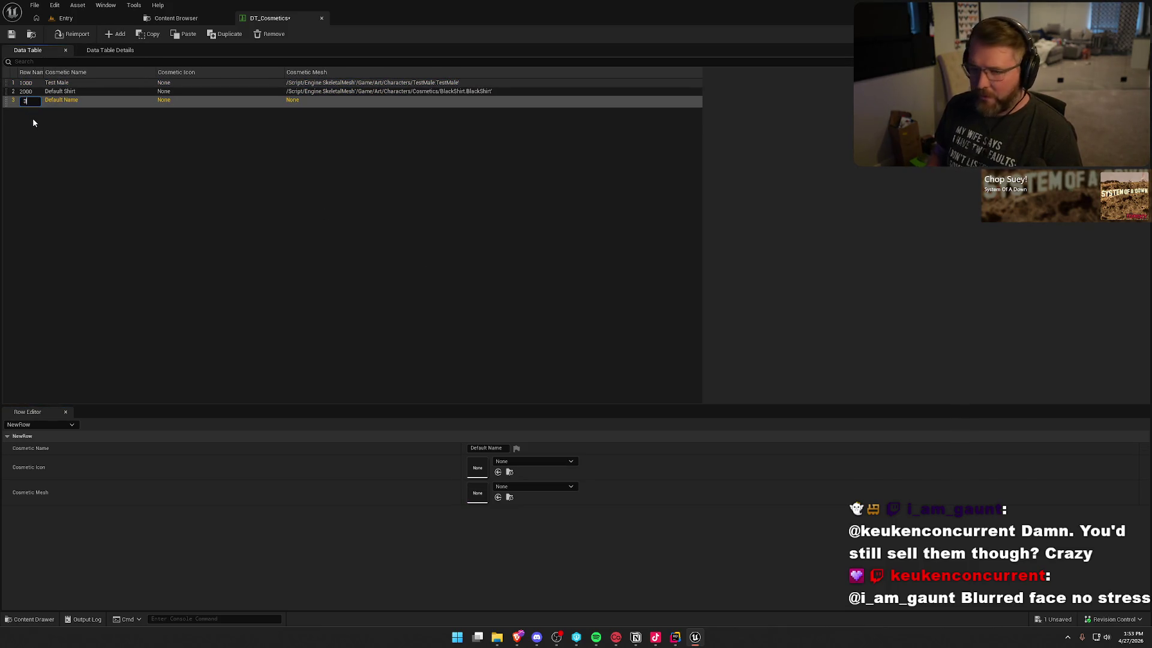
{"action": "key", "text": "Return"}
Step: Add two more rows named 4000 and 5000
{"action": "left_click", "coordinate": [116, 34]}
{"action": "double_click", "coordinate": [27, 109]}
{"action": "type", "text": "4000"}
{"action": "key", "text": "Return"}
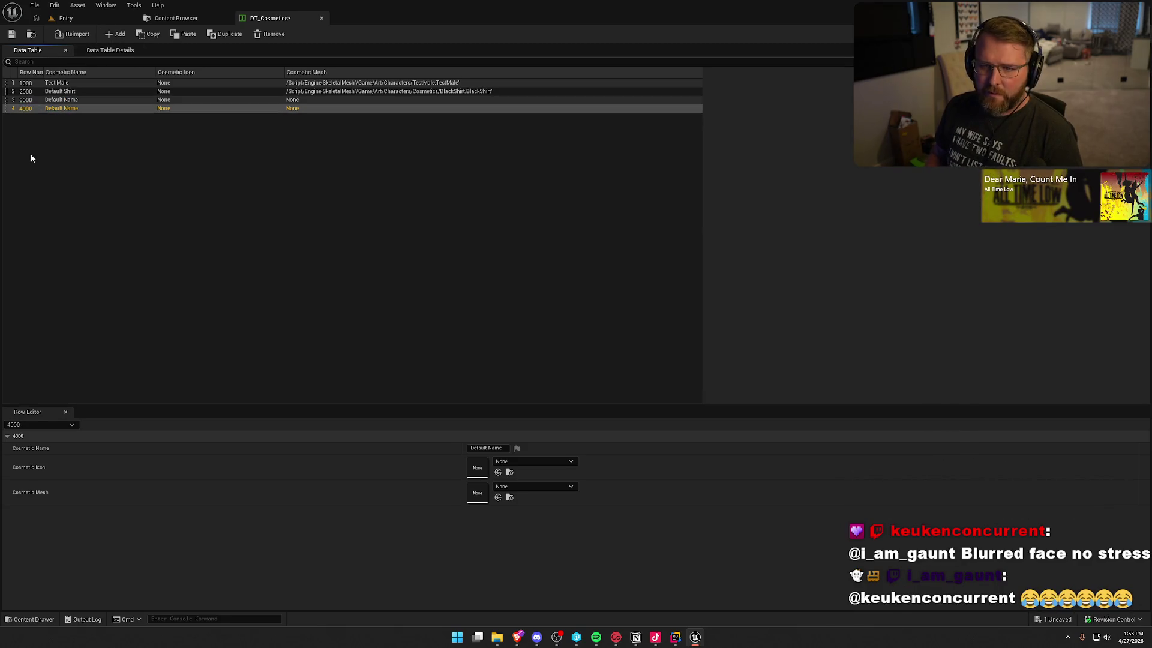
{"action": "left_click", "coordinate": [114, 34]}
{"action": "double_click", "coordinate": [26, 119]}
{"action": "type", "text": "5000"}
{"action": "key", "text": "Return"}
Step: Show the Cosmetics content folder and open File Explorer to find the exported meshes
{"action": "left_click", "coordinate": [169, 219]}
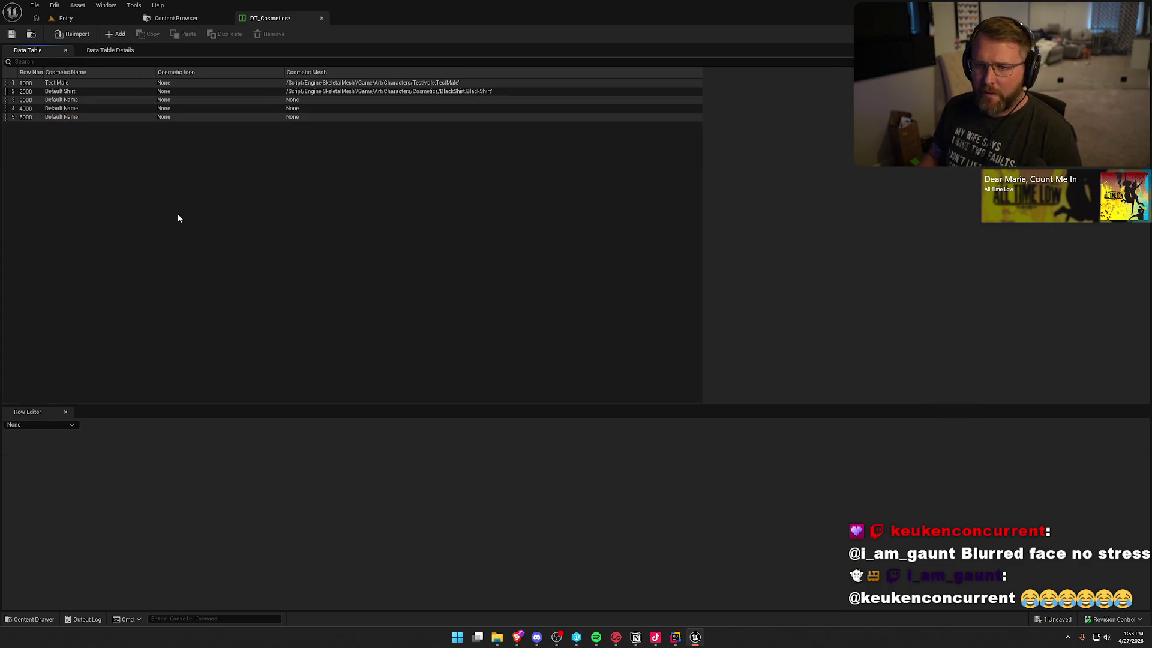
{"action": "left_click", "coordinate": [176, 18]}
{"action": "left_click", "coordinate": [497, 638]}
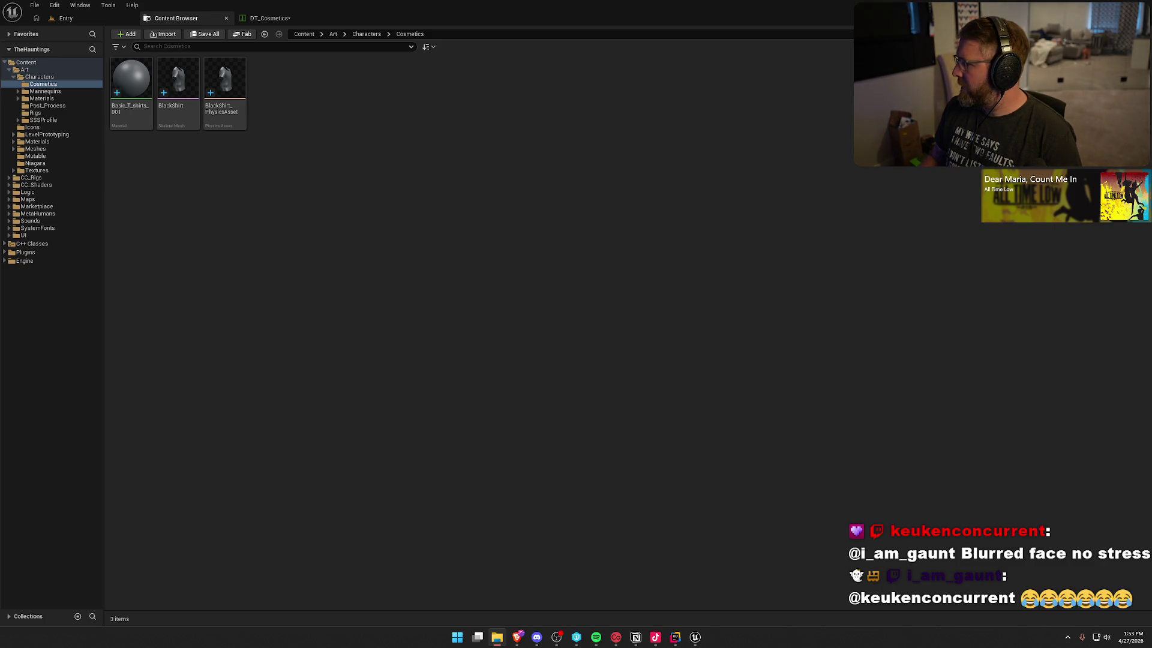
Step: Import the BasicPants, BasicShoes and GeneralGlasses FBX files using TestMale_Skeleton, then save all
{"action": "left_click_drag", "start_coordinate": [372, 185], "coordinate": [384, 183]}
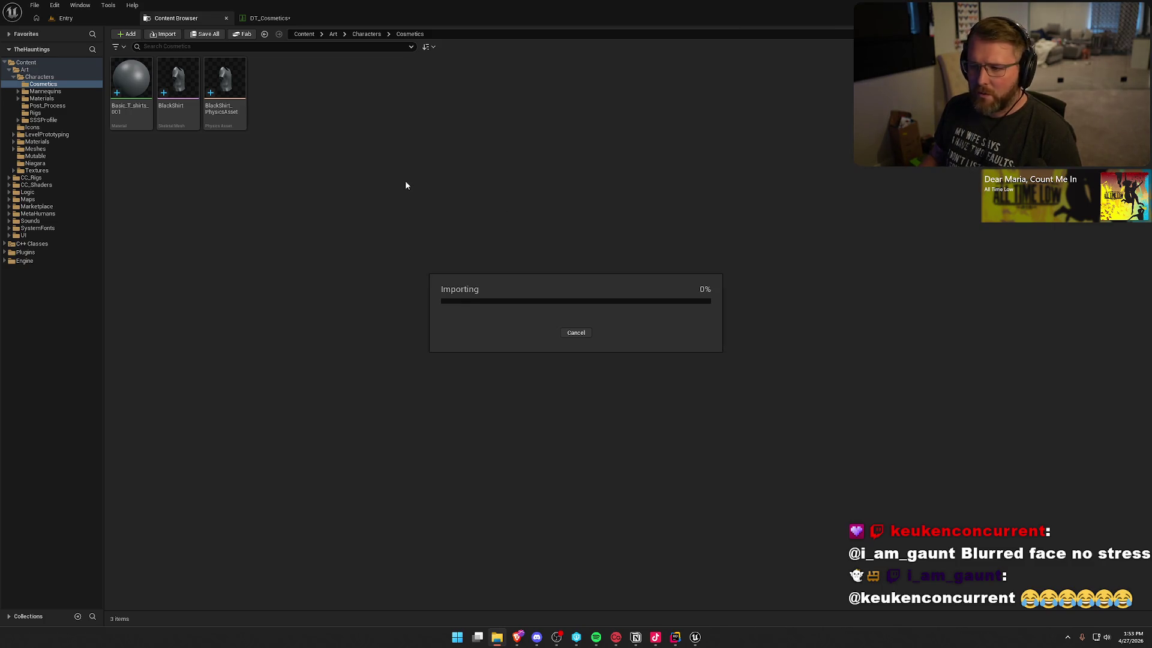
{"action": "left_click", "coordinate": [603, 241]}
{"action": "scroll", "coordinate": [660, 365], "scroll_direction": "down", "scroll_amount": 5}
{"action": "scroll", "coordinate": [661, 365], "scroll_direction": "down", "scroll_amount": 5}
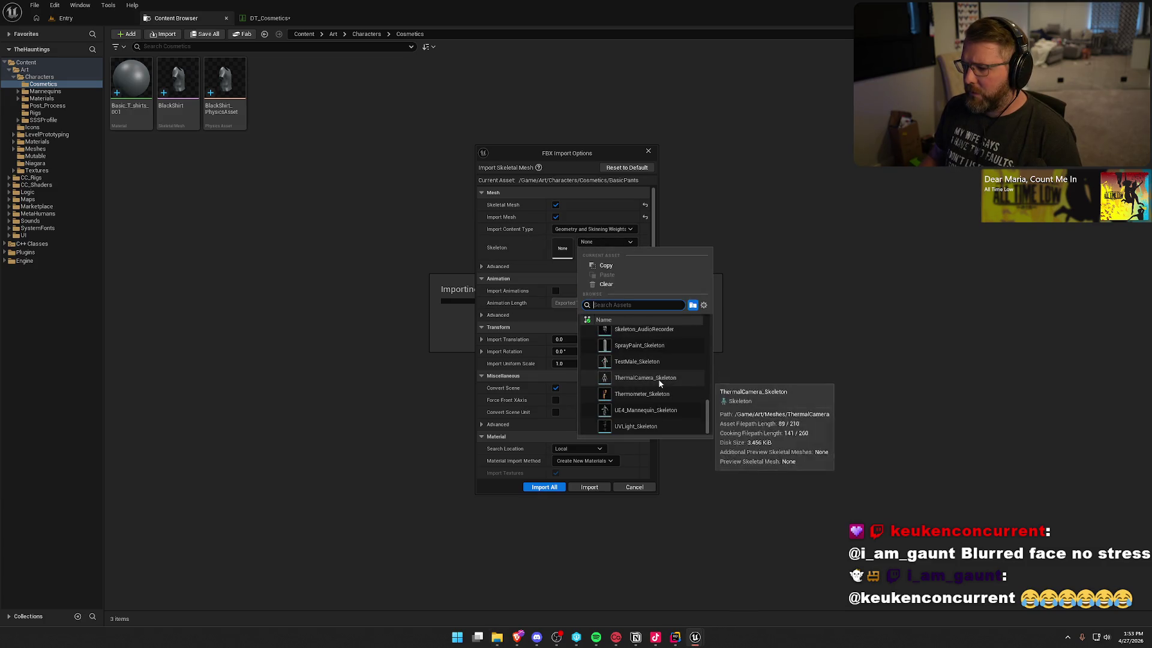
{"action": "left_click", "coordinate": [636, 363]}
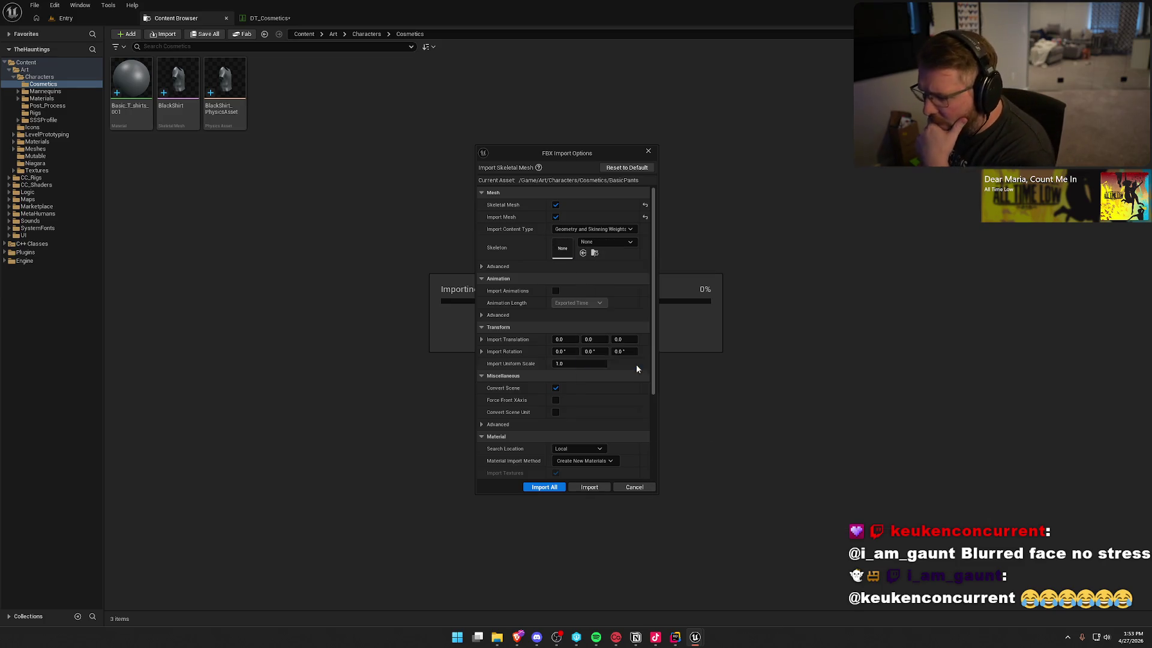
{"action": "left_click", "coordinate": [544, 487]}
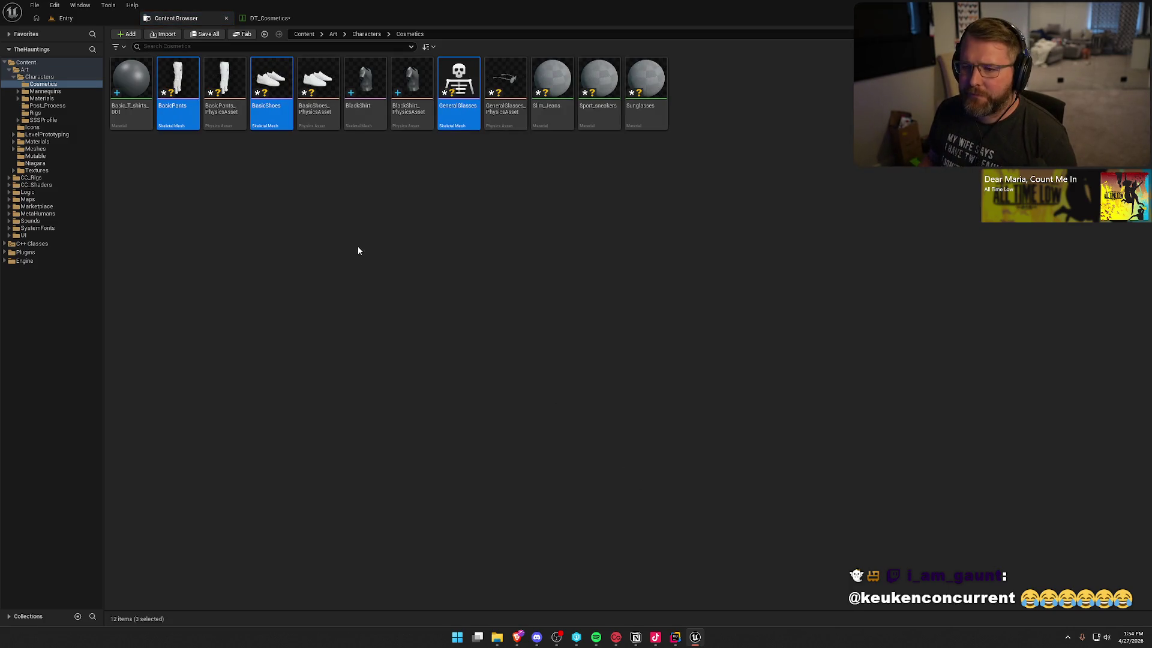
{"action": "left_click", "coordinate": [351, 172]}
{"action": "key", "text": "ctrl+shift+s"}
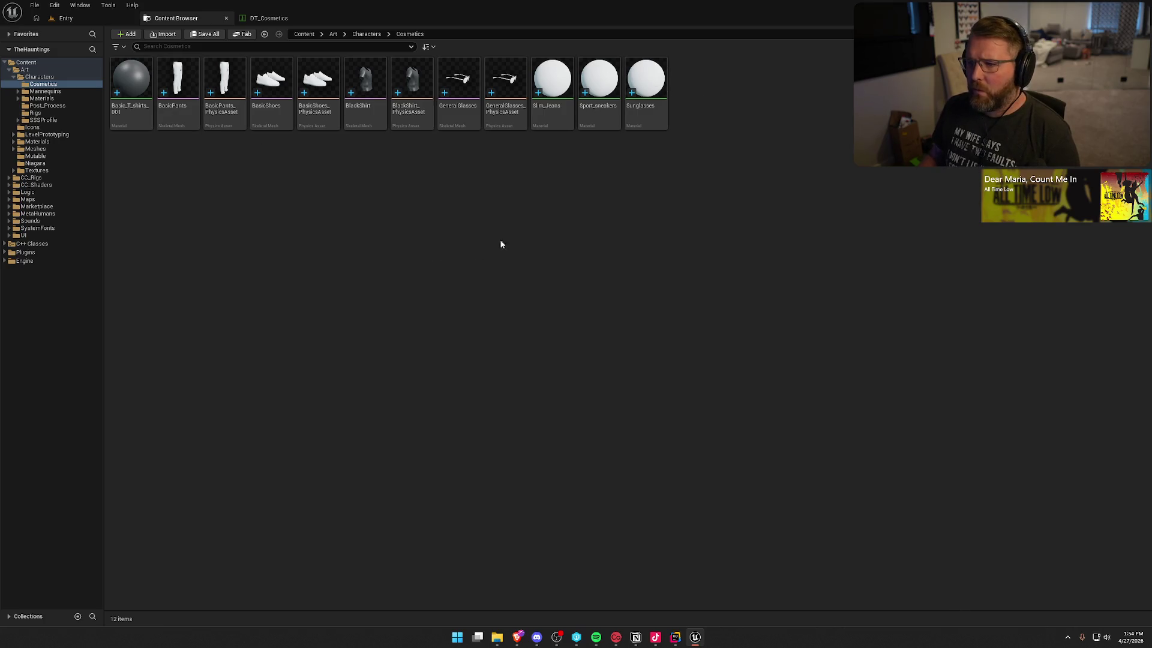
Step: Name row 3000 'Default Pants' and give it the BasicPants mesh
{"action": "left_click", "coordinate": [264, 18]}
{"action": "left_click", "coordinate": [62, 91]}
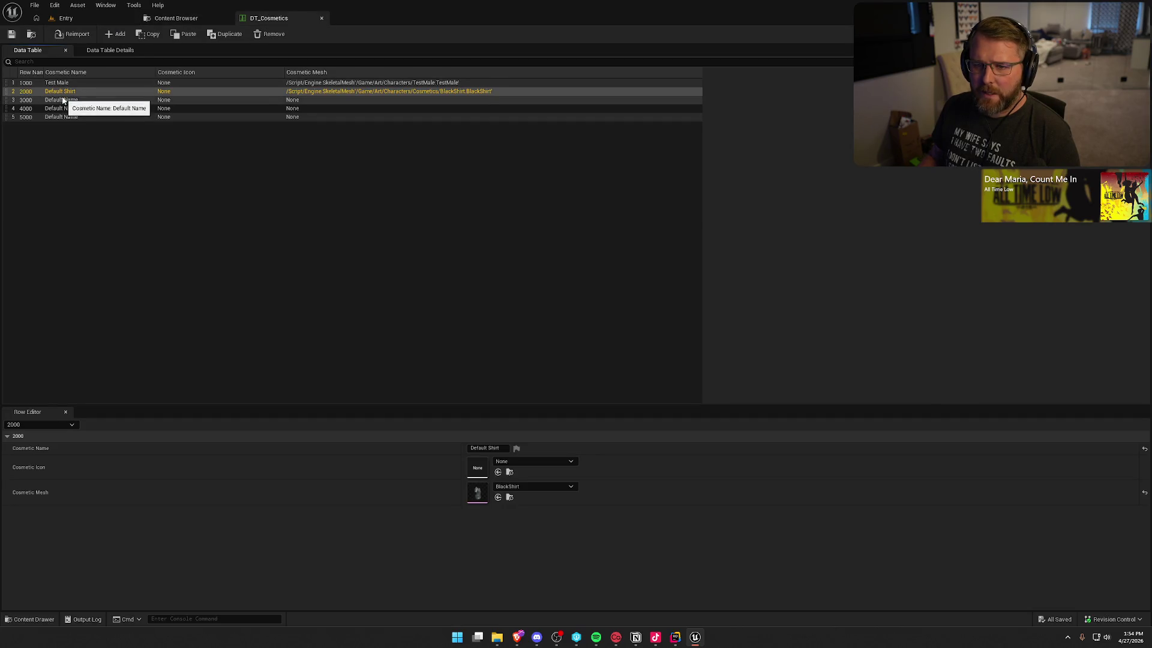
{"action": "left_click", "coordinate": [64, 101]}
{"action": "double_click", "coordinate": [498, 448]}
{"action": "left_click", "coordinate": [676, 637]}
{"action": "mouse_move", "coordinate": [696, 637]}
{"action": "left_click", "coordinate": [674, 603]}
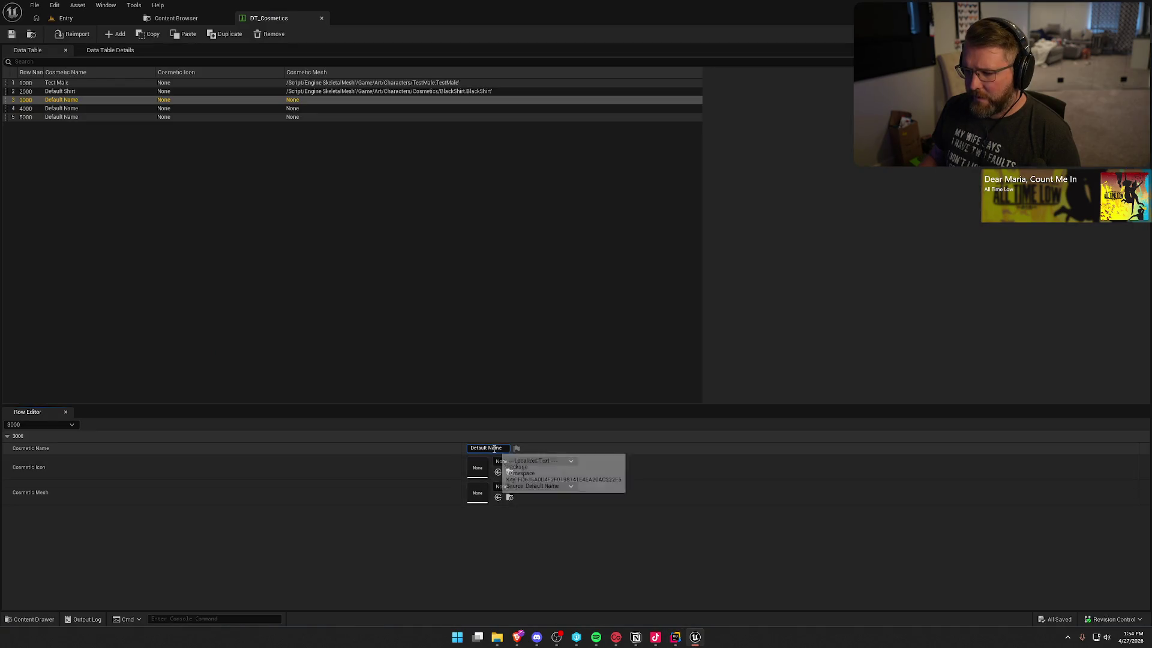
{"action": "type", "text": "Pants"}
{"action": "key", "text": "Return"}
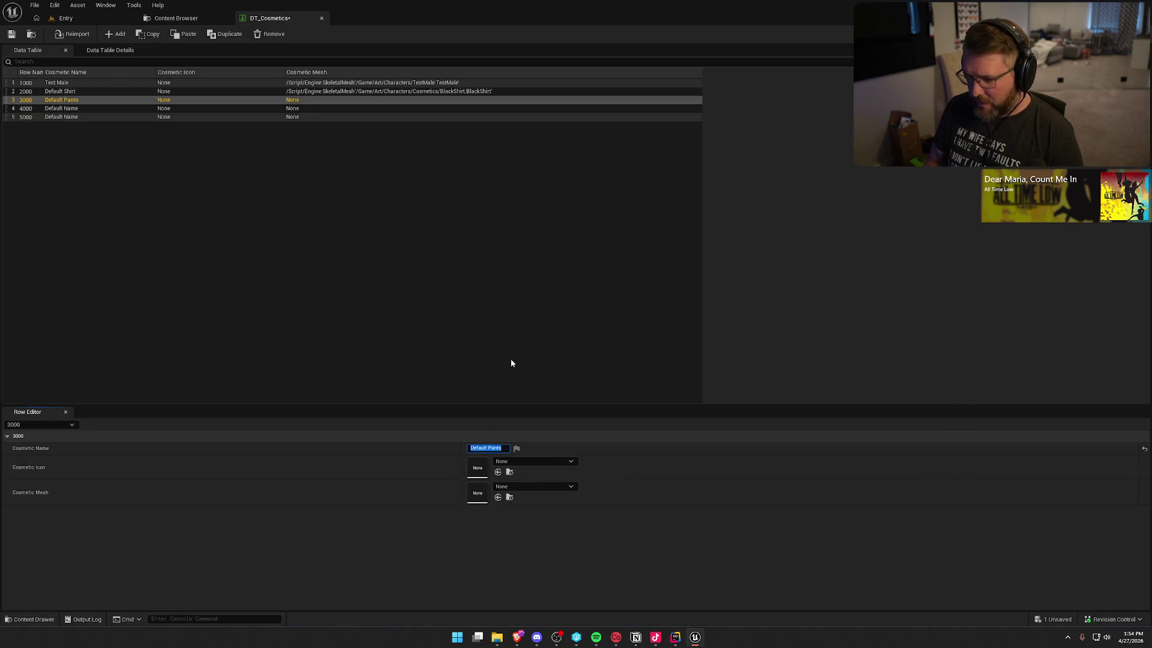
{"action": "left_click", "coordinate": [535, 488]}
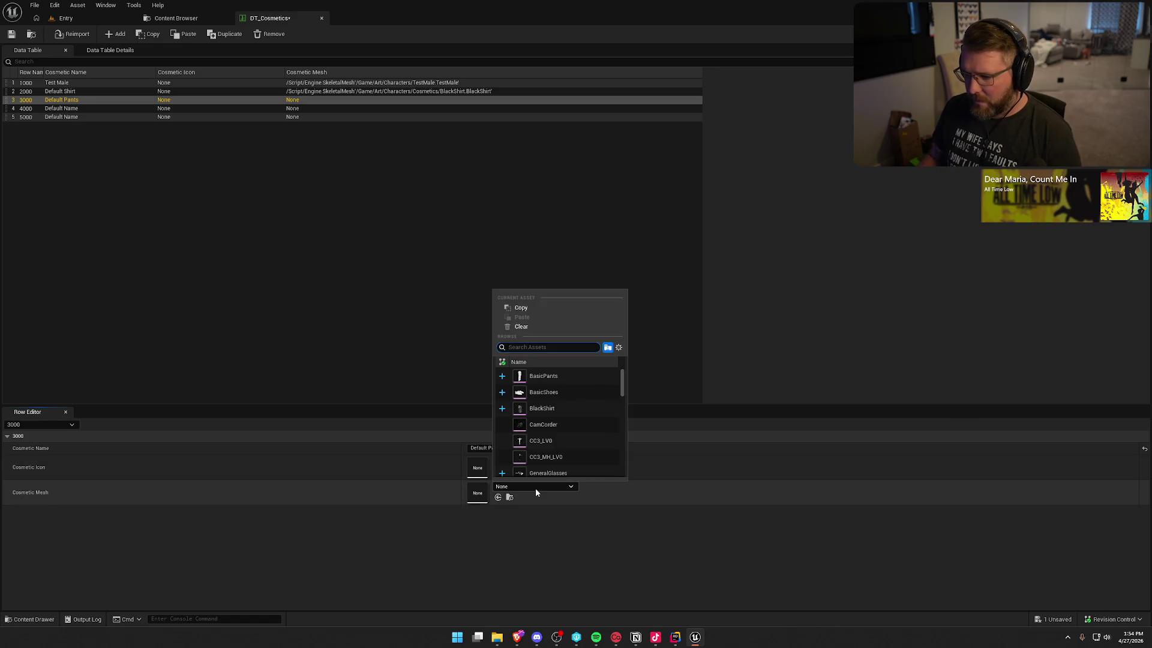
{"action": "left_click", "coordinate": [560, 378]}
Step: Name row 4000 'Default Shoes' and give it the BasicShoes mesh
{"action": "left_click", "coordinate": [73, 108]}
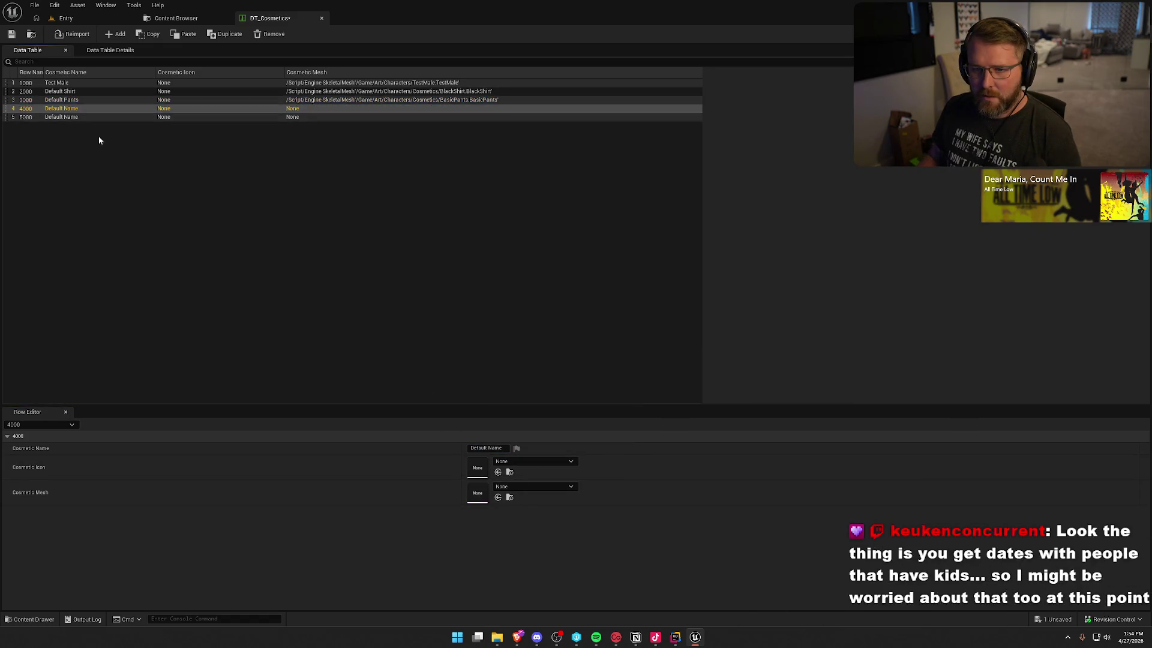
{"action": "key", "text": "alt+Tab"}
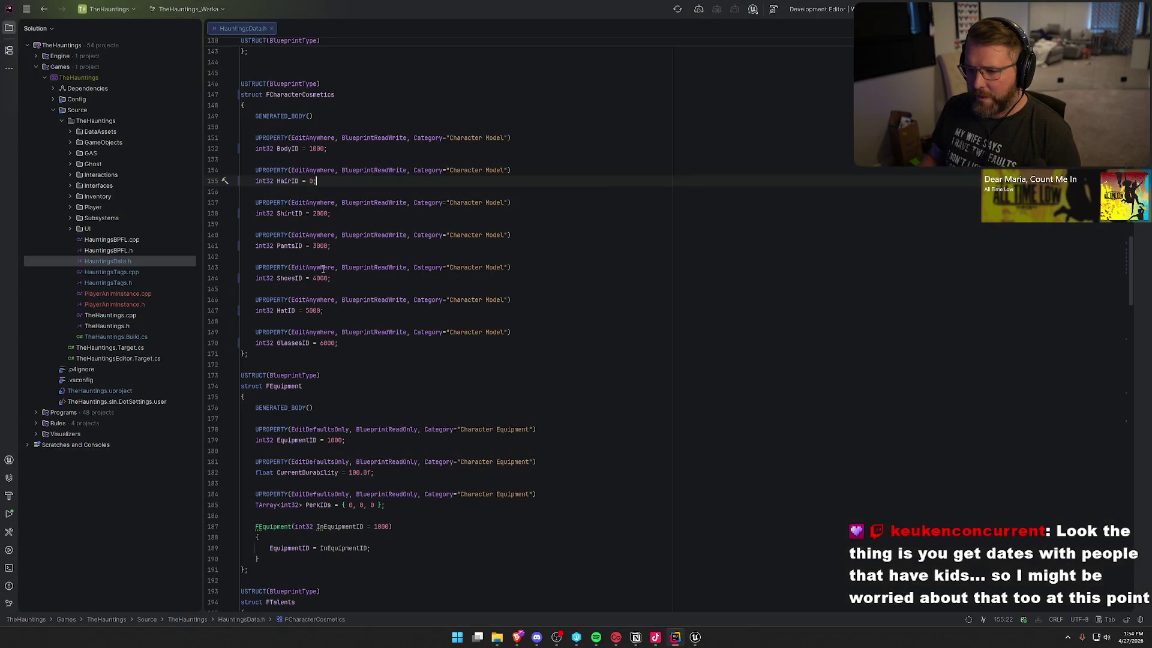
{"action": "key", "text": "alt+Tab"}
{"action": "double_click", "coordinate": [495, 448]}
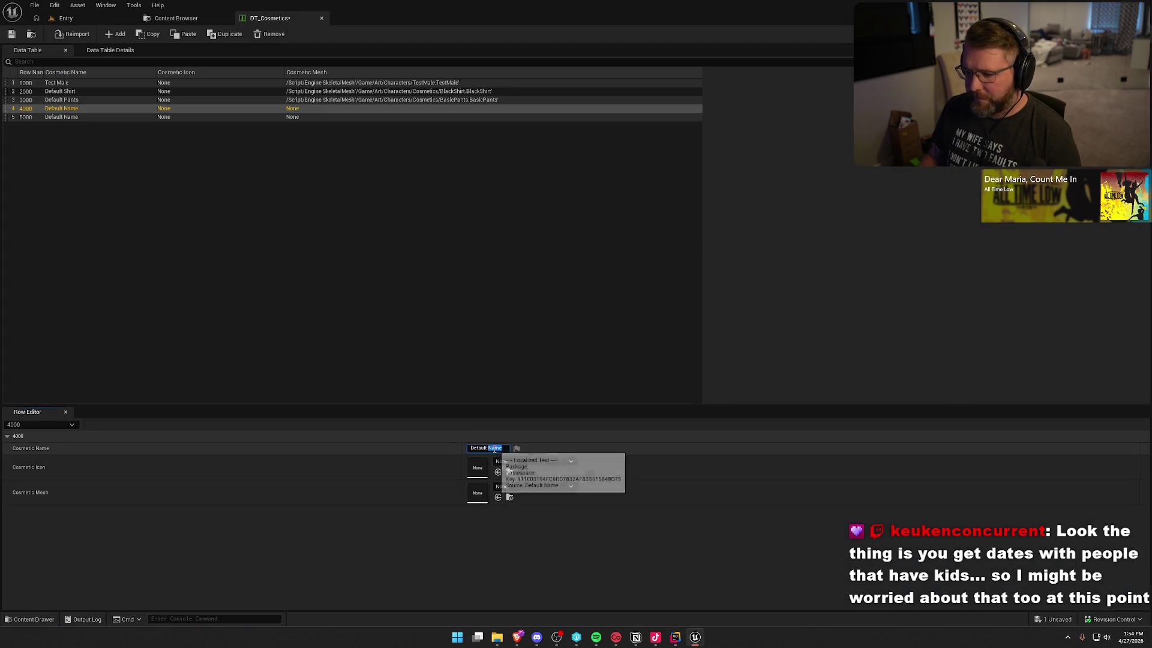
{"action": "type", "text": "Shoes"}
{"action": "key", "text": "Return"}
{"action": "left_click", "coordinate": [519, 485]}
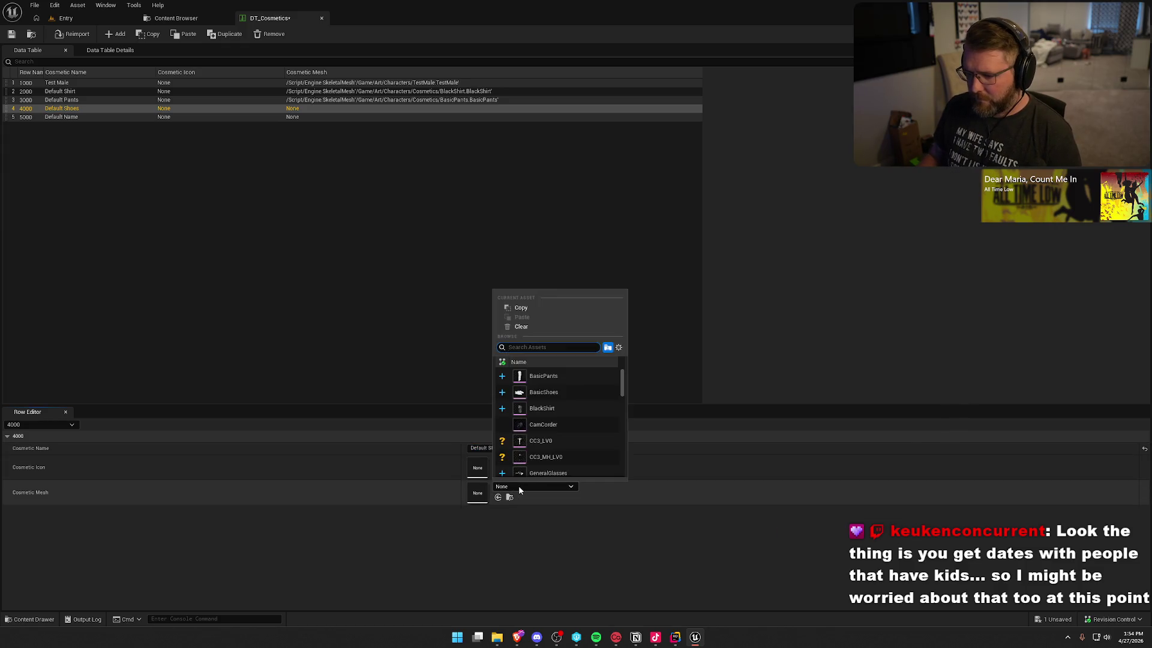
{"action": "left_click", "coordinate": [563, 394]}
Step: Name row 5000 'Default Hat' and give it the TestHat mesh
{"action": "key", "text": "Down"}
{"action": "key", "text": "alt+Tab"}
{"action": "key", "text": "alt+Tab"}
{"action": "key", "text": "alt+Tab"}
{"action": "key", "text": "alt+Tab"}
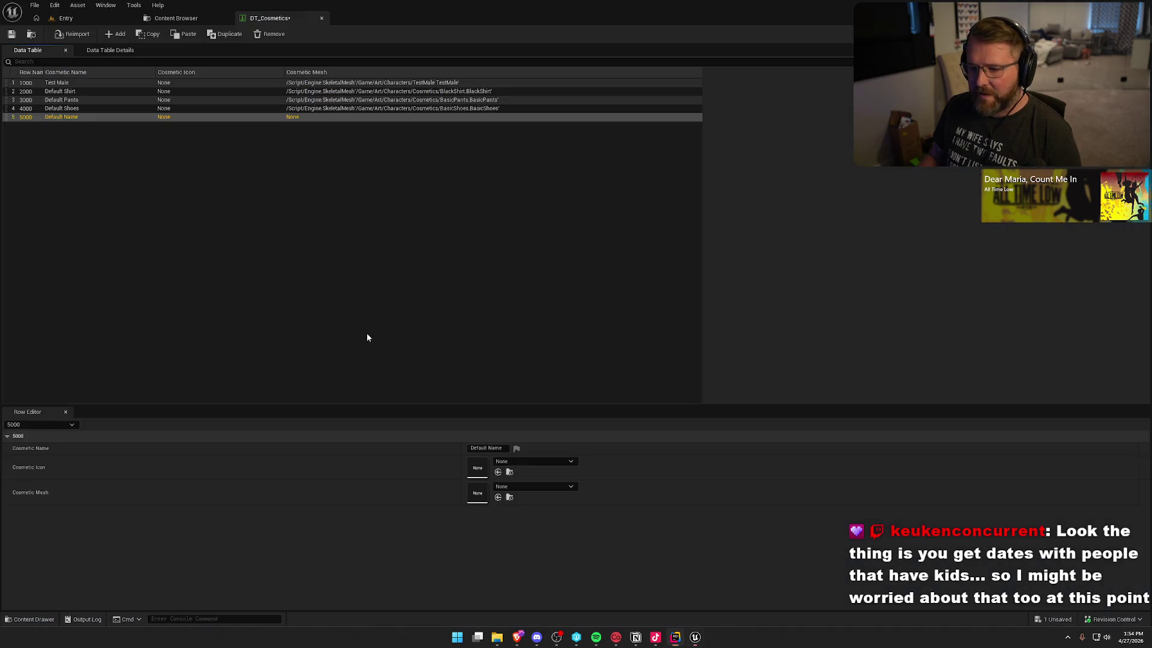
{"action": "double_click", "coordinate": [494, 450]}
{"action": "type", "text": "Hat"}
{"action": "key", "text": "Return"}
{"action": "left_click", "coordinate": [542, 486]}
{"action": "type", "text": "hat"}
{"action": "left_click", "coordinate": [543, 377]}
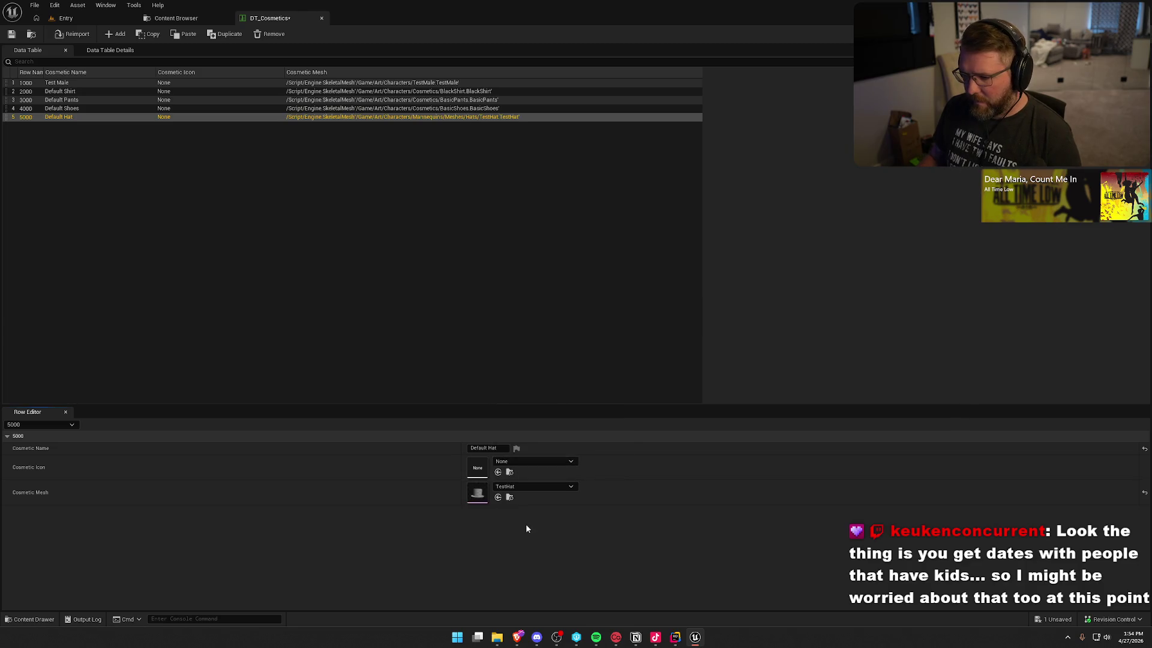
Step: Reassign the TestHat mesh's skeleton to TestMale_Skeleton through Assign Skeleton
{"action": "double_click", "coordinate": [478, 492]}
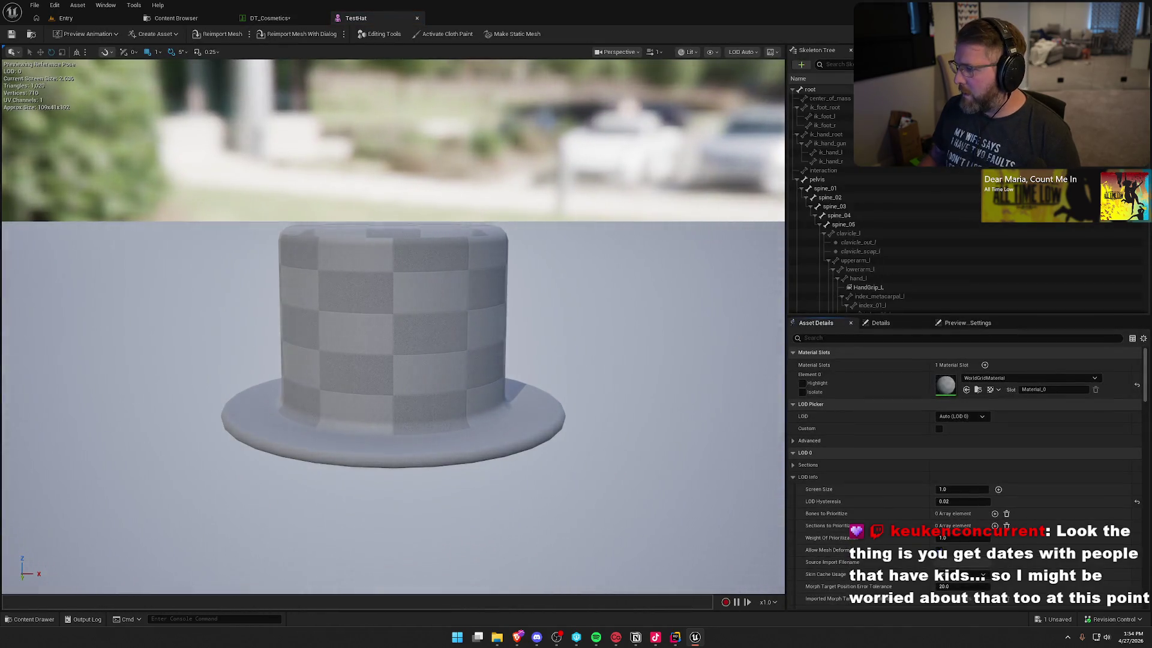
{"action": "key", "text": "ctrl+b"}
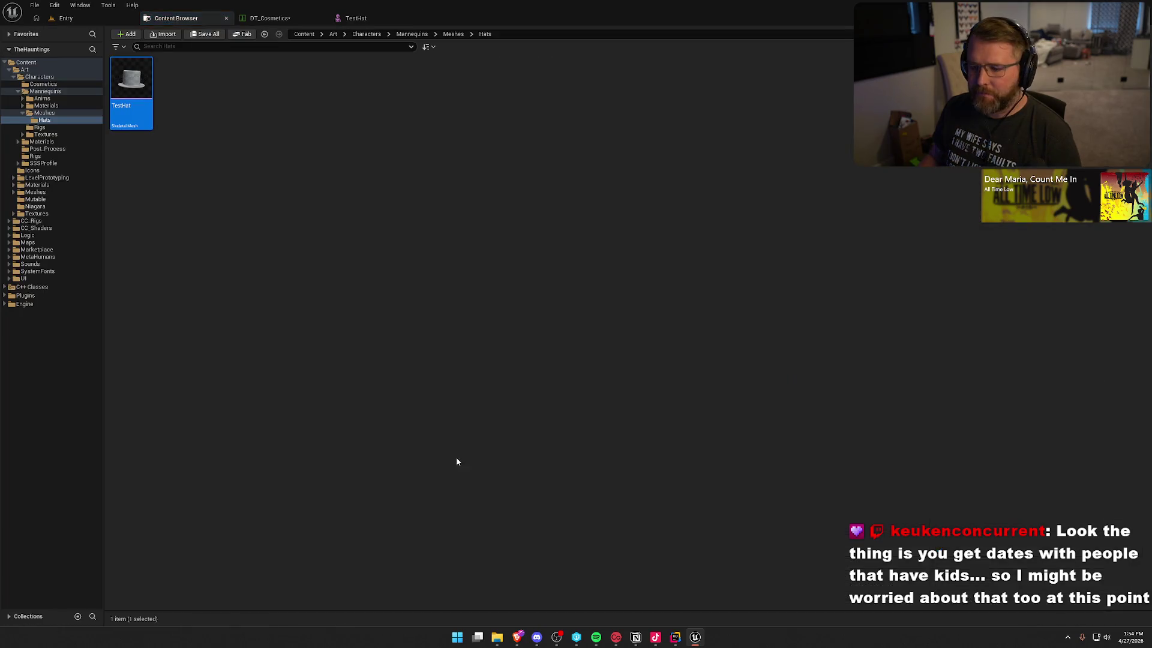
{"action": "right_click", "coordinate": [133, 78]}
{"action": "mouse_move", "coordinate": [223, 157]}
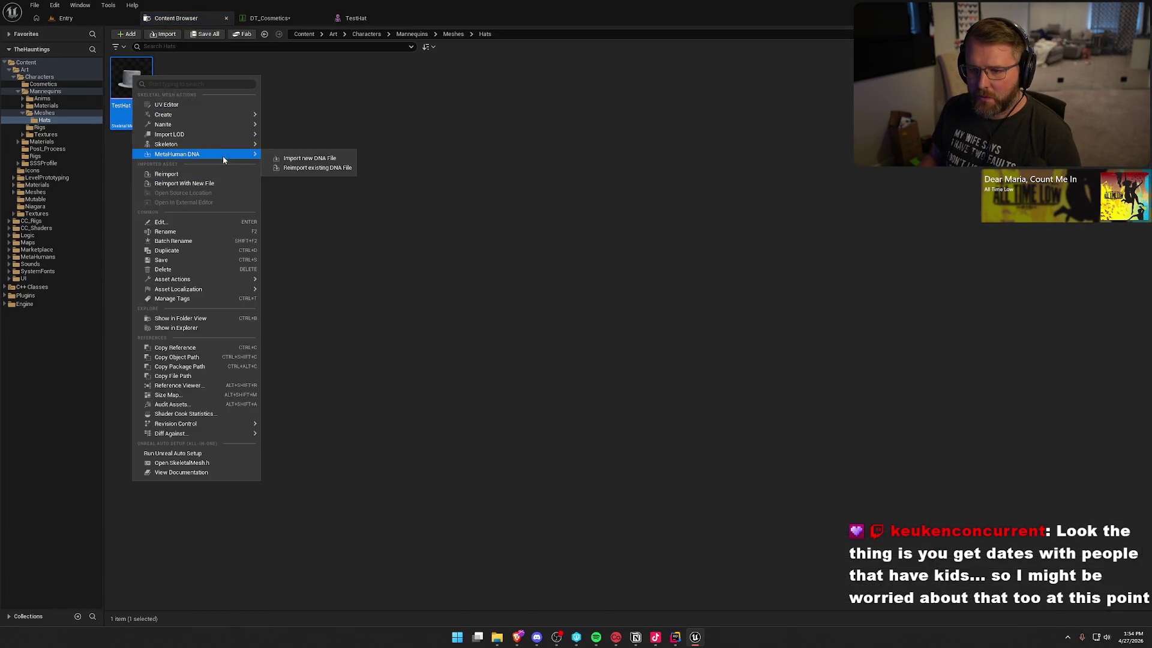
{"action": "left_click", "coordinate": [228, 279]}
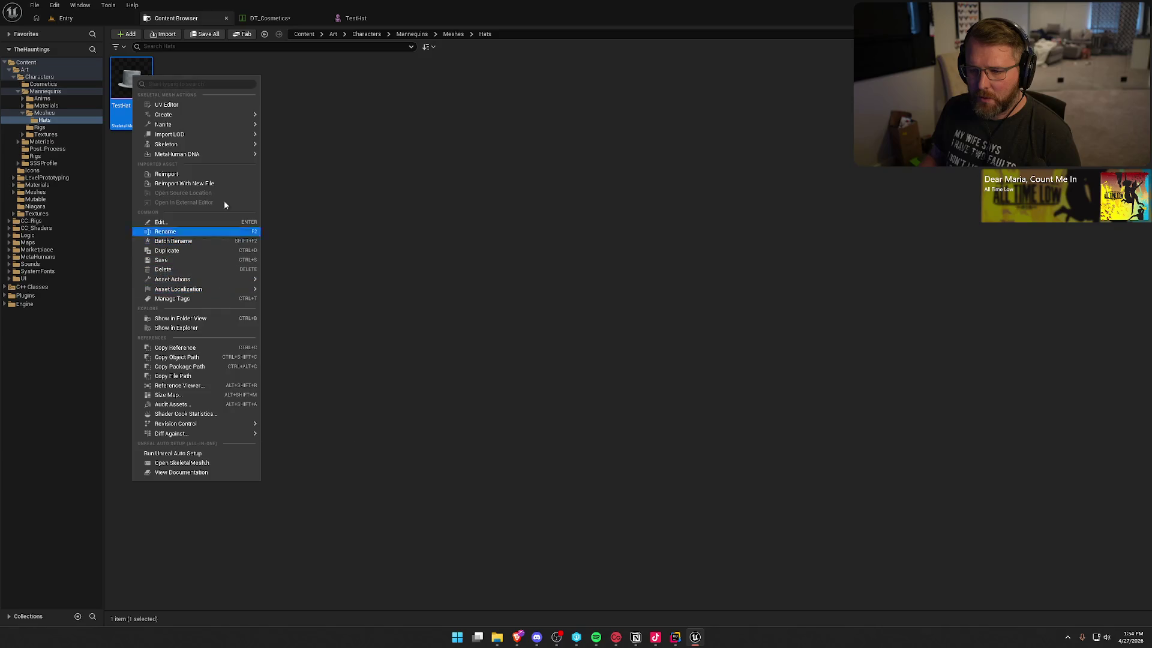
{"action": "mouse_move", "coordinate": [241, 148]}
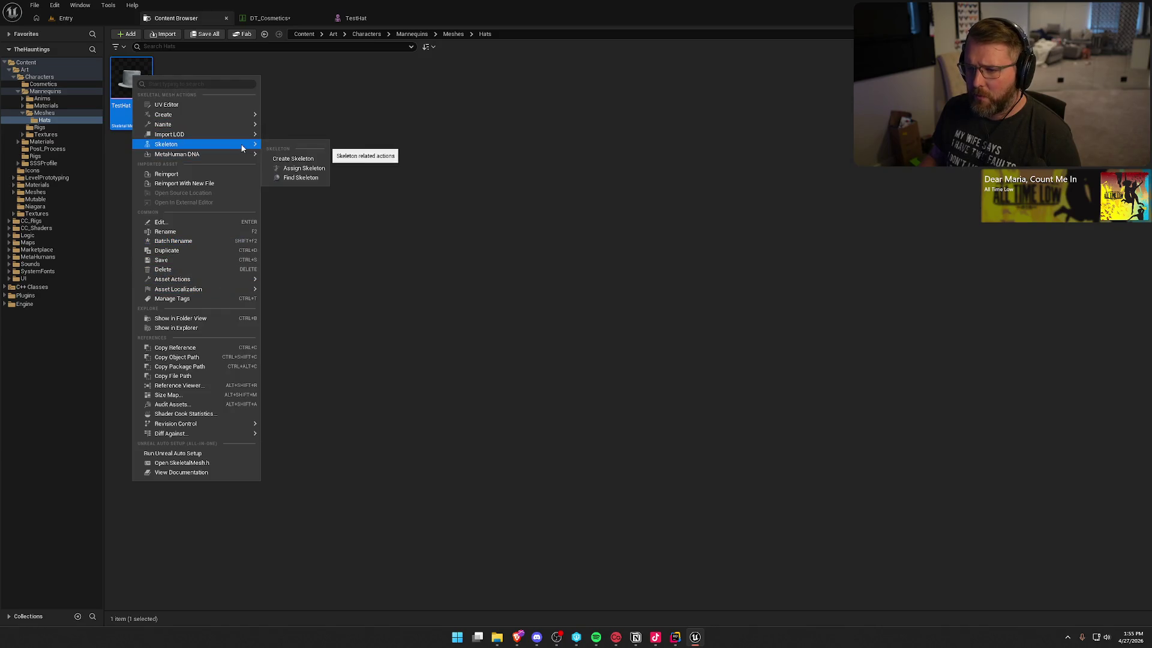
{"action": "left_click", "coordinate": [300, 168]}
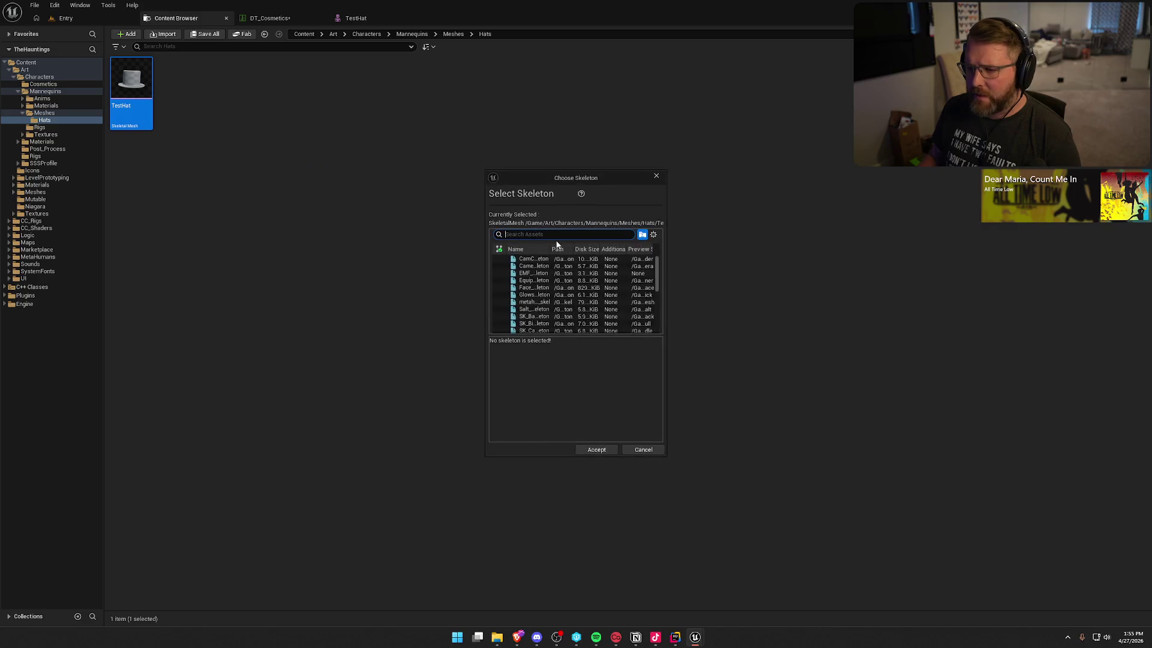
{"action": "left_click_drag", "start_coordinate": [664, 455], "coordinate": [844, 552]}
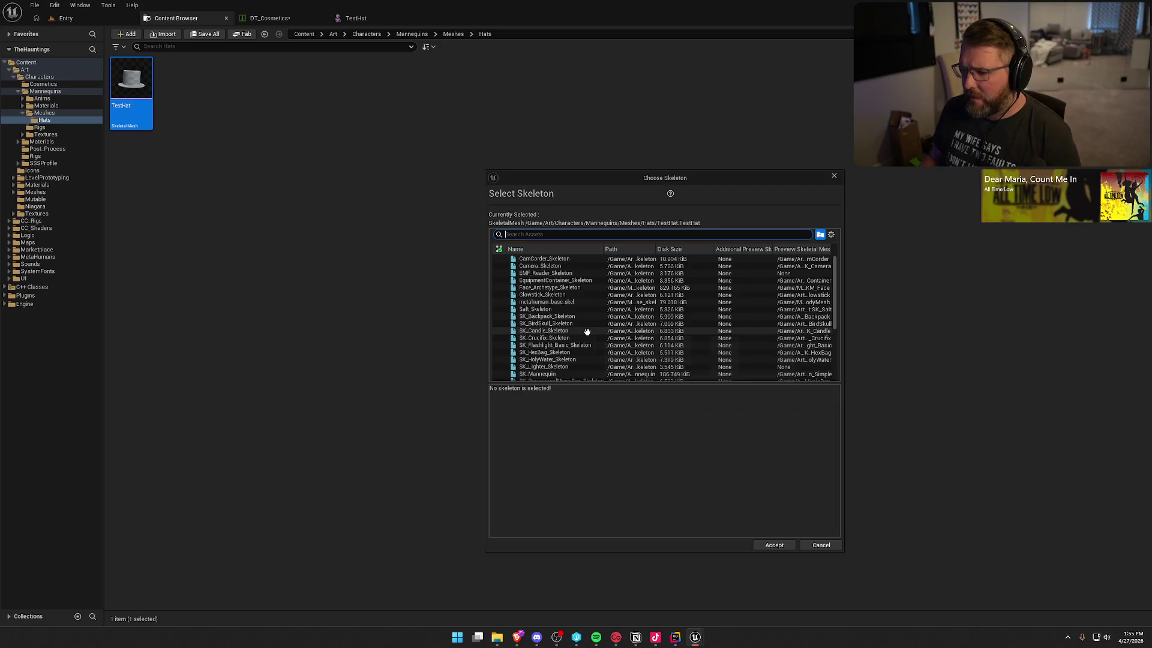
{"action": "scroll", "coordinate": [586, 330], "scroll_direction": "down", "scroll_amount": 5}
{"action": "left_click", "coordinate": [534, 350]}
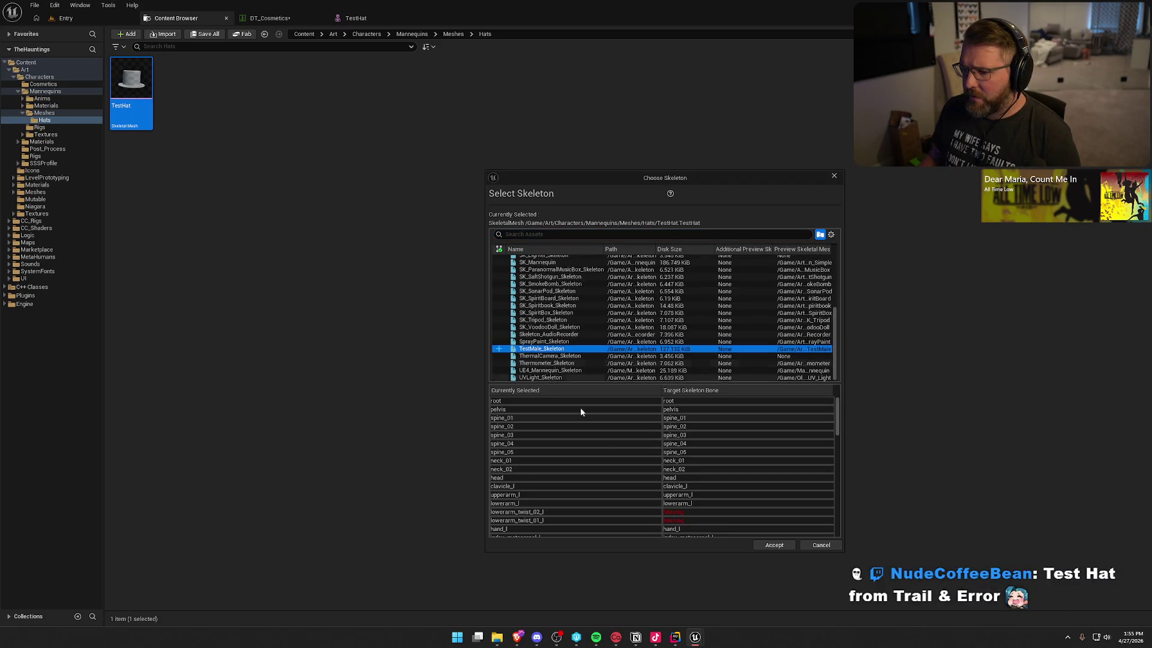
{"action": "left_click", "coordinate": [774, 545]}
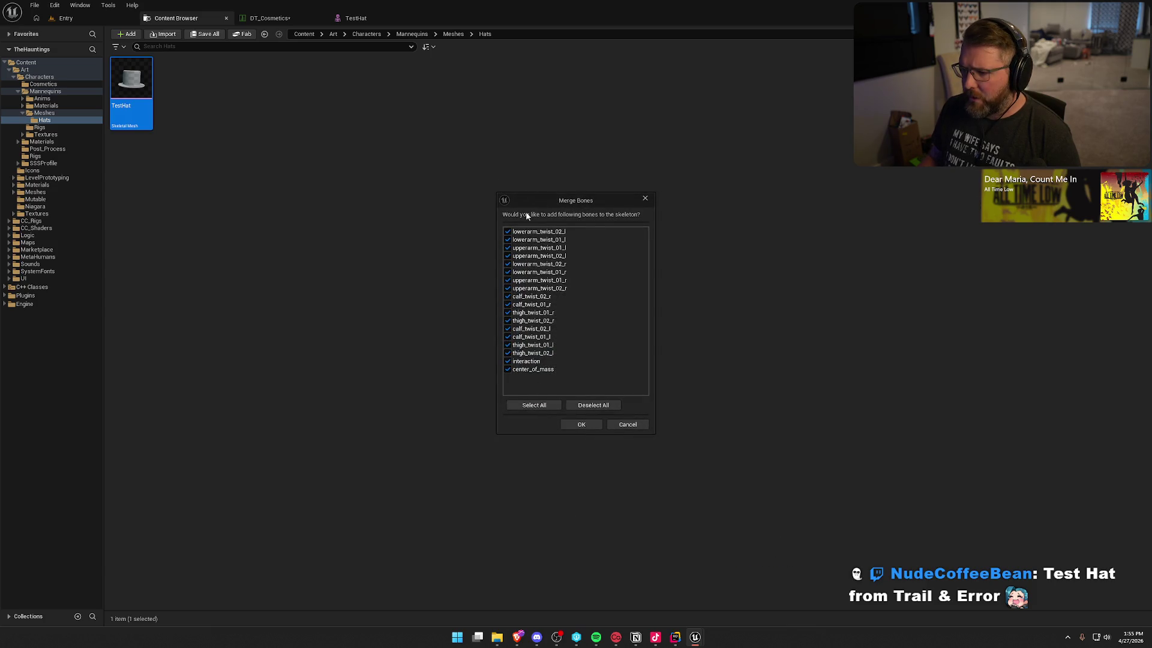
Step: Decline merging the extra bones, then add a row named 6000 to DT_Cosmetics
{"action": "left_click", "coordinate": [630, 426]}
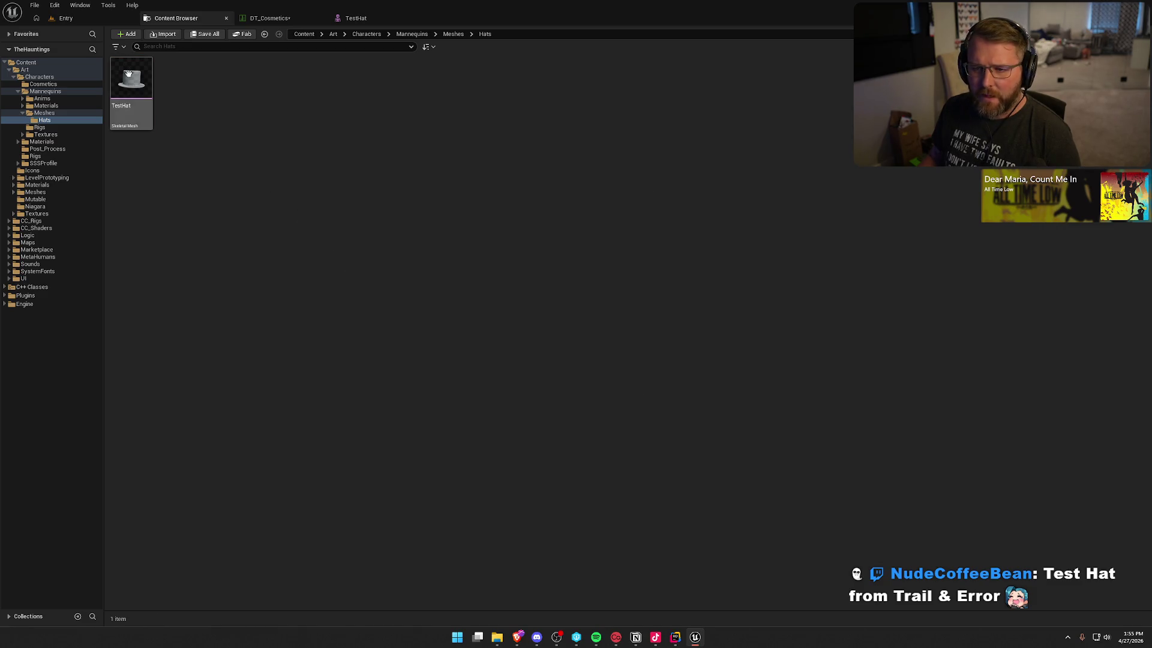
{"action": "mouse_move", "coordinate": [128, 84]}
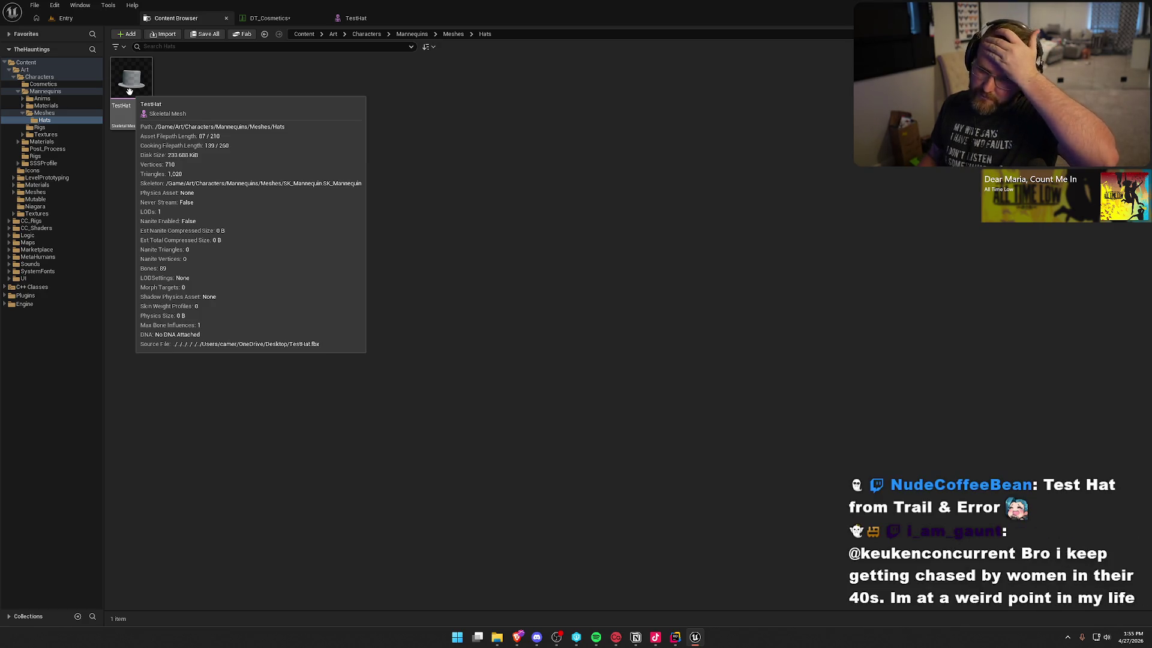
{"action": "left_click", "coordinate": [302, 18]}
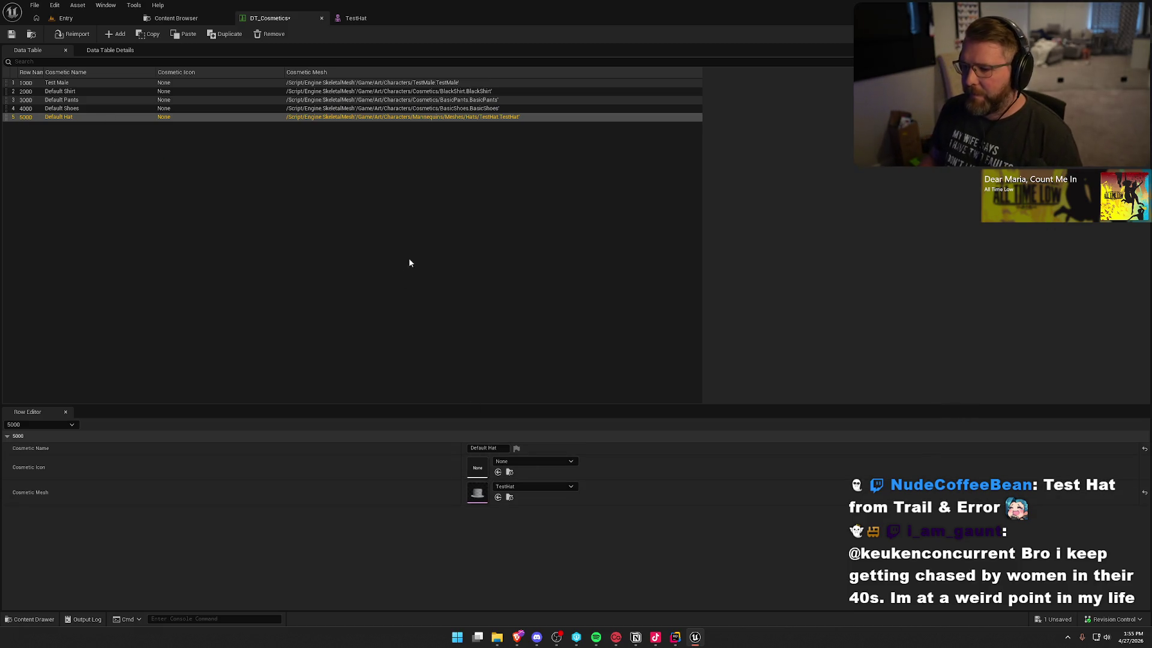
{"action": "left_click", "coordinate": [248, 174]}
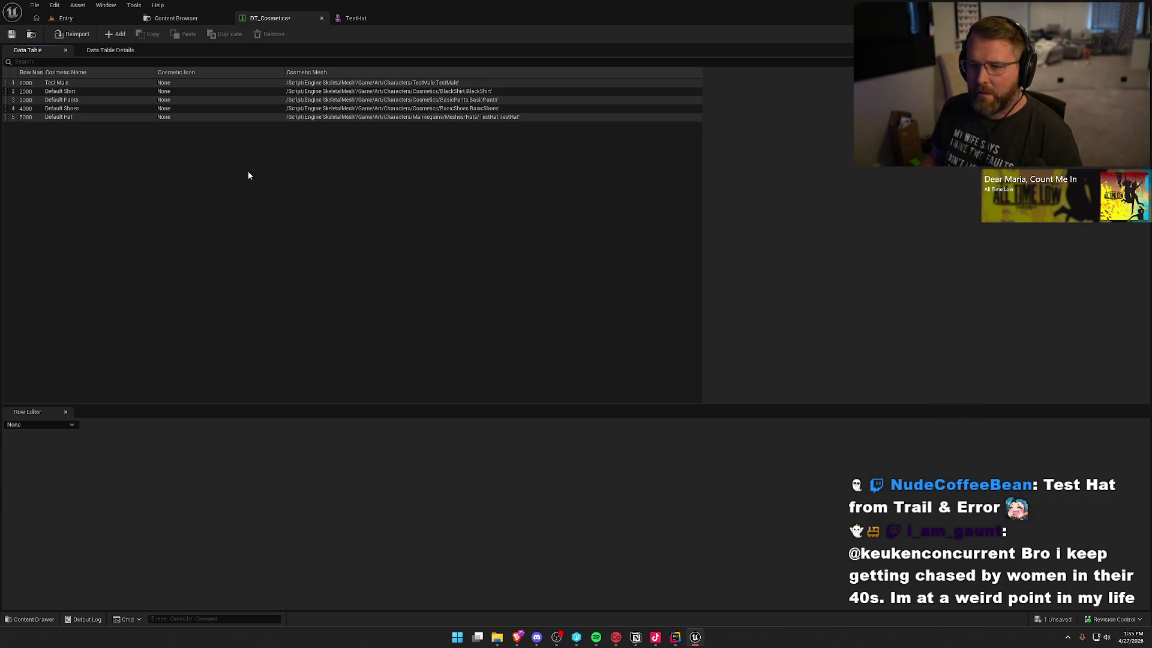
{"action": "left_click", "coordinate": [111, 34]}
{"action": "double_click", "coordinate": [25, 125]}
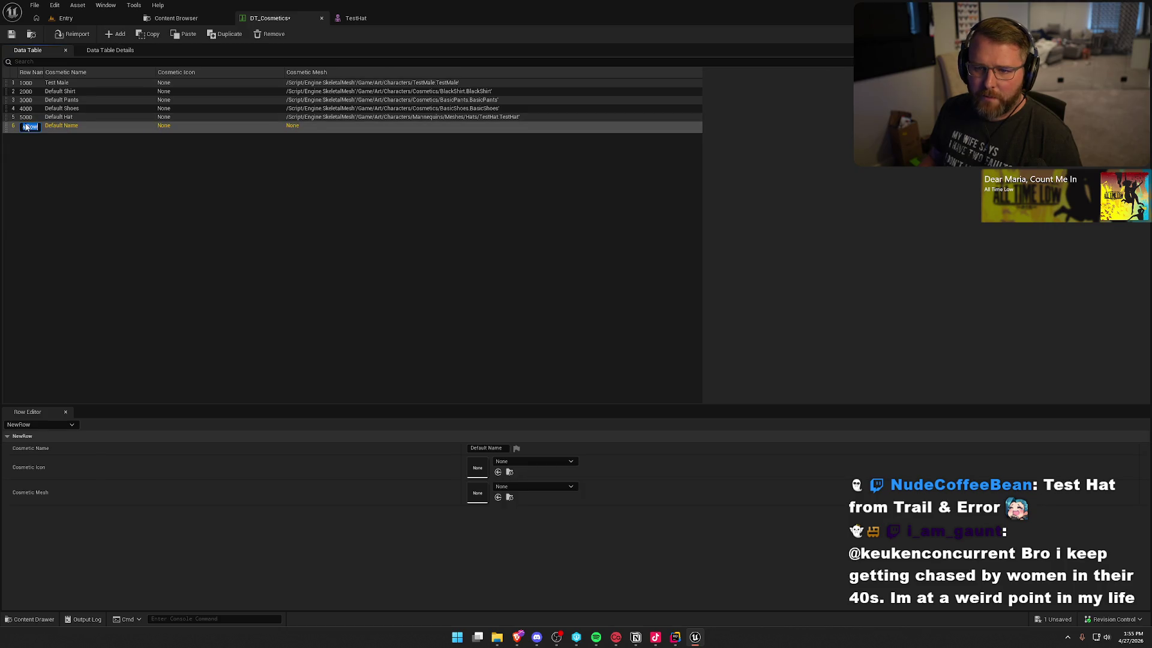
{"action": "type", "text": "6000"}
{"action": "key", "text": "Return"}
Step: Name row 6000 'Default Glasses' with the GeneralGlasses mesh, then close the TestHat editor
{"action": "double_click", "coordinate": [496, 447]}
{"action": "type", "text": "Glasses"}
{"action": "key", "text": "Return"}
{"action": "left_click", "coordinate": [557, 486]}
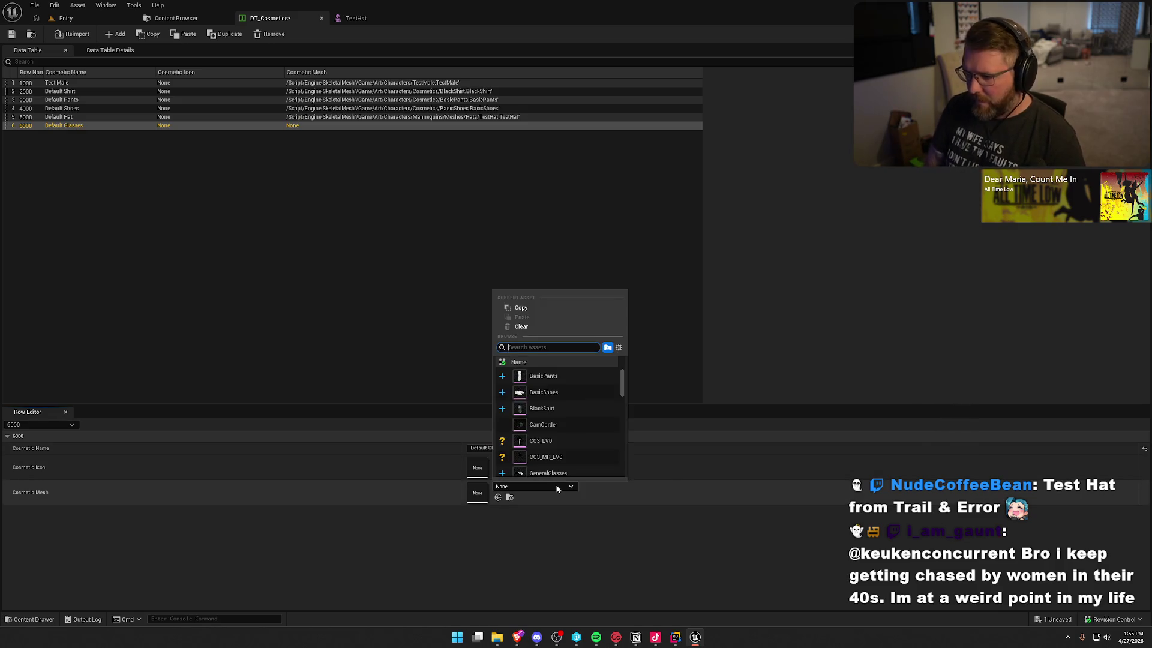
{"action": "scroll", "coordinate": [568, 427], "scroll_direction": "down", "scroll_amount": 2}
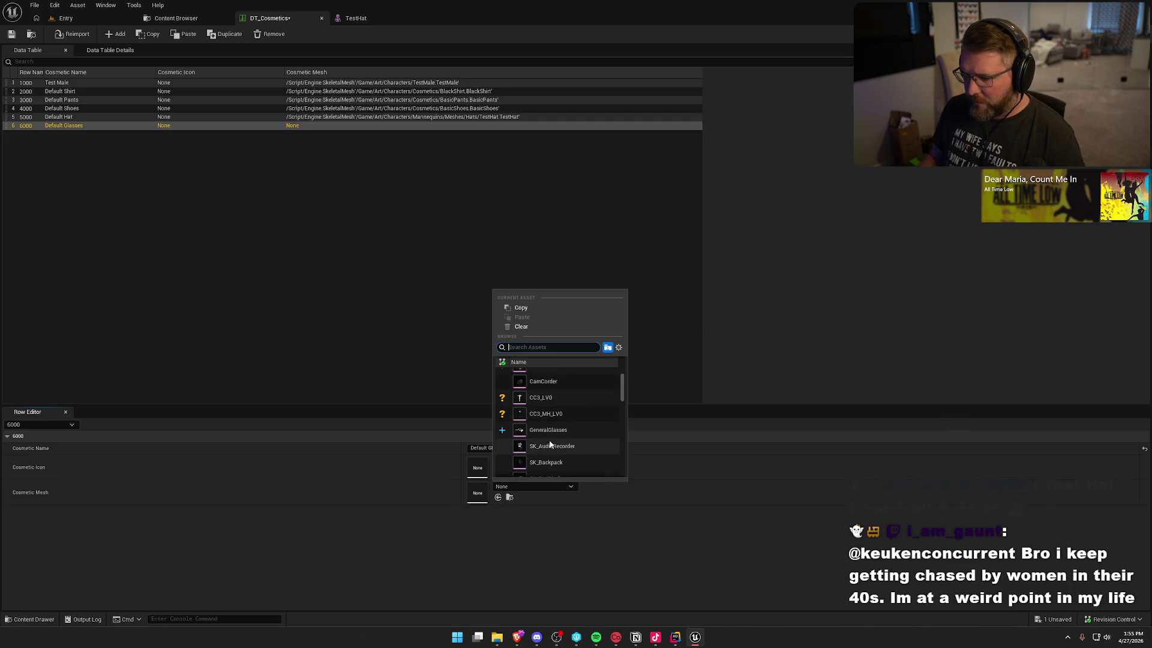
{"action": "left_click", "coordinate": [561, 441]}
{"action": "left_click", "coordinate": [448, 332]}
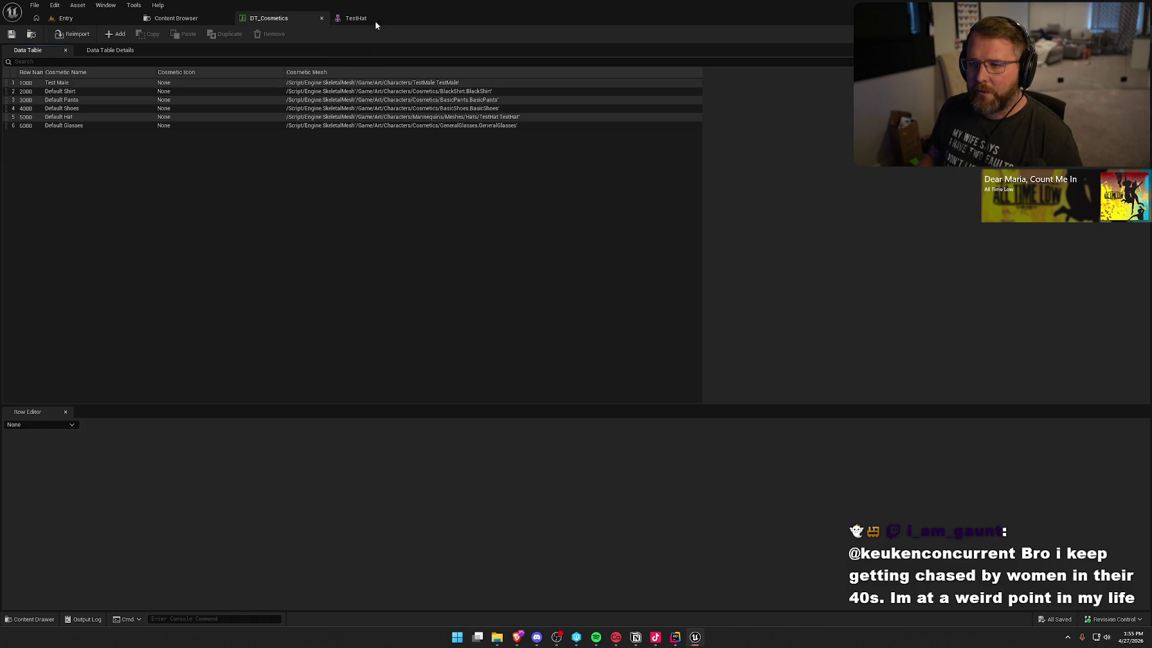
{"action": "left_click", "coordinate": [417, 18]}
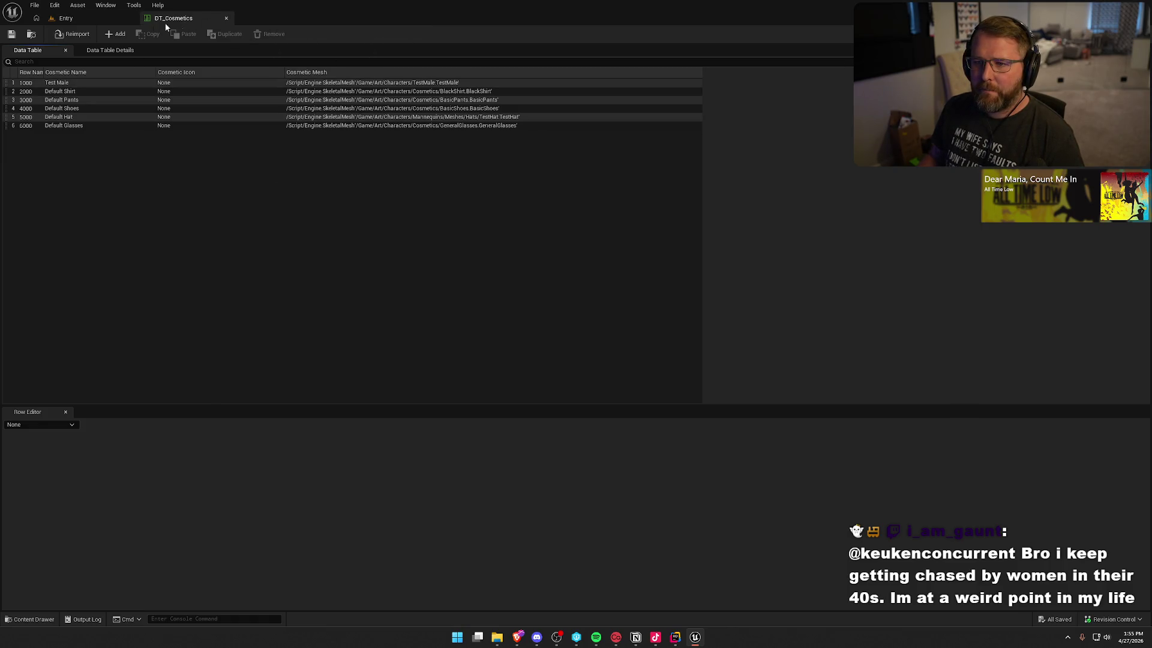
Step: Open the LobbyMenu level and start a playtest
{"action": "left_click", "coordinate": [91, 21]}
{"action": "key", "text": "ctrl+space"}
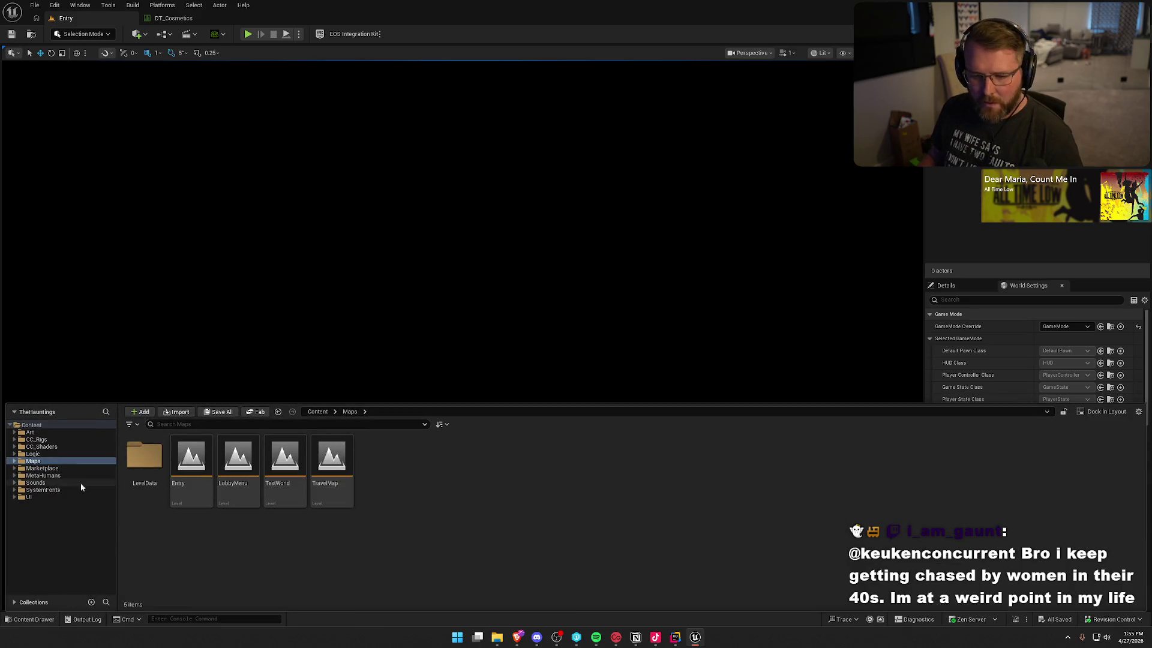
{"action": "double_click", "coordinate": [239, 457]}
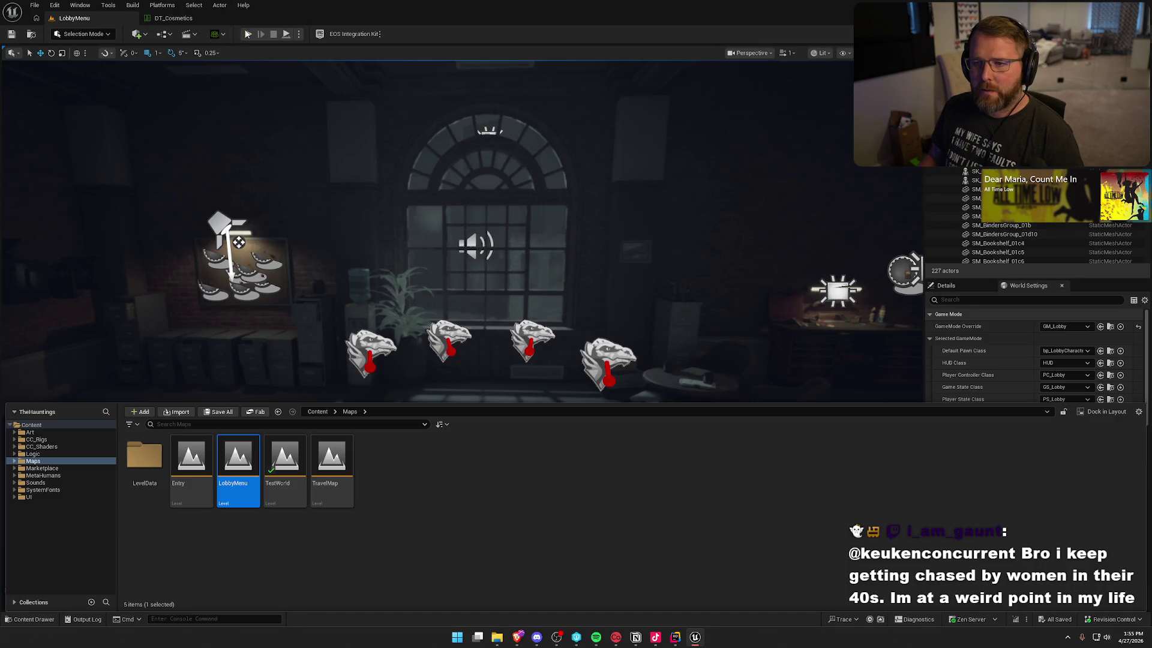
{"action": "left_click", "coordinate": [248, 34]}
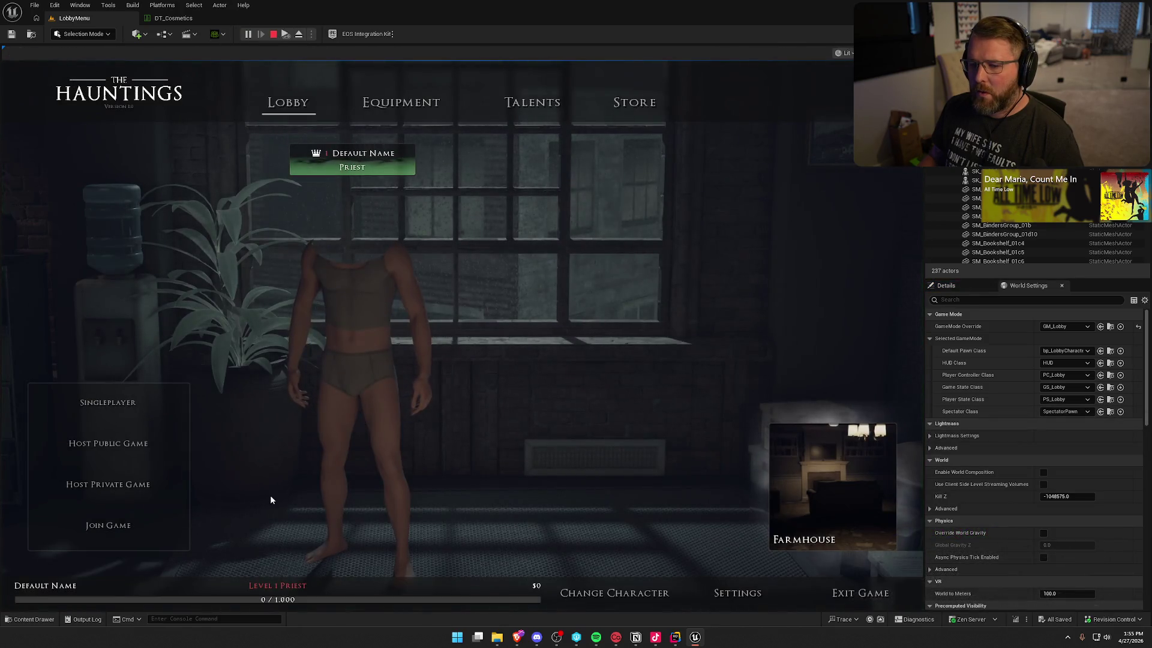
Step: Create a Civilian character named 'Test' in the lobby, then stop the playtest
{"action": "left_click", "coordinate": [614, 593]}
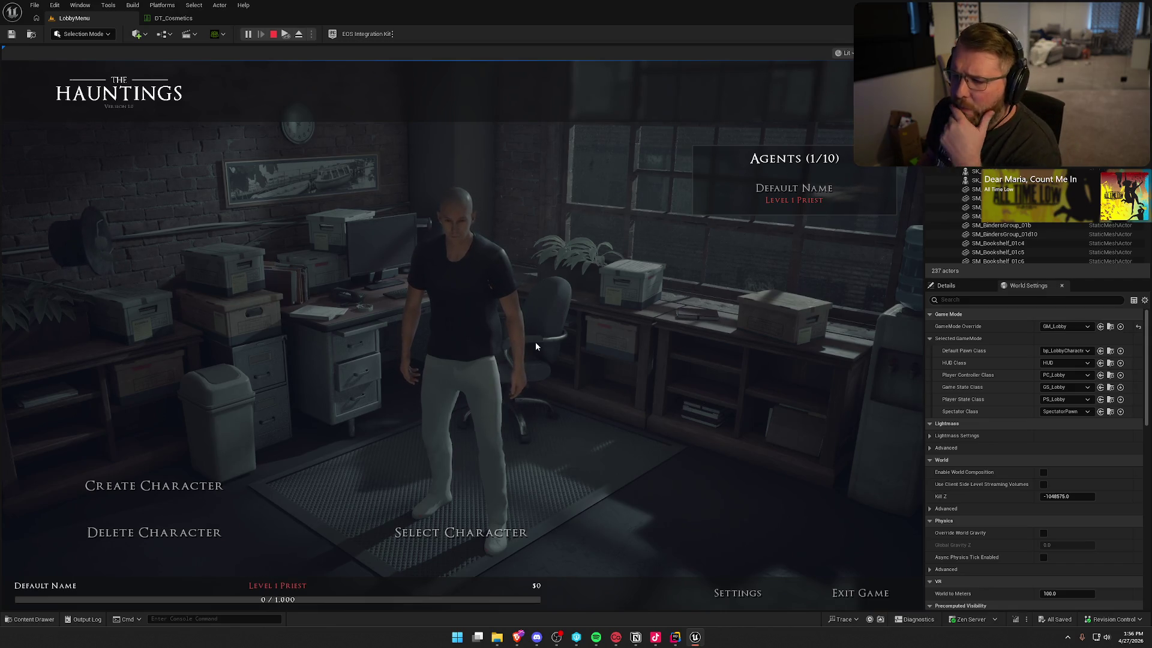
{"action": "left_click", "coordinate": [183, 488]}
{"action": "left_click", "coordinate": [155, 210]}
{"action": "left_click", "coordinate": [172, 297]}
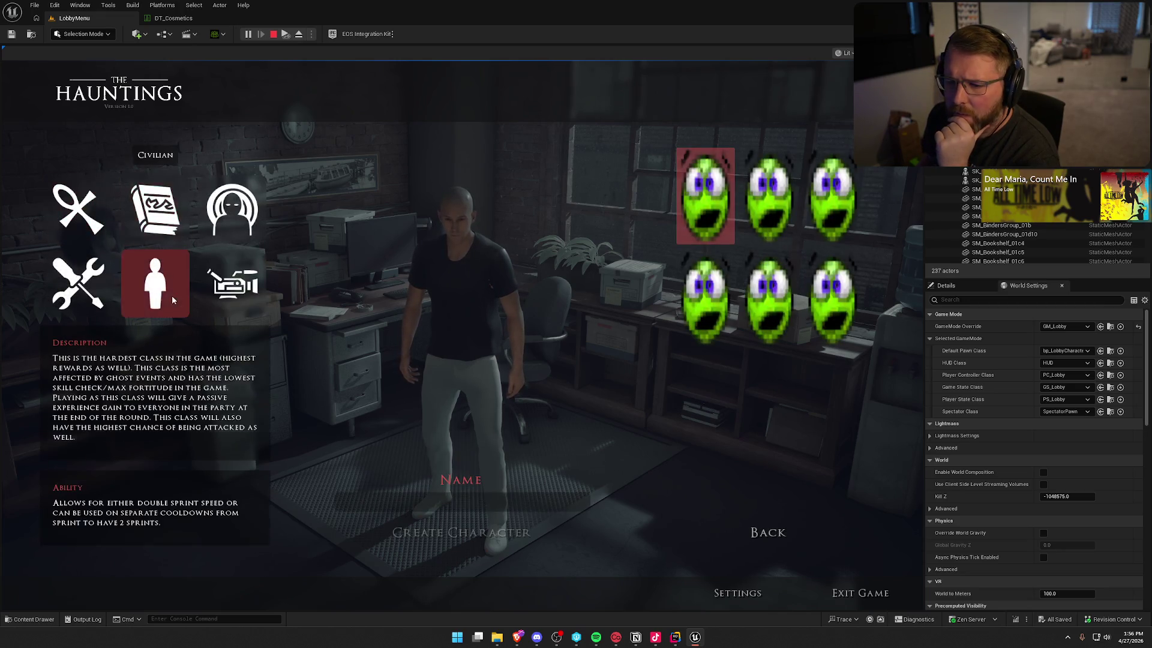
{"action": "left_click", "coordinate": [512, 507]}
{"action": "type", "text": "Test"}
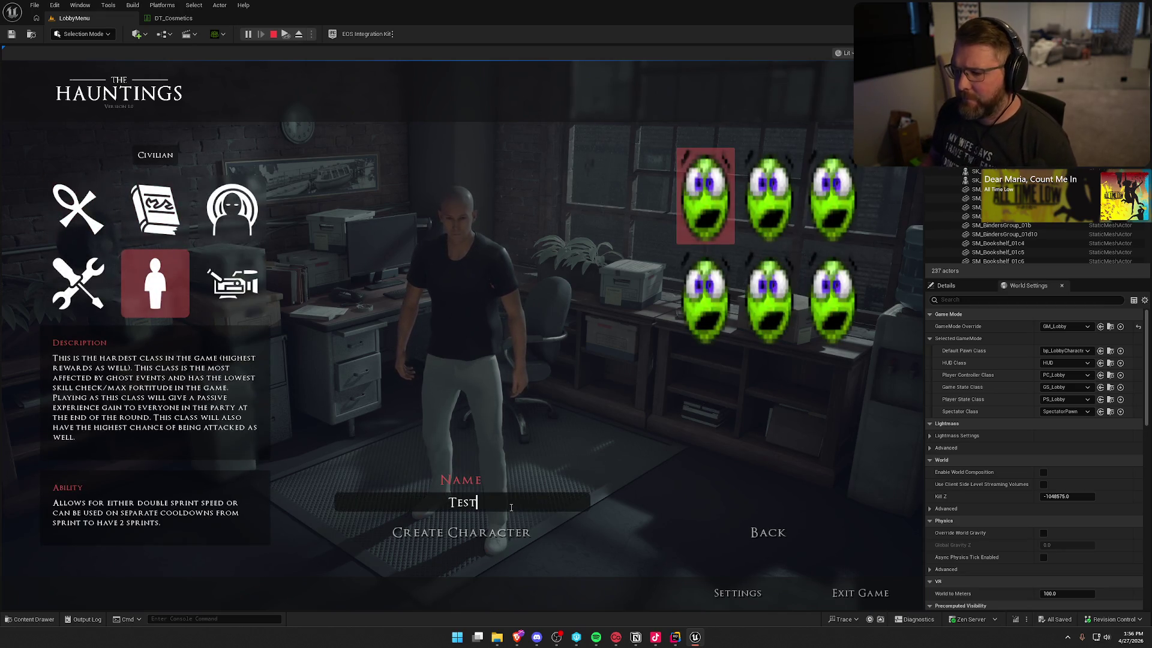
{"action": "left_click", "coordinate": [526, 531]}
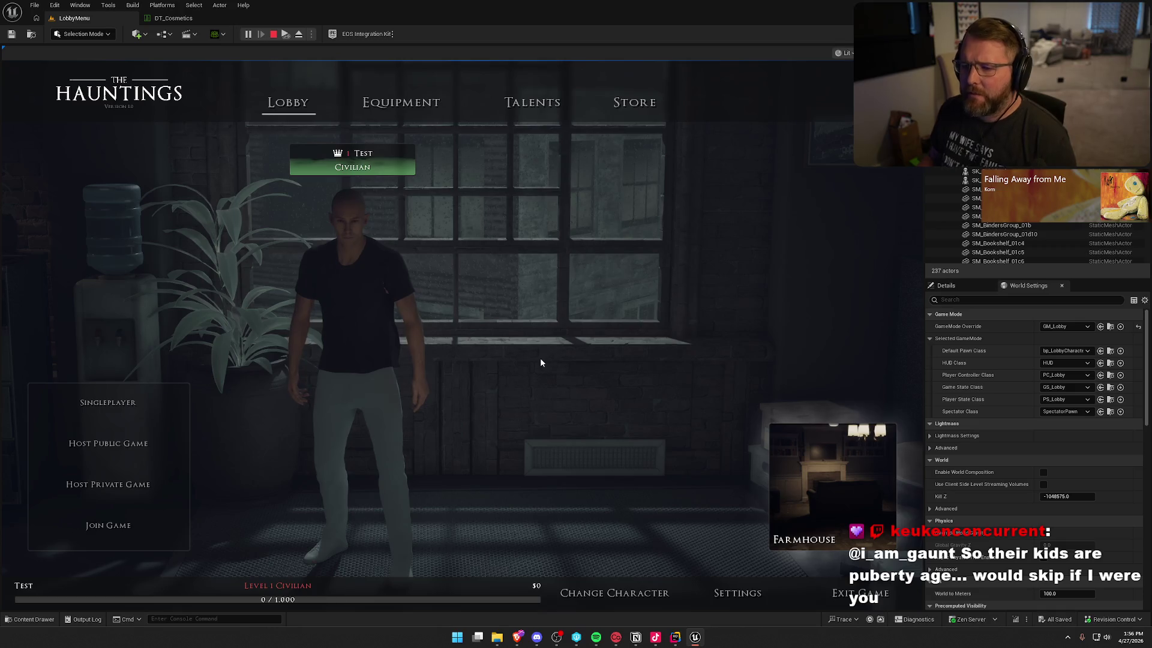
{"action": "key", "text": "Escape"}
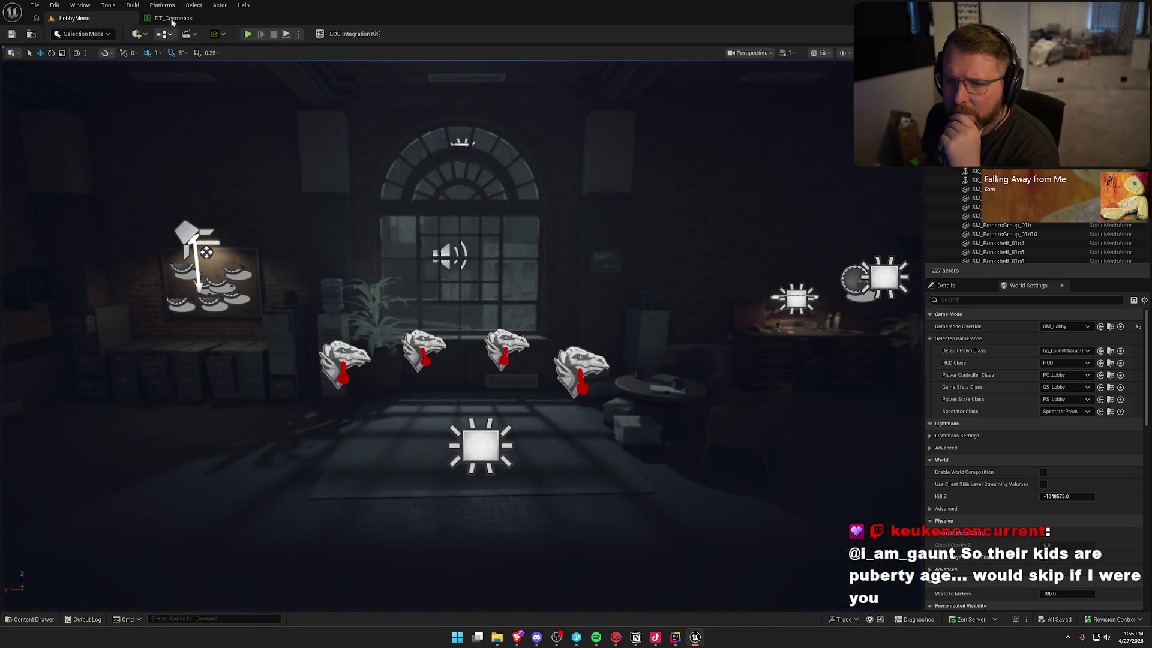
Step: Check the Default Glasses row in DT_Cosmetics, then return to GlassesID in Rider
{"action": "left_click", "coordinate": [174, 18]}
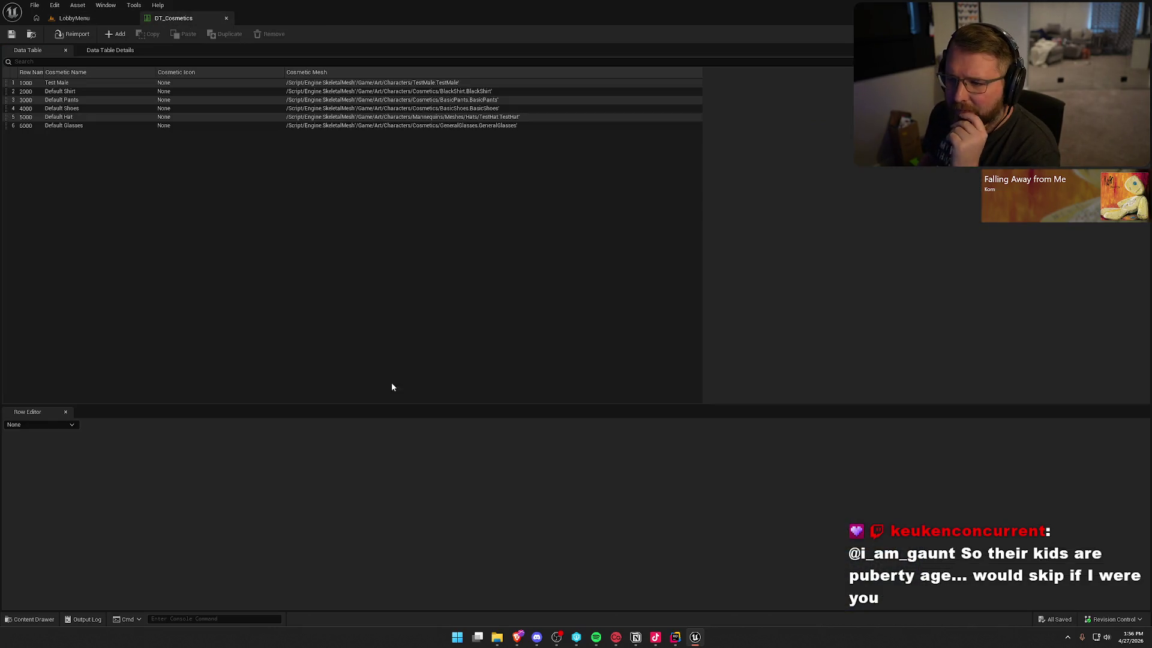
{"action": "left_click", "coordinate": [66, 126]}
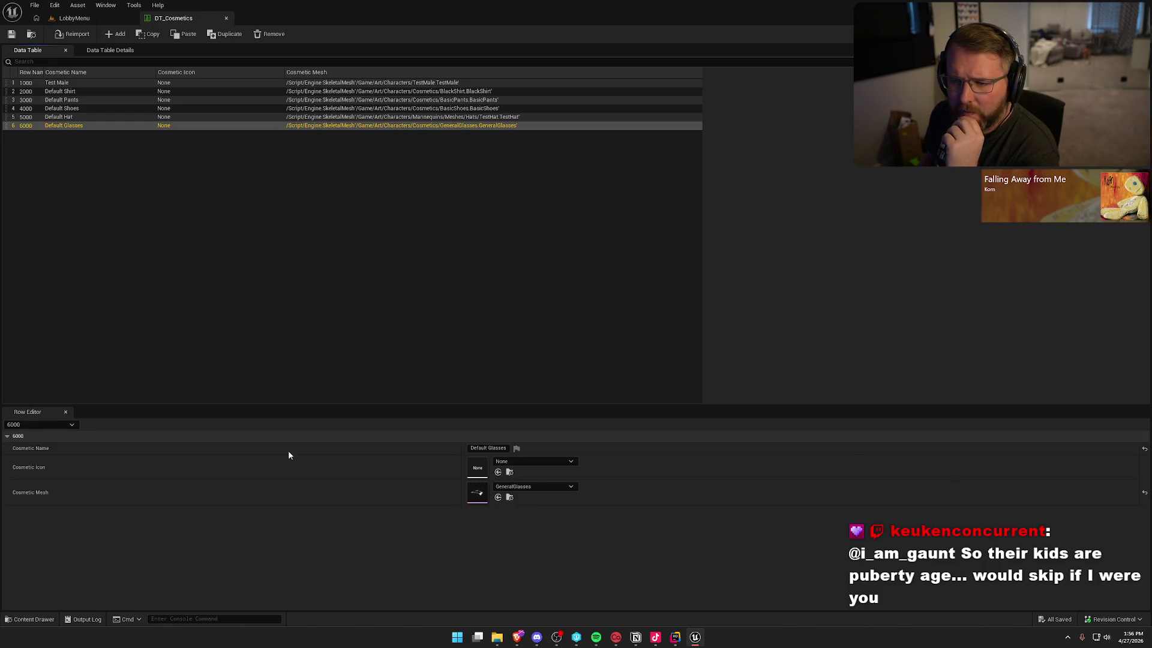
{"action": "left_click", "coordinate": [76, 19]}
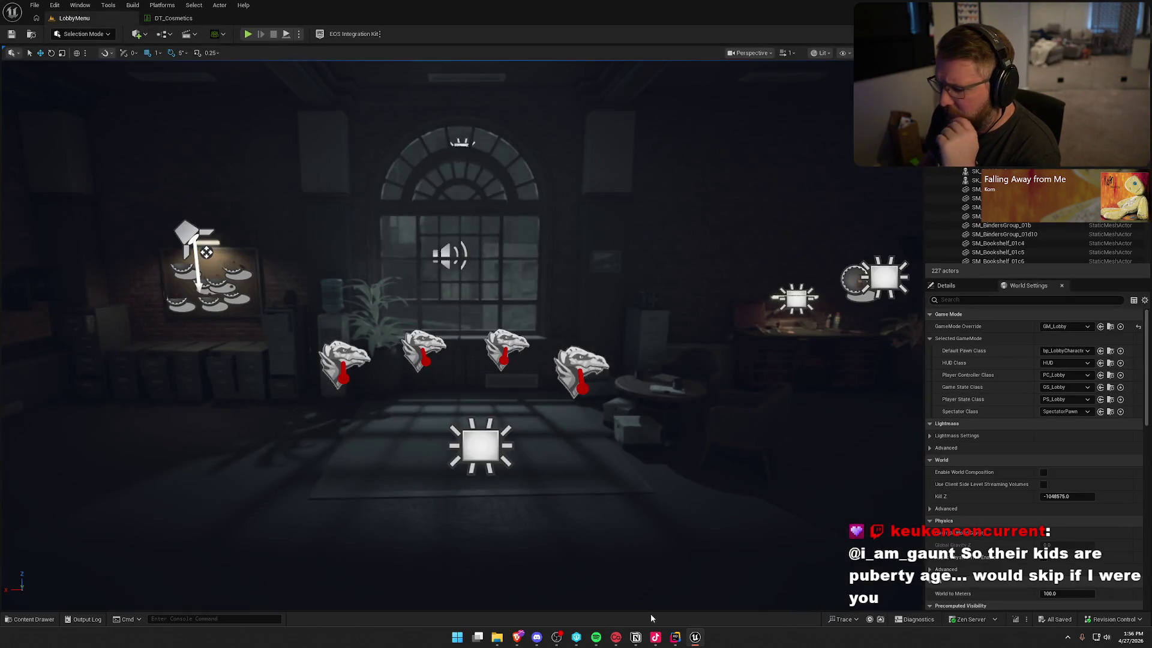
{"action": "left_click", "coordinate": [675, 638]}
{"action": "left_click", "coordinate": [348, 342]}
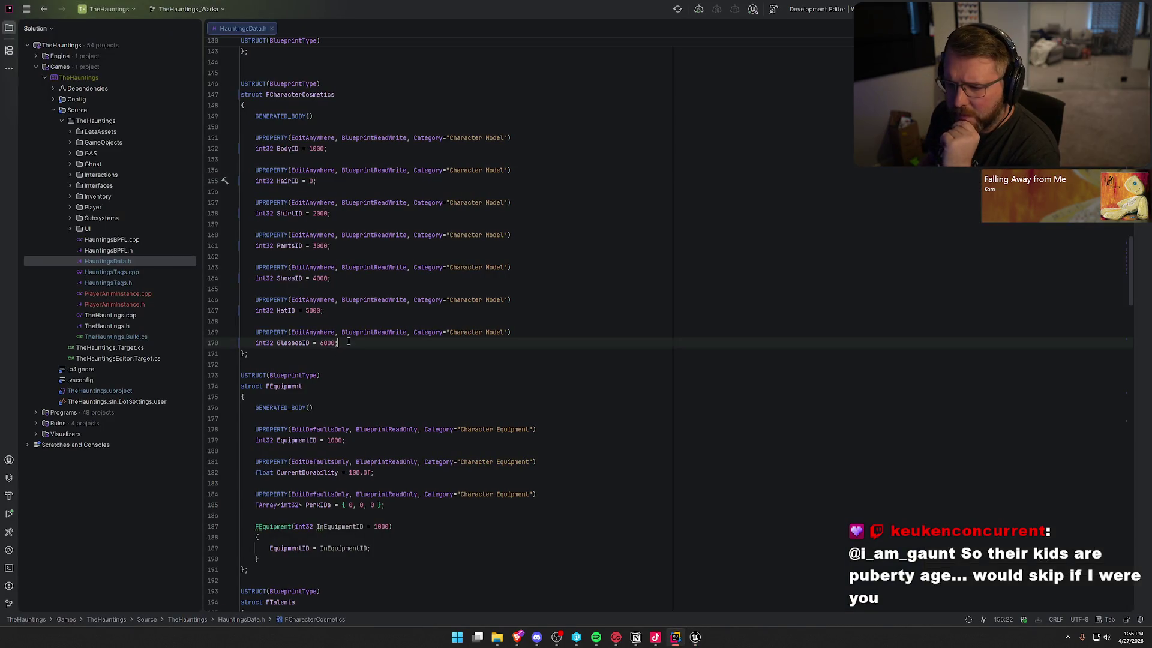
Step: Open PlayerStateMain.cpp and jump to the OnRep_CharacterDef declaration
{"action": "left_click", "coordinate": [696, 637]}
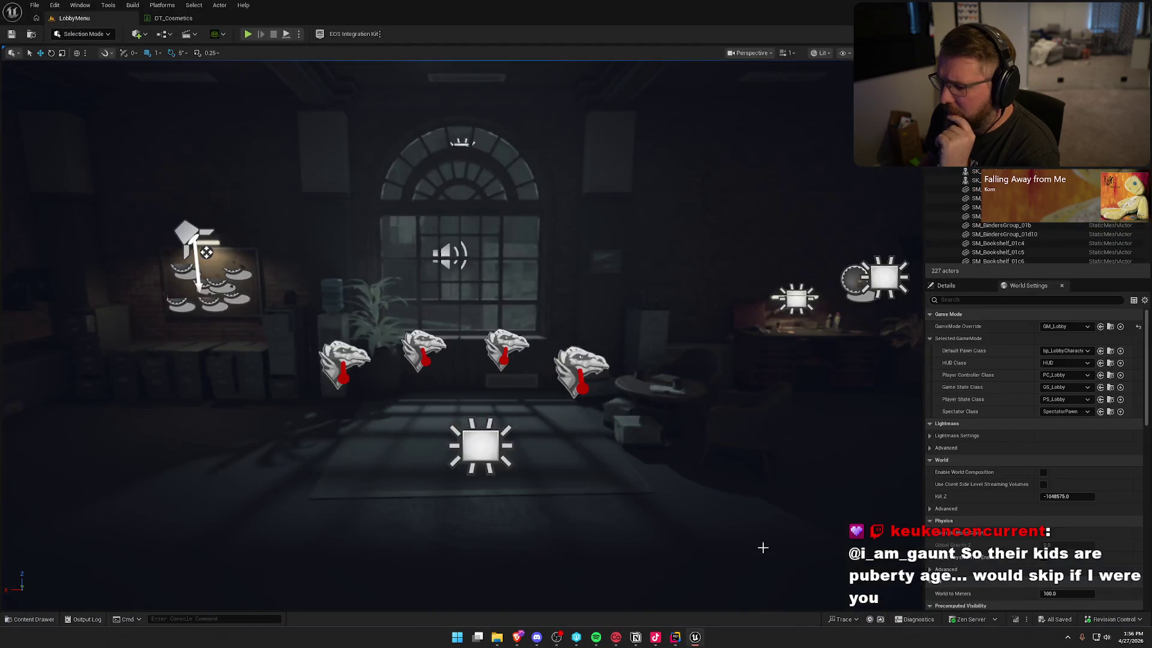
{"action": "left_click", "coordinate": [675, 637]}
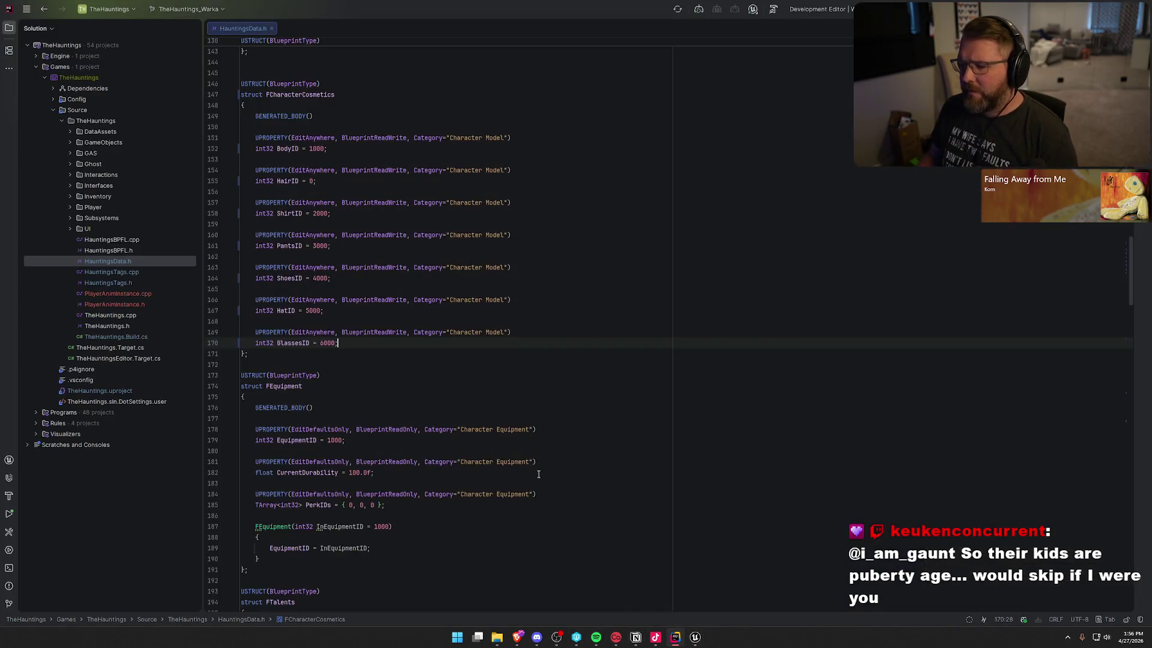
{"action": "left_click", "coordinate": [70, 207]}
{"action": "double_click", "coordinate": [114, 303]}
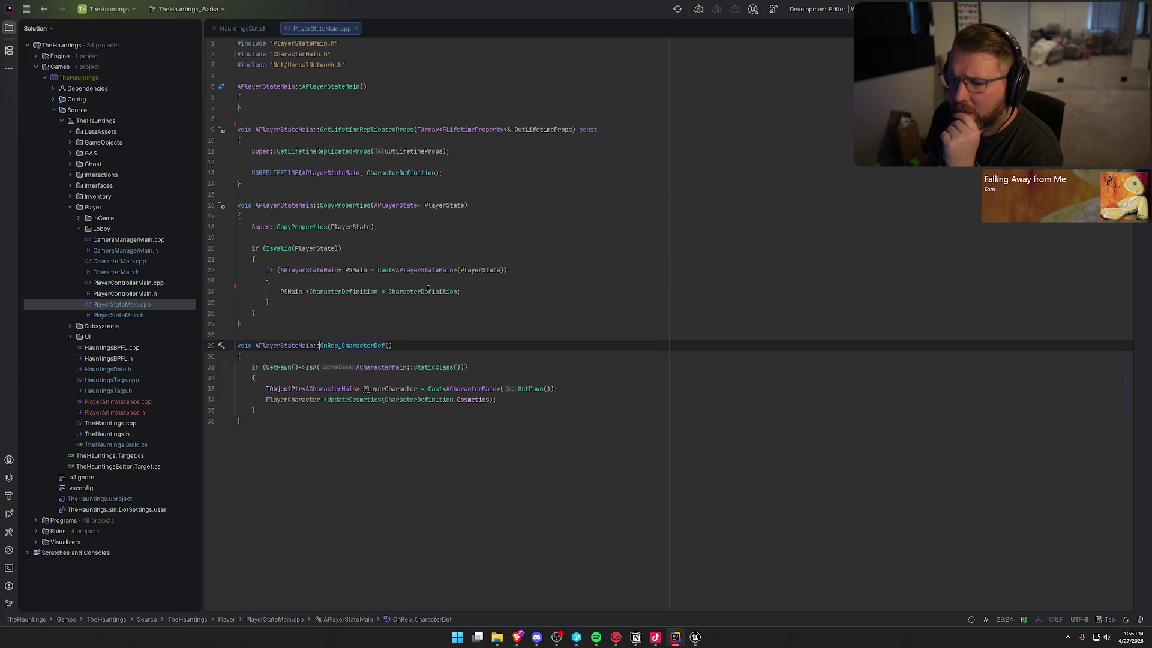
{"action": "left_click", "coordinate": [341, 347], "text": "ctrl"}
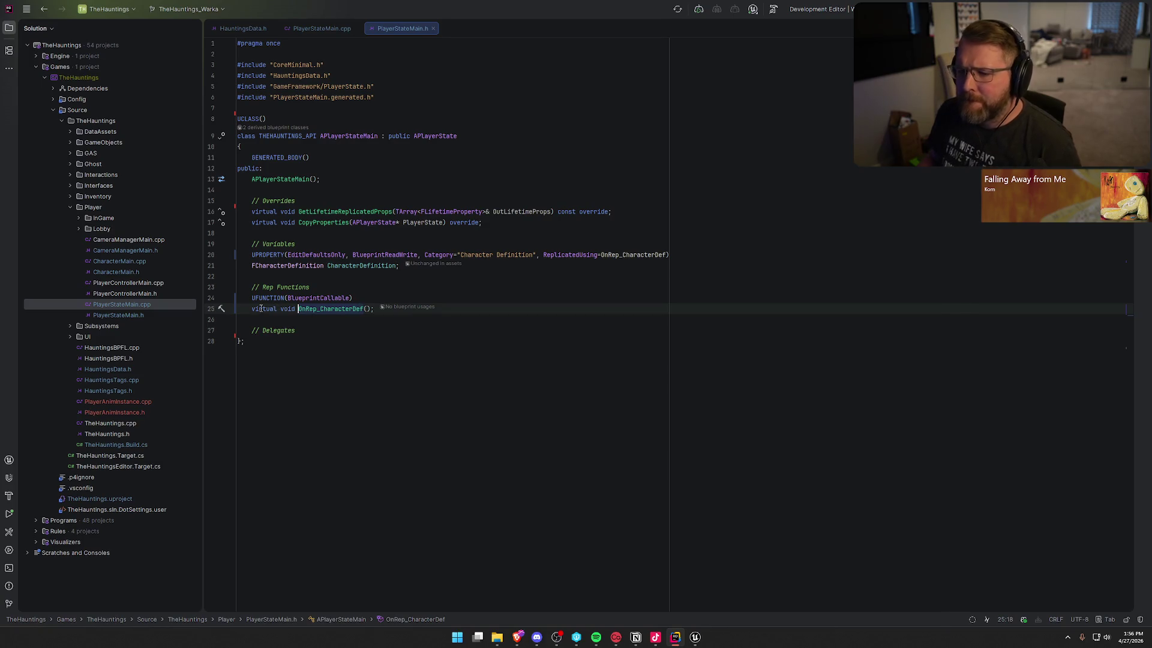
Step: Open CharacterMain.cpp, highlight UpdateCosmeticMesh usages, then return to Unreal Editor
{"action": "left_click", "coordinate": [78, 228]}
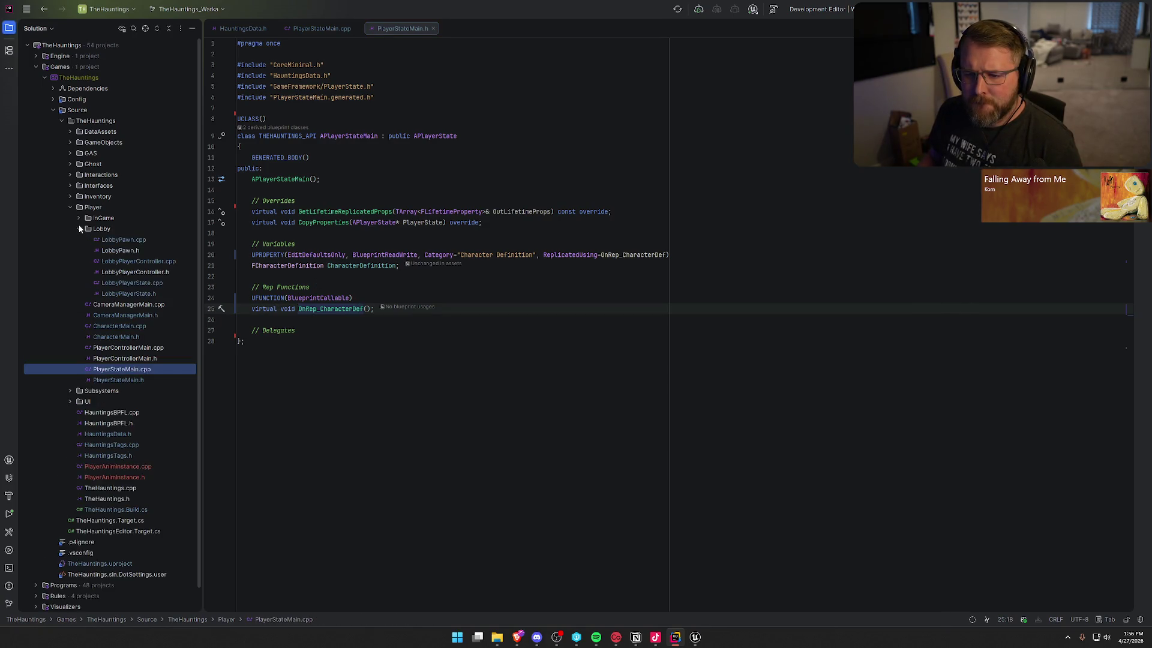
{"action": "left_click", "coordinate": [78, 227]}
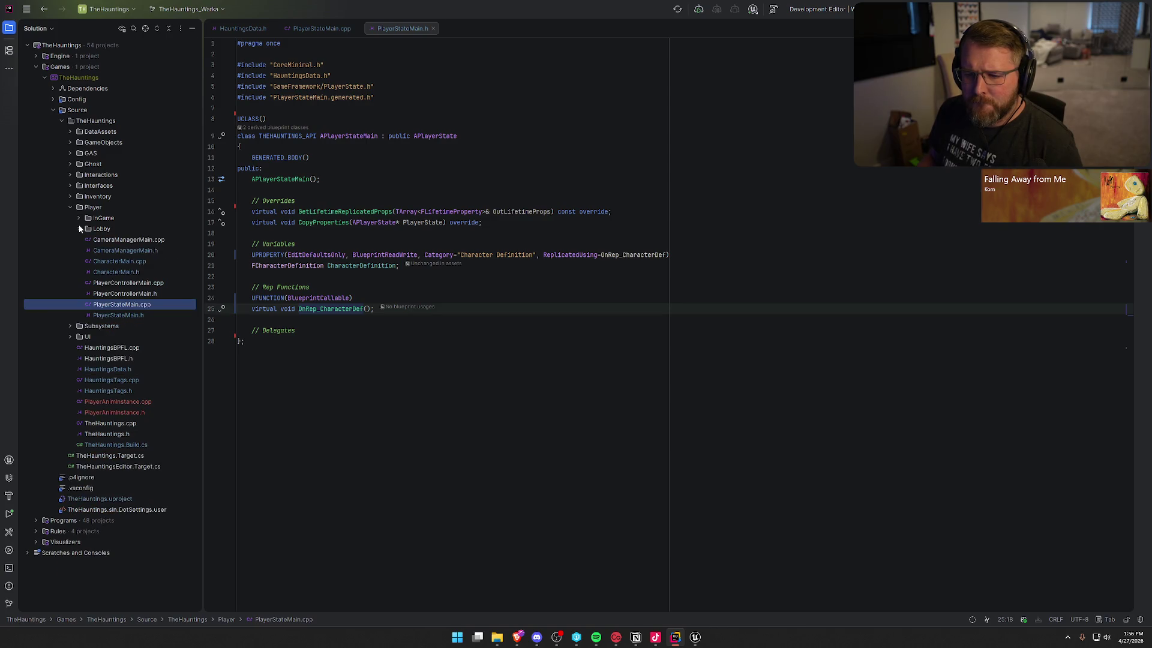
{"action": "double_click", "coordinate": [121, 260]}
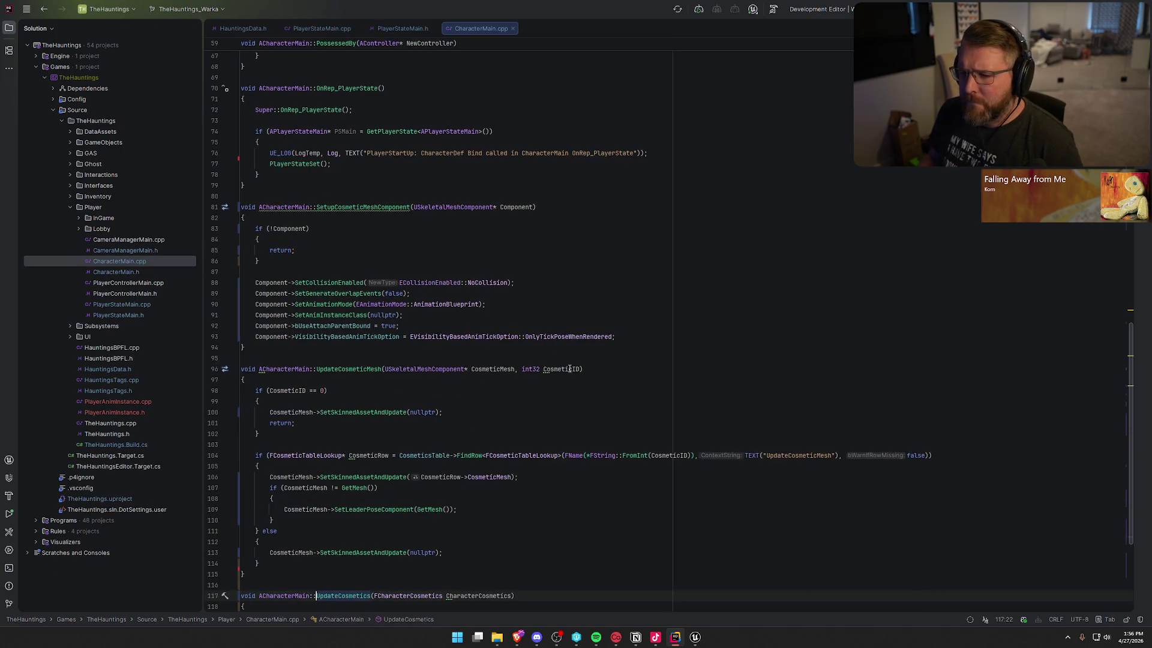
{"action": "scroll", "coordinate": [664, 399], "scroll_direction": "down", "scroll_amount": 5}
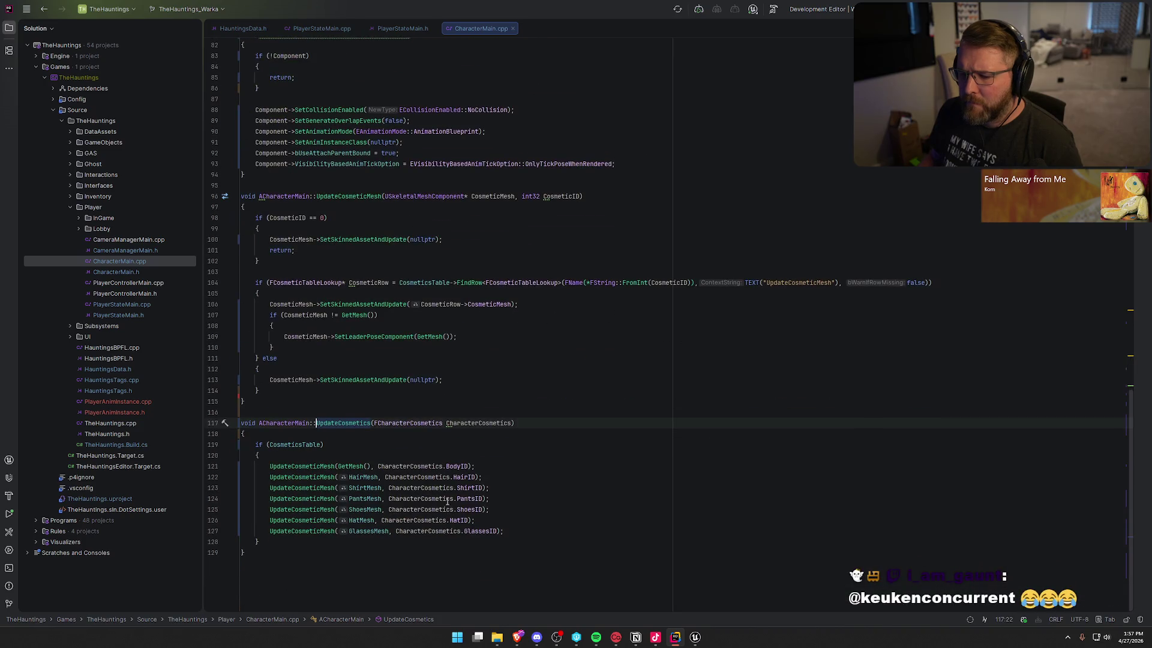
{"action": "left_click", "coordinate": [292, 532]}
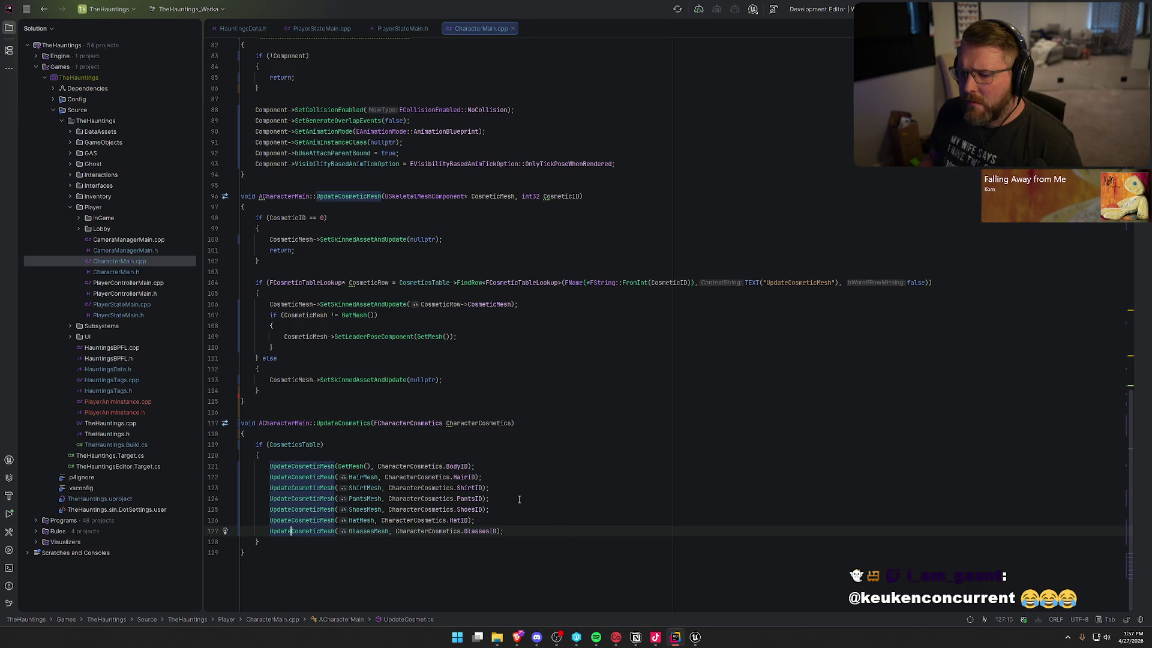
{"action": "left_click", "coordinate": [539, 529]}
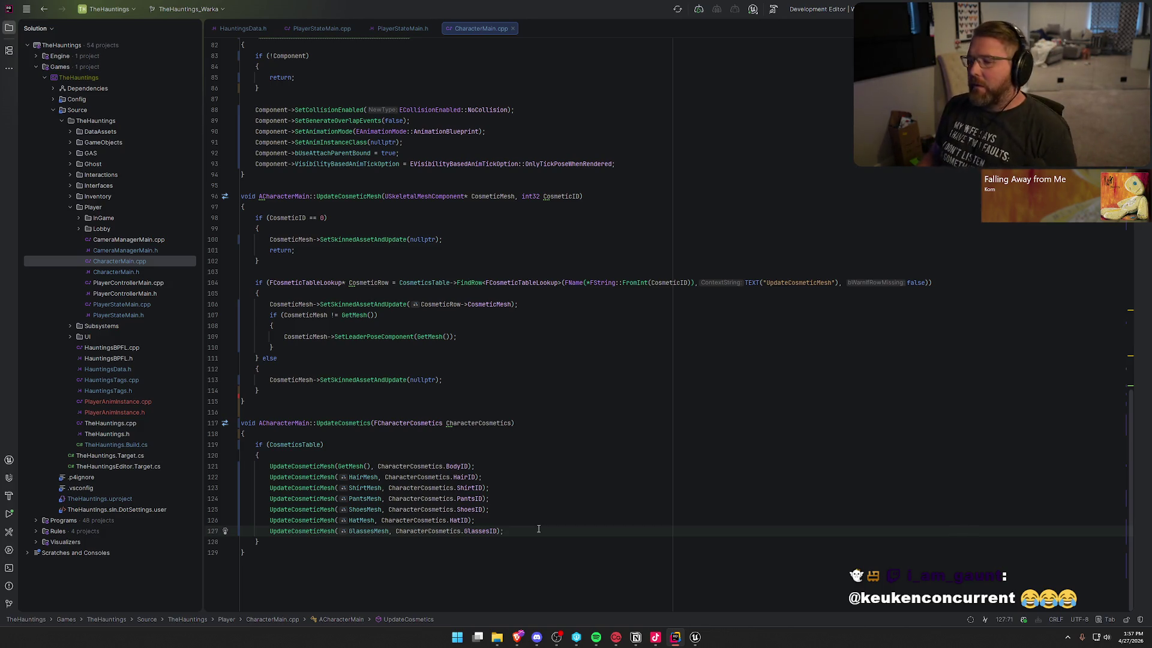
{"action": "left_click", "coordinate": [699, 637]}
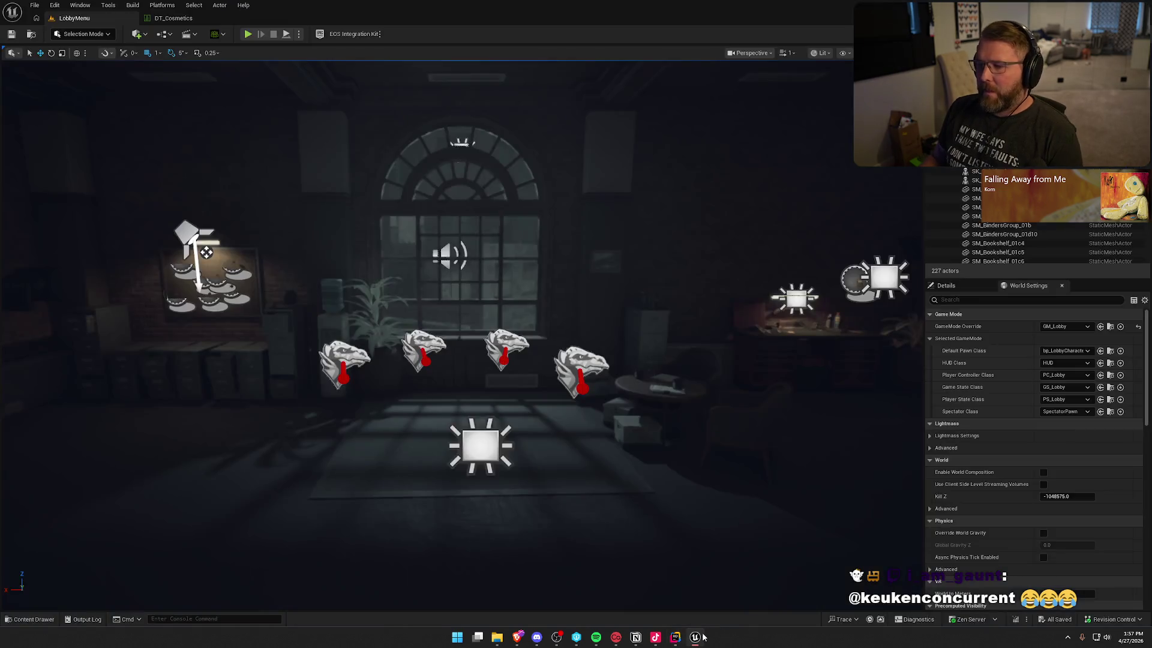
Step: Return to the LobbyMenu level and open bp_Player from Content/Logic/Blueprints/Player
{"action": "left_click", "coordinate": [162, 18]}
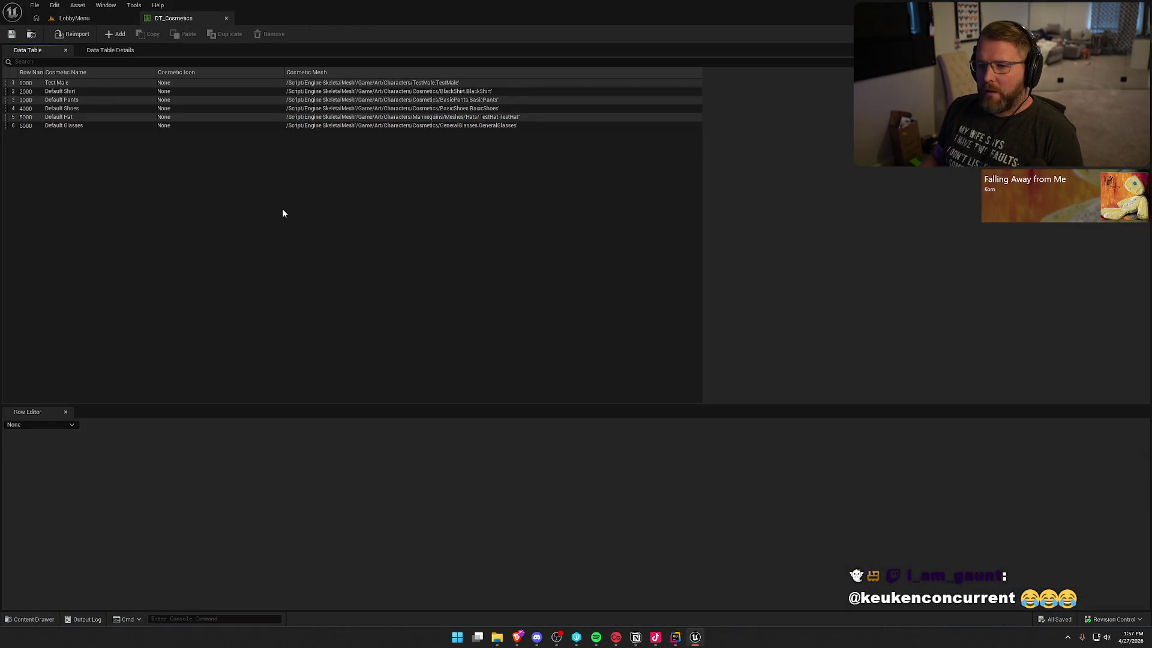
{"action": "left_click", "coordinate": [78, 5]}
{"action": "left_click", "coordinate": [84, 19]}
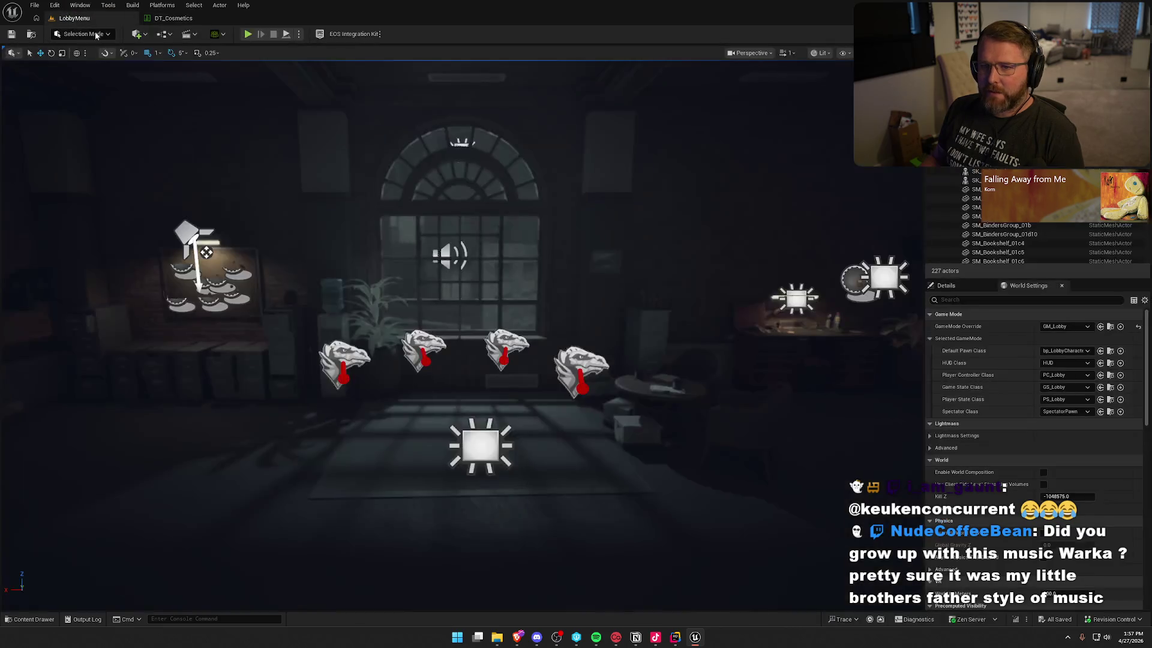
{"action": "left_click", "coordinate": [34, 619]}
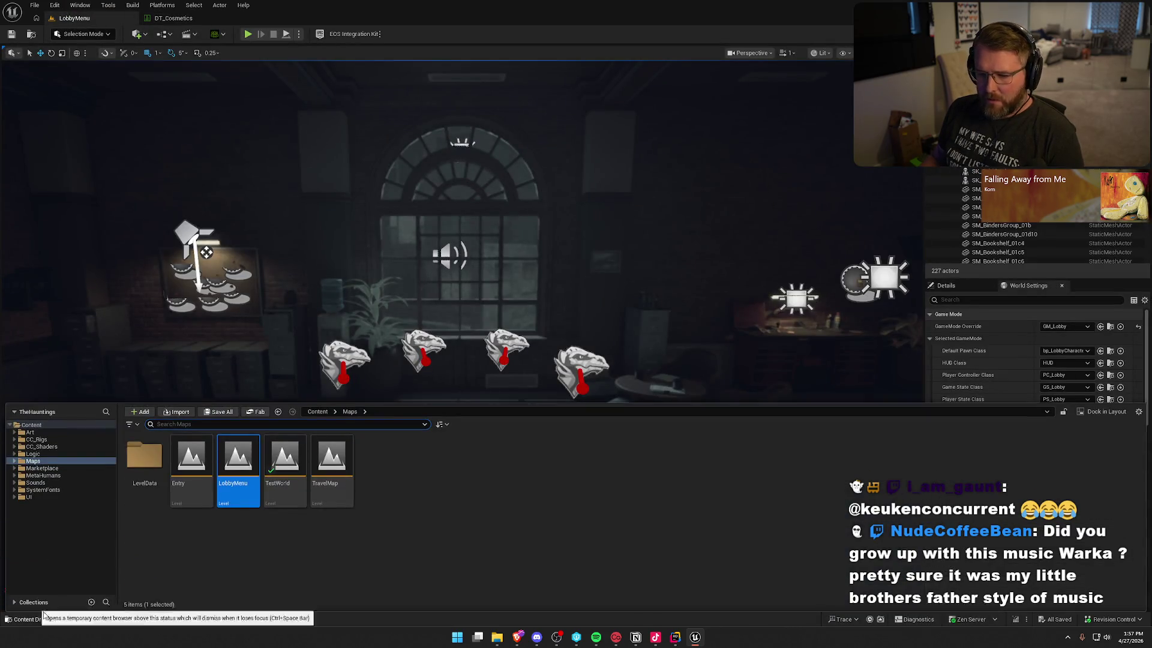
{"action": "left_click", "coordinate": [33, 454]}
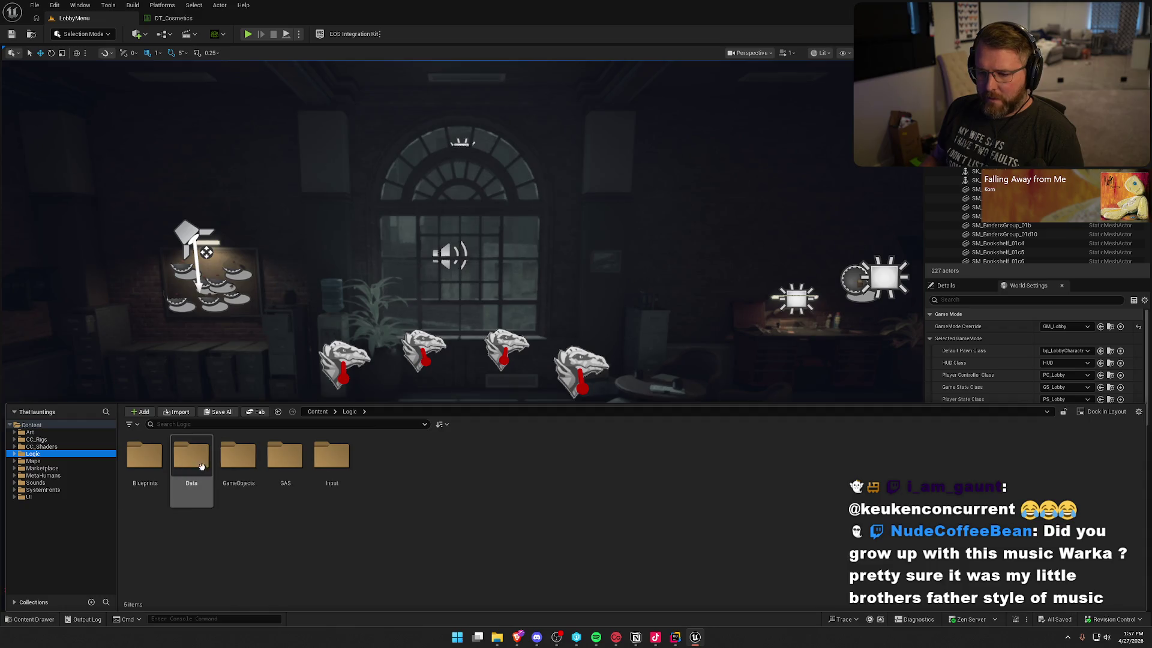
{"action": "double_click", "coordinate": [151, 467]}
{"action": "double_click", "coordinate": [238, 457]}
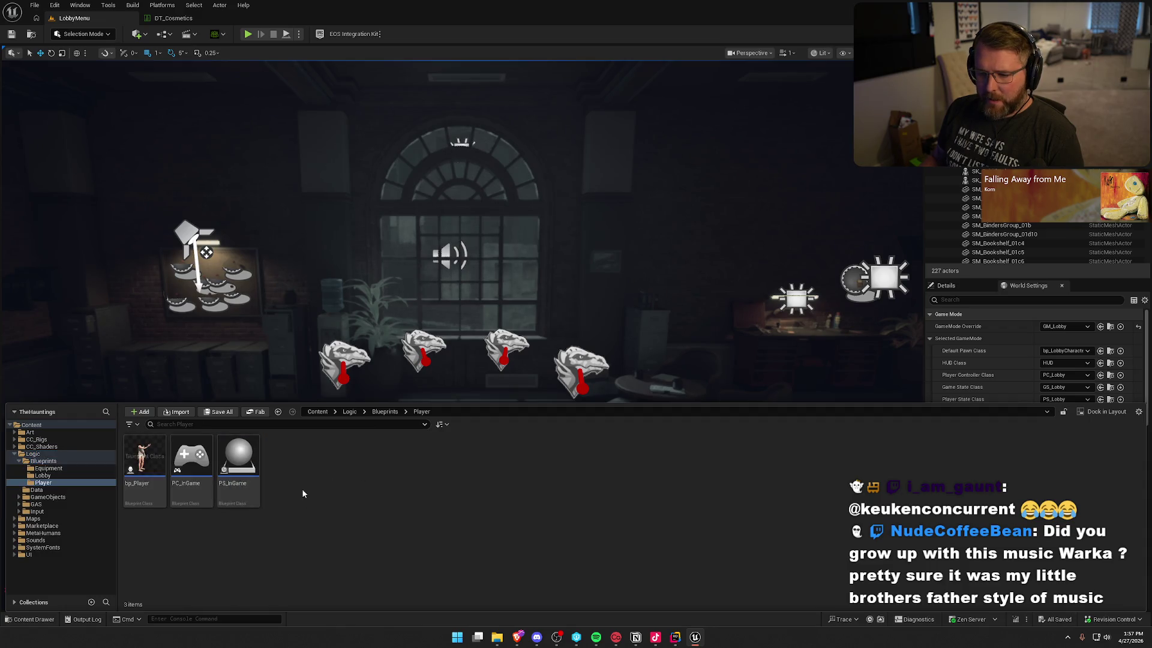
{"action": "left_click", "coordinate": [141, 459]}
{"action": "double_click", "coordinate": [144, 462]}
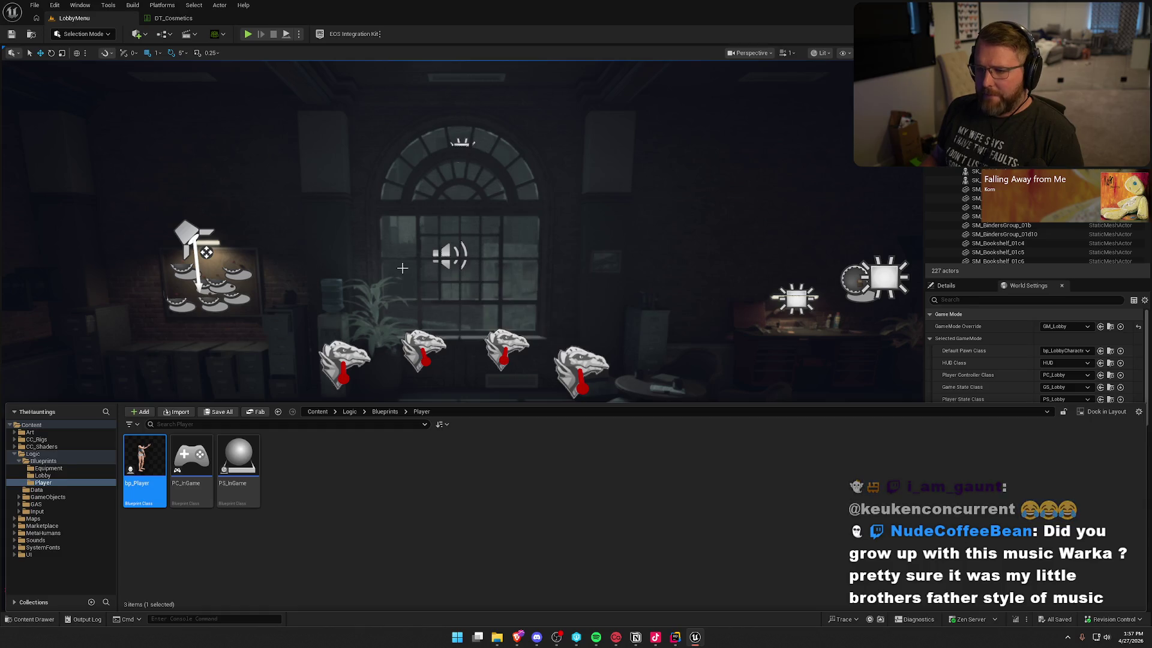
Step: Set bp_Player's body Mesh to the TestMale skeletal mesh
{"action": "left_click", "coordinate": [262, 51]}
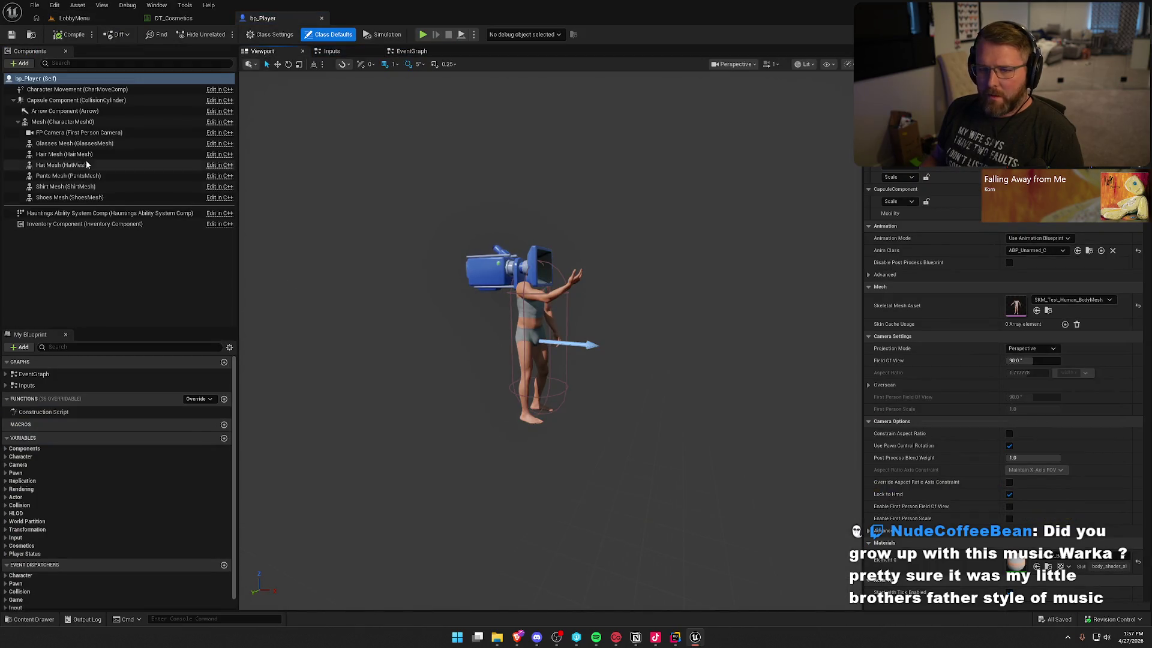
{"action": "left_click", "coordinate": [60, 122]}
{"action": "left_click", "coordinate": [1085, 300]}
{"action": "type", "text": "tes"}
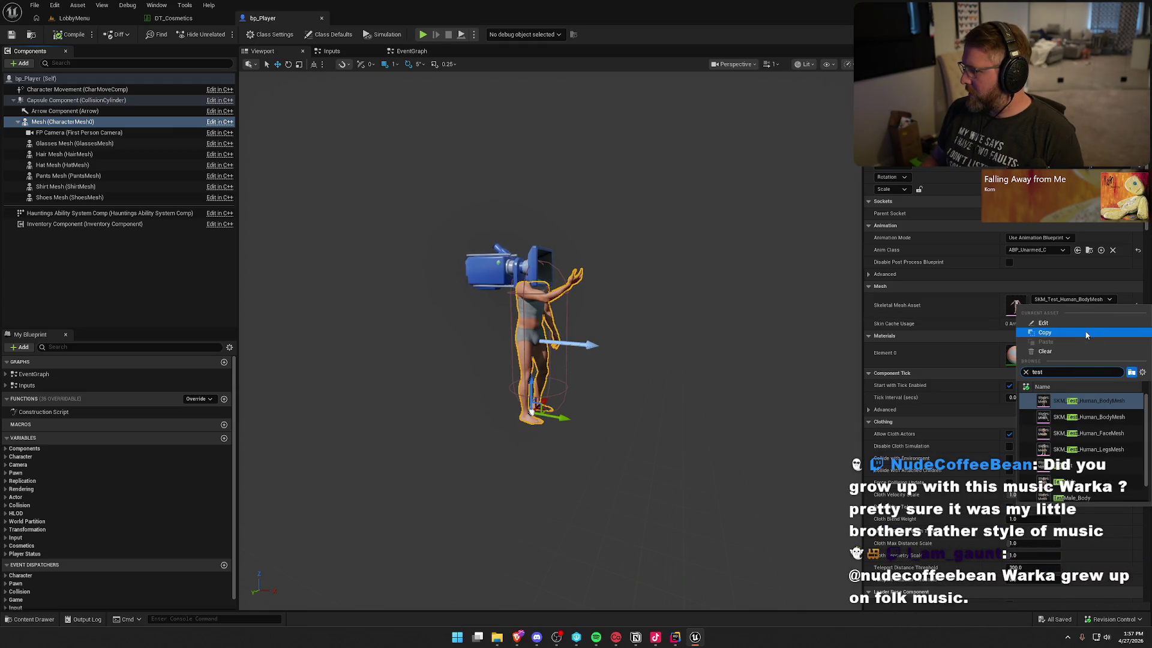
{"action": "type", "text": "t"}
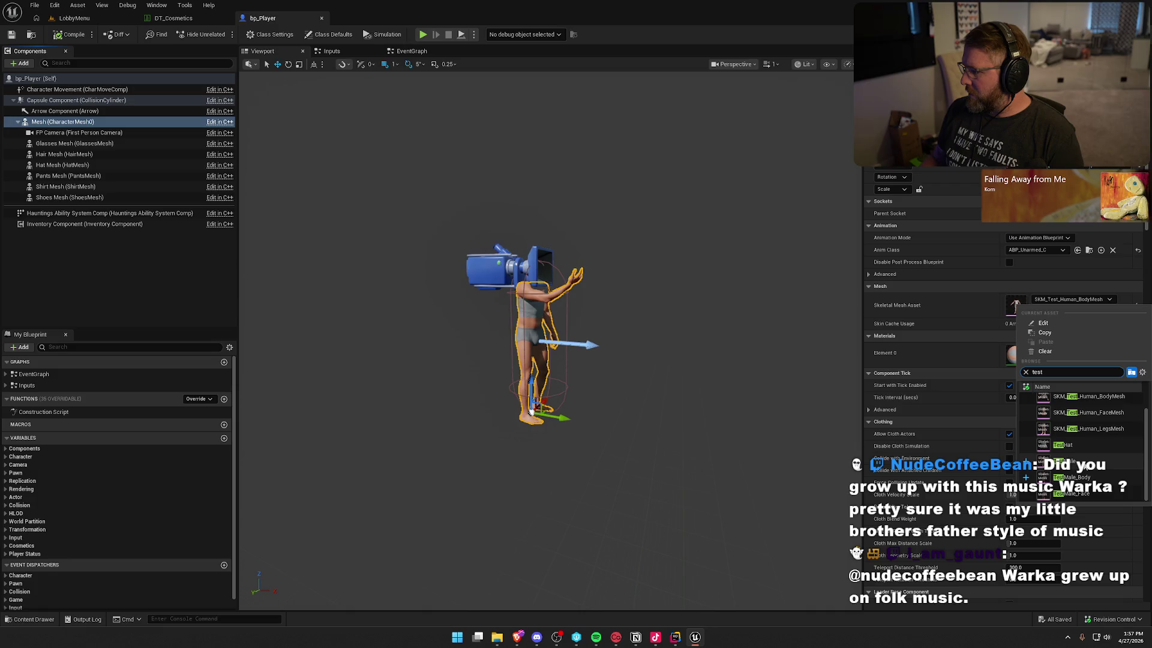
{"action": "left_click", "coordinate": [1062, 461]}
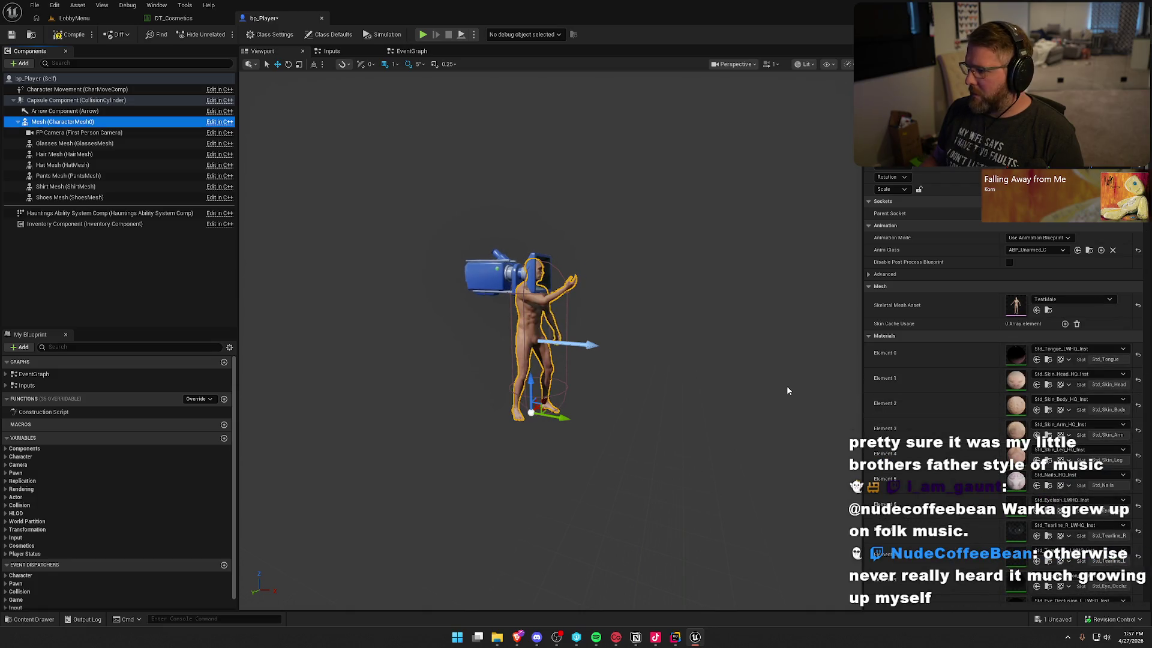
Step: Assign GeneralGlasses to the Glasses Mesh and close the editor, prompting to save bp_Player
{"action": "left_click", "coordinate": [63, 156]}
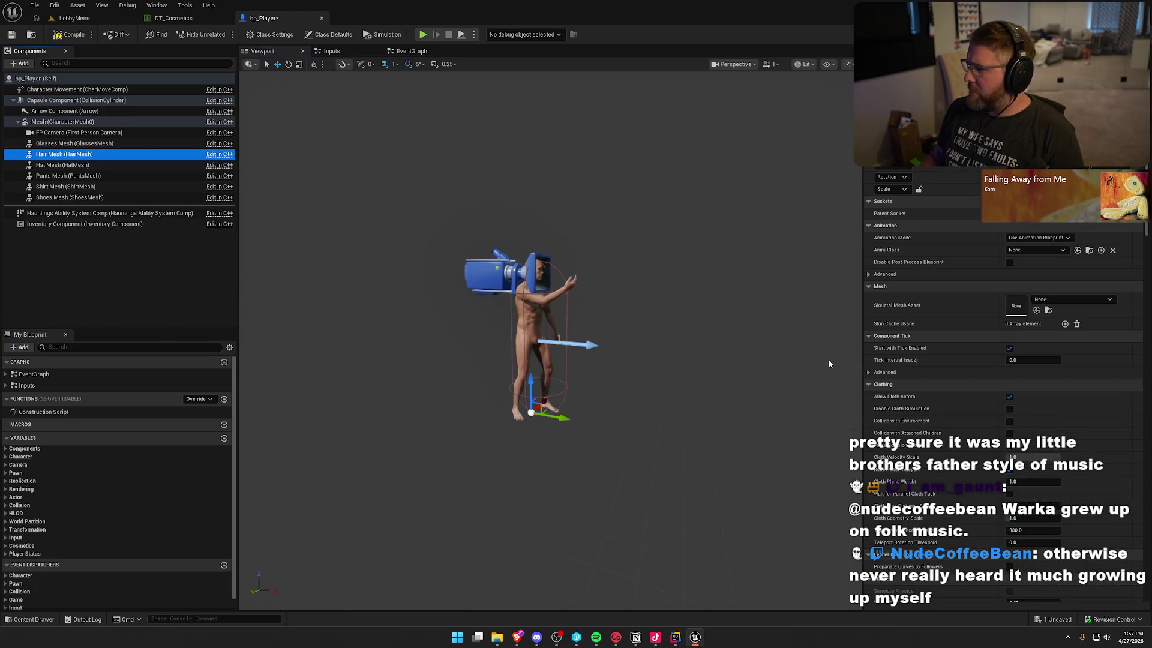
{"action": "left_click", "coordinate": [66, 144]}
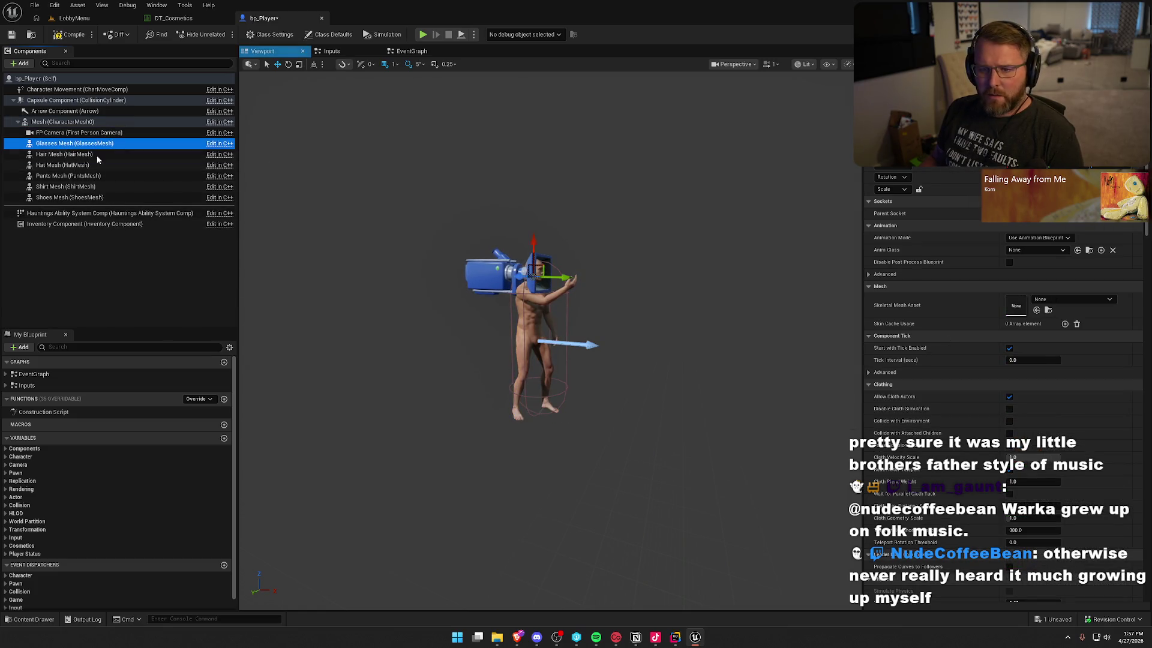
{"action": "left_click", "coordinate": [1071, 300]}
{"action": "type", "text": "gla"}
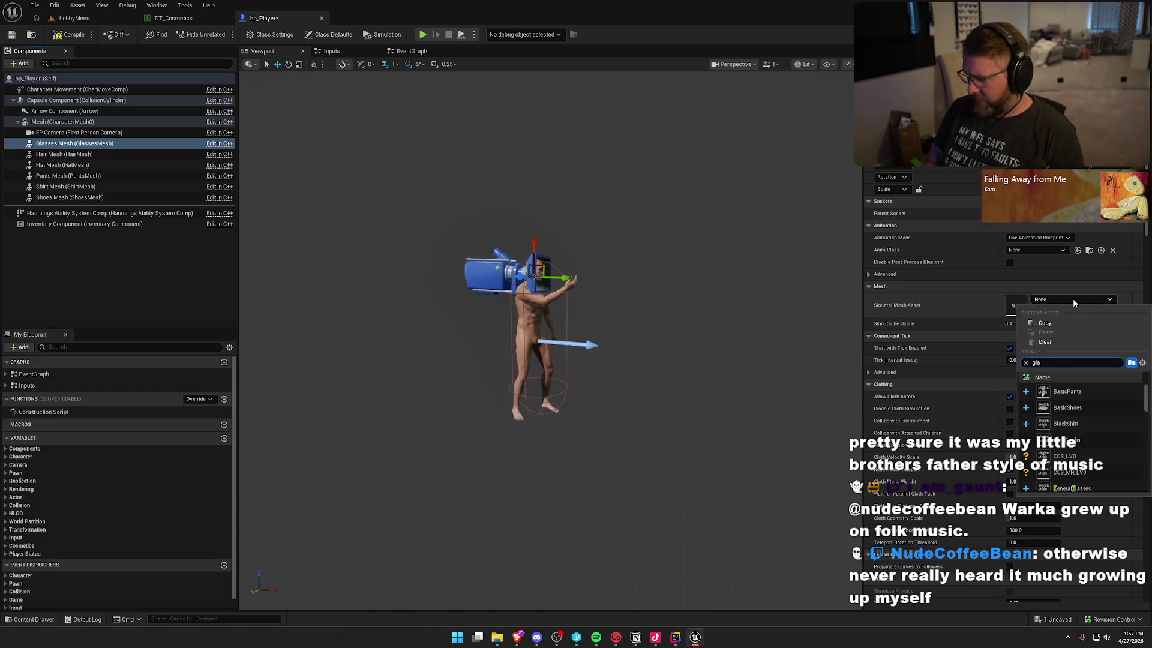
{"action": "left_click", "coordinate": [1075, 392]}
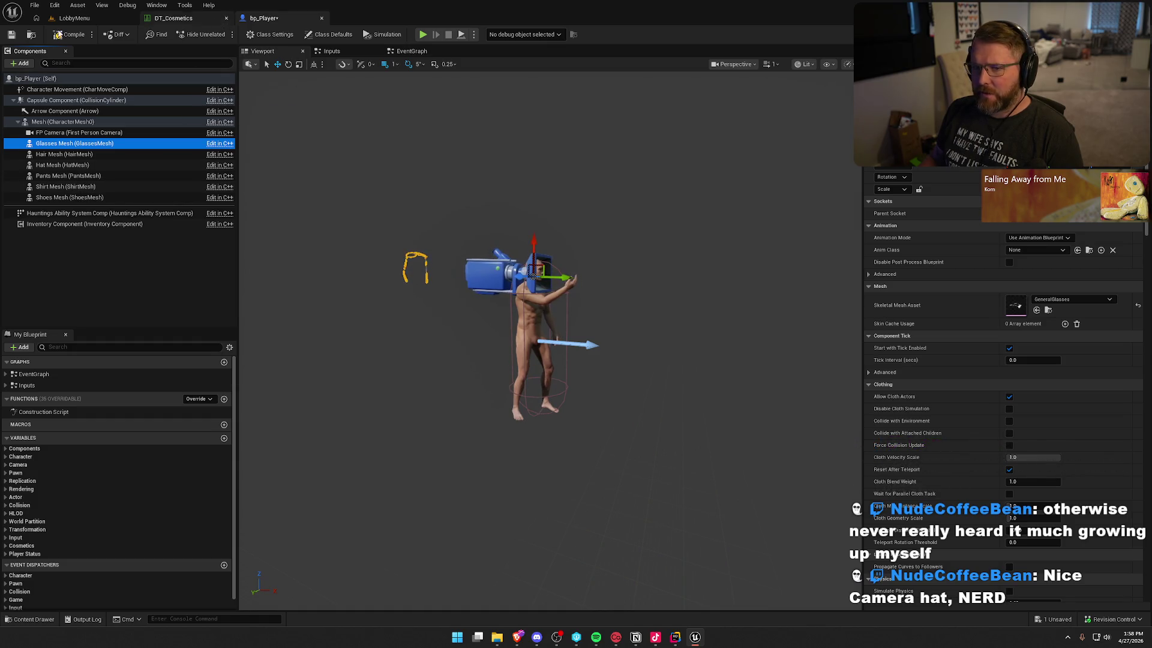
{"action": "left_click", "coordinate": [1146, 3]}
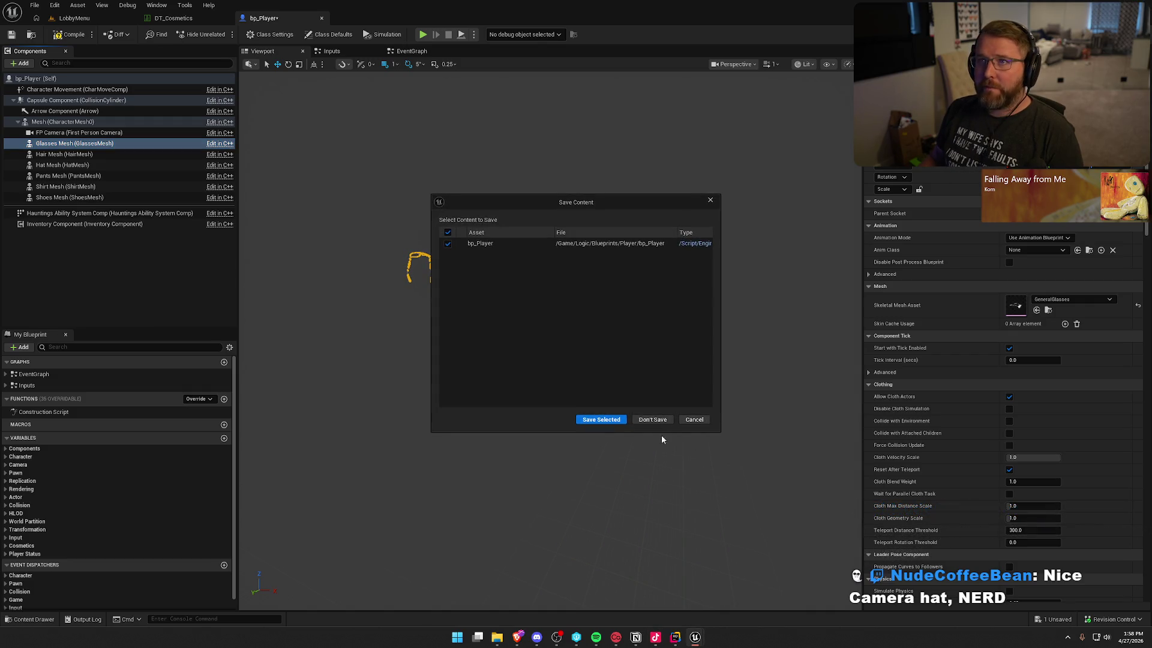
Step: Save bp_Player, then delete the TEXT("head") socket from the glasses attachment on line 32
{"action": "left_click", "coordinate": [600, 420]}
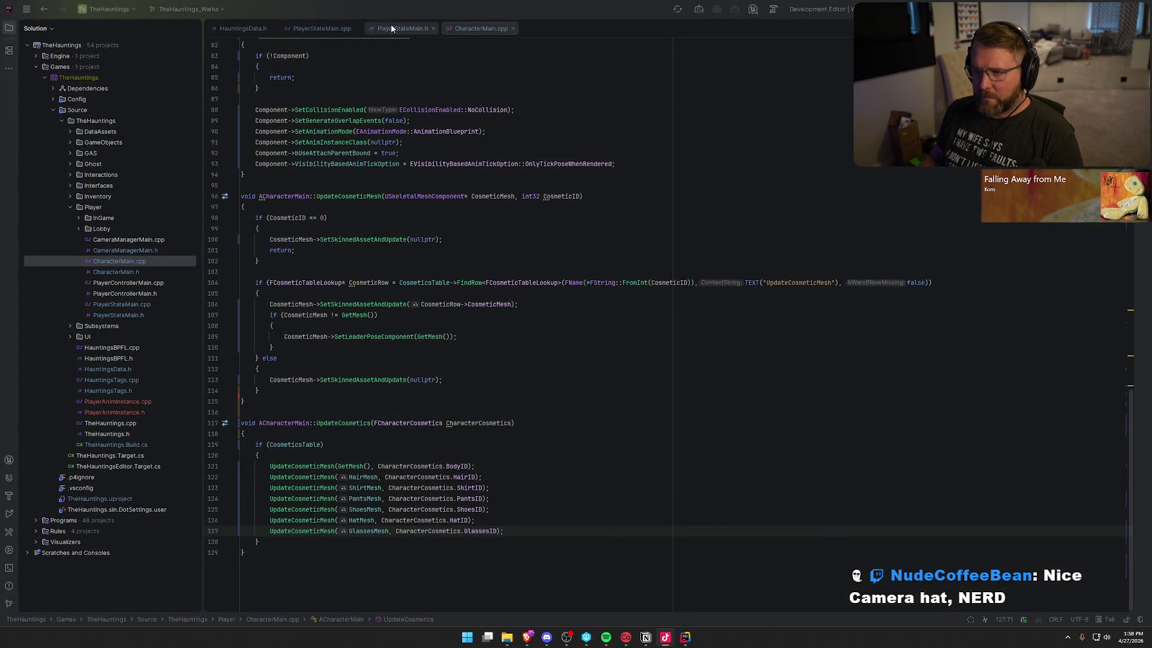
{"action": "scroll", "coordinate": [466, 380], "scroll_direction": "up", "scroll_amount": 20}
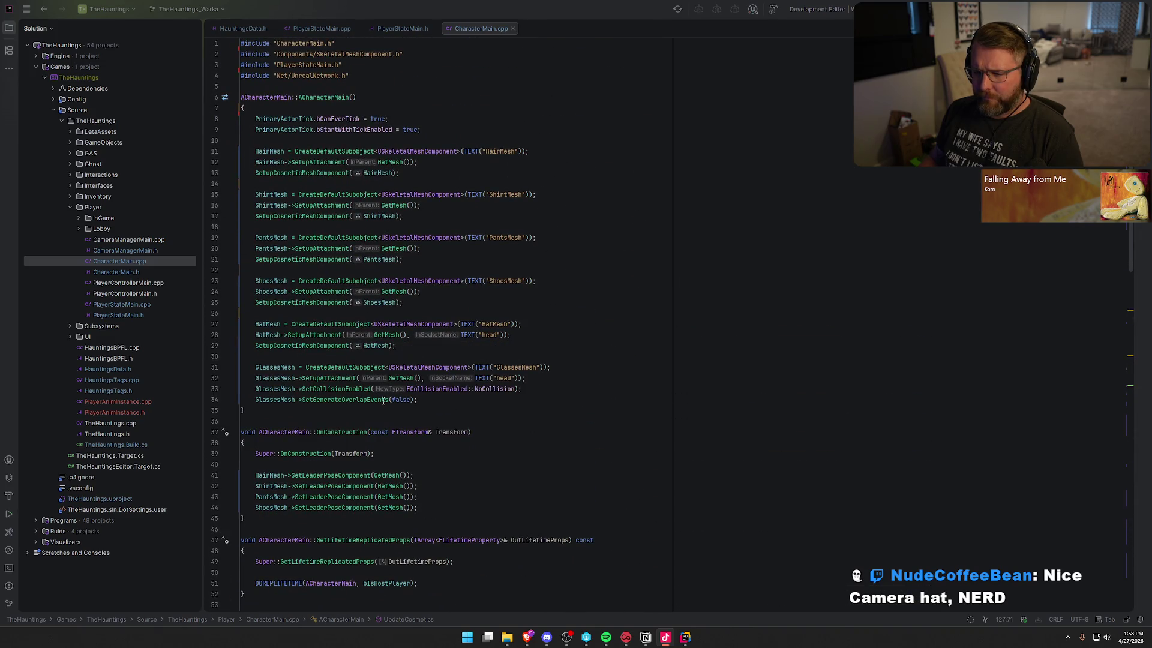
{"action": "left_click", "coordinate": [516, 378]}
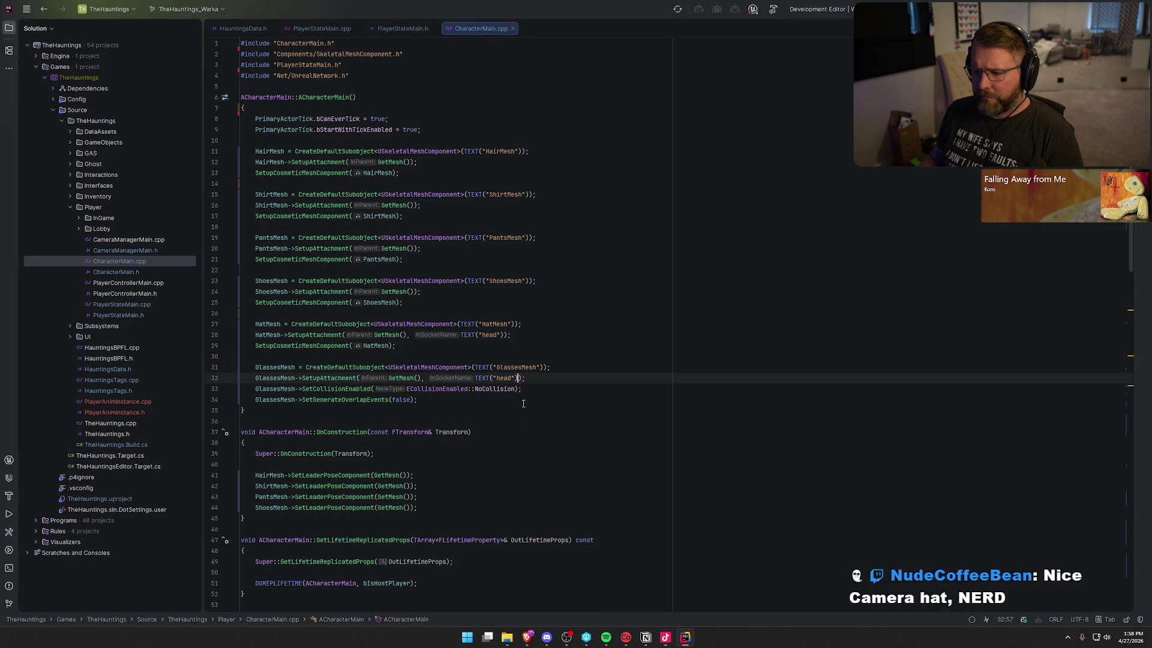
{"action": "key", "text": "BackSpace"}
{"action": "key", "text": "BackSpace"}
{"action": "key", "text": "BackSpace"}
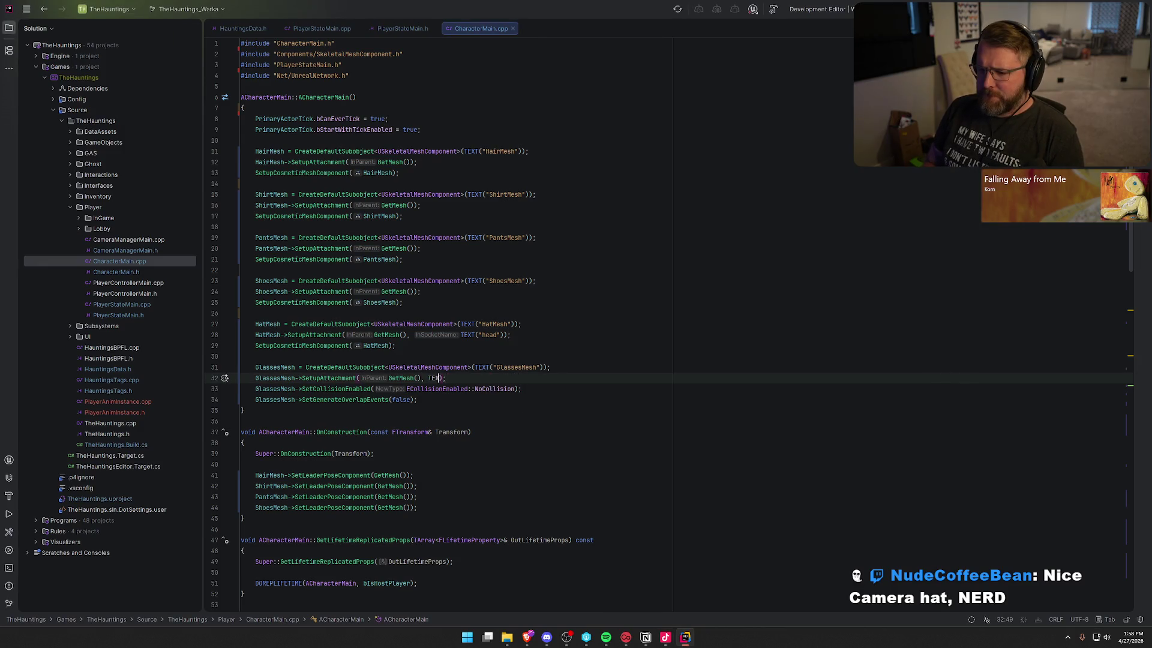
{"action": "key", "text": "BackSpace"}
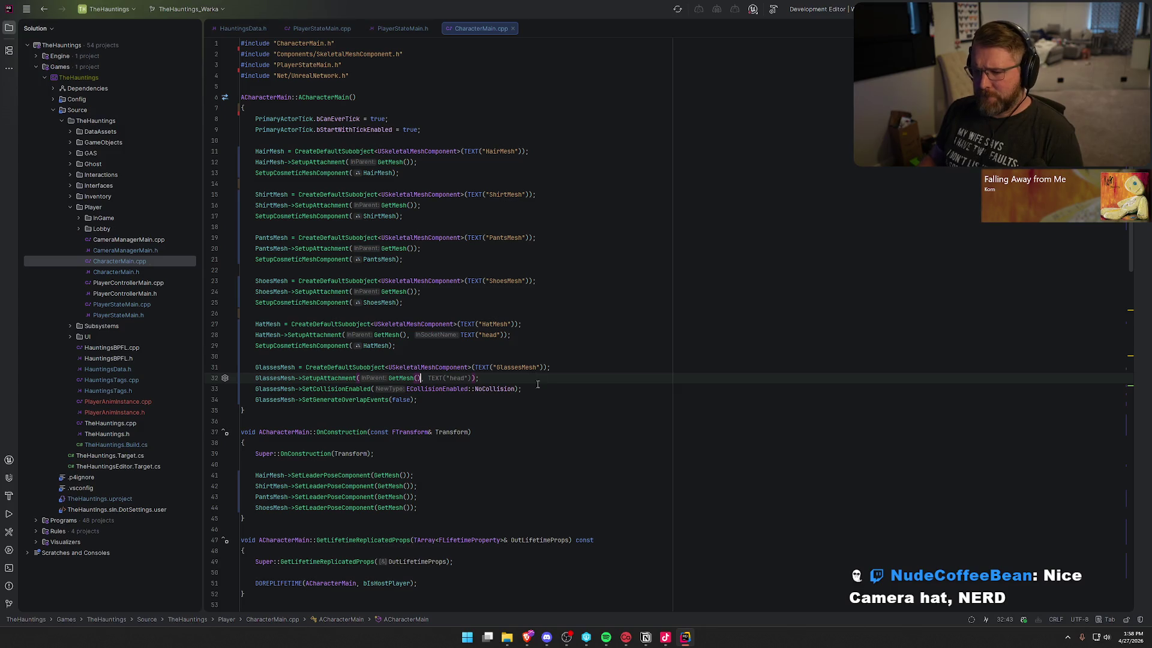
Step: Delete the head socket from the hat attachment on line 28 and build the project
{"action": "left_click", "coordinate": [501, 335]}
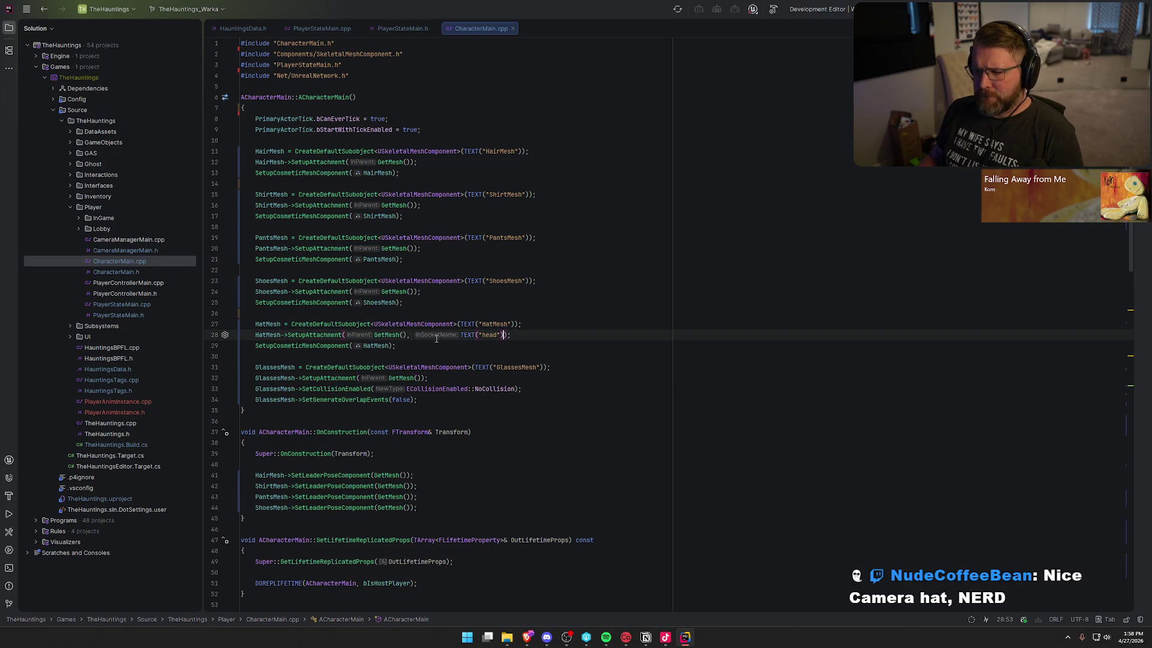
{"action": "key", "text": "BackSpace"}
{"action": "key", "text": "BackSpace"}
{"action": "key", "text": "BackSpace"}
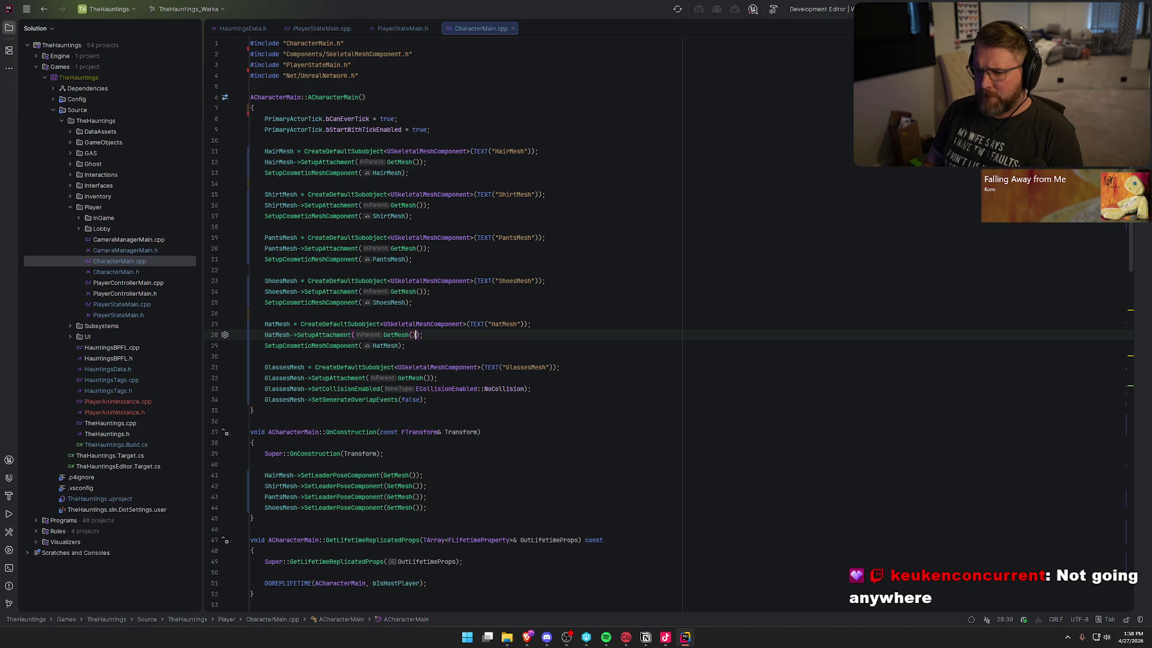
{"action": "left_click", "coordinate": [646, 293]}
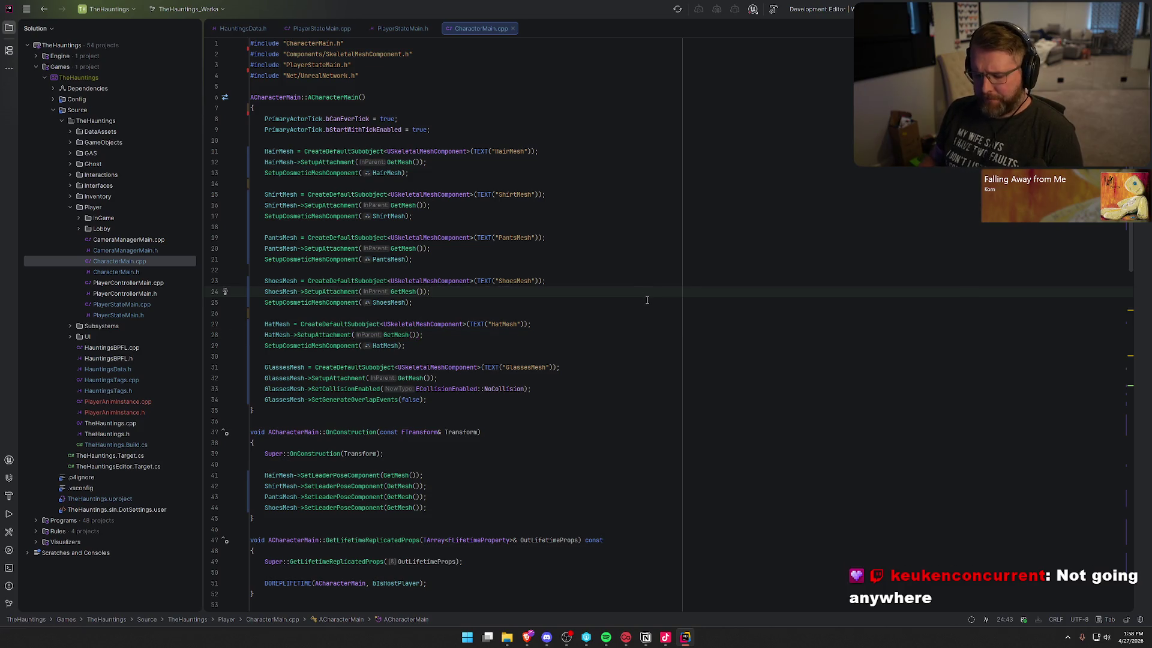
{"action": "key", "text": "ctrl+shift+b"}
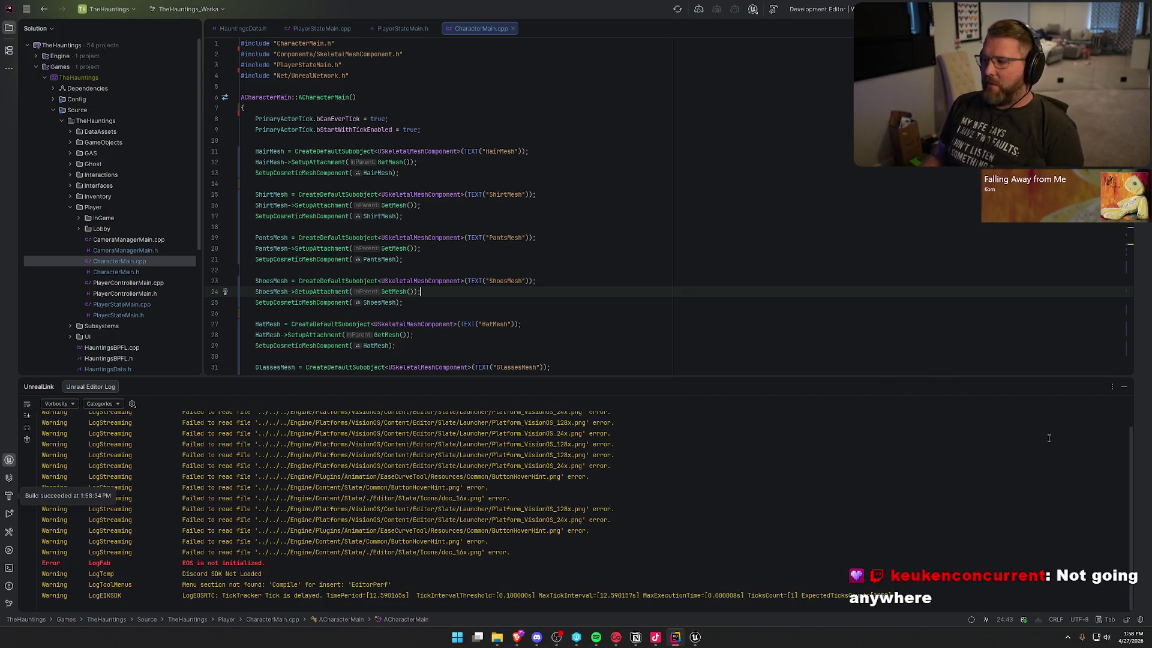
{"action": "key", "text": "shift+Escape"}
Step: Back in Unreal, show bp_Player's Viewport and frame the selected Glasses Mesh
{"action": "left_click", "coordinate": [695, 638]}
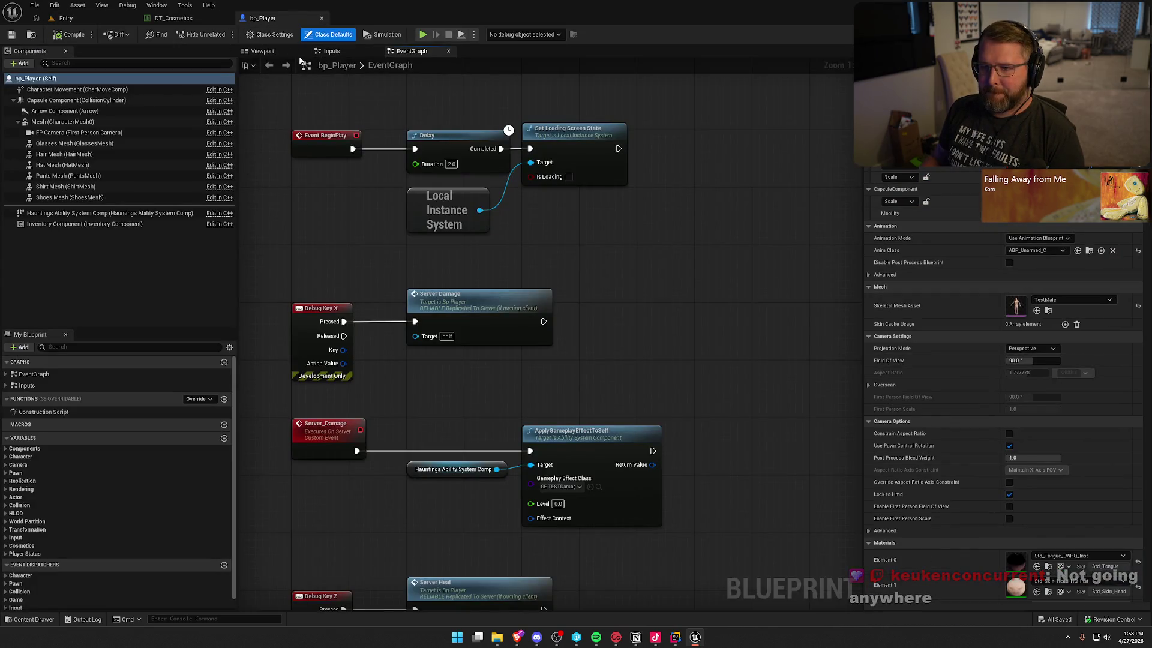
{"action": "left_click", "coordinate": [271, 52]}
{"action": "double_click", "coordinate": [69, 143]}
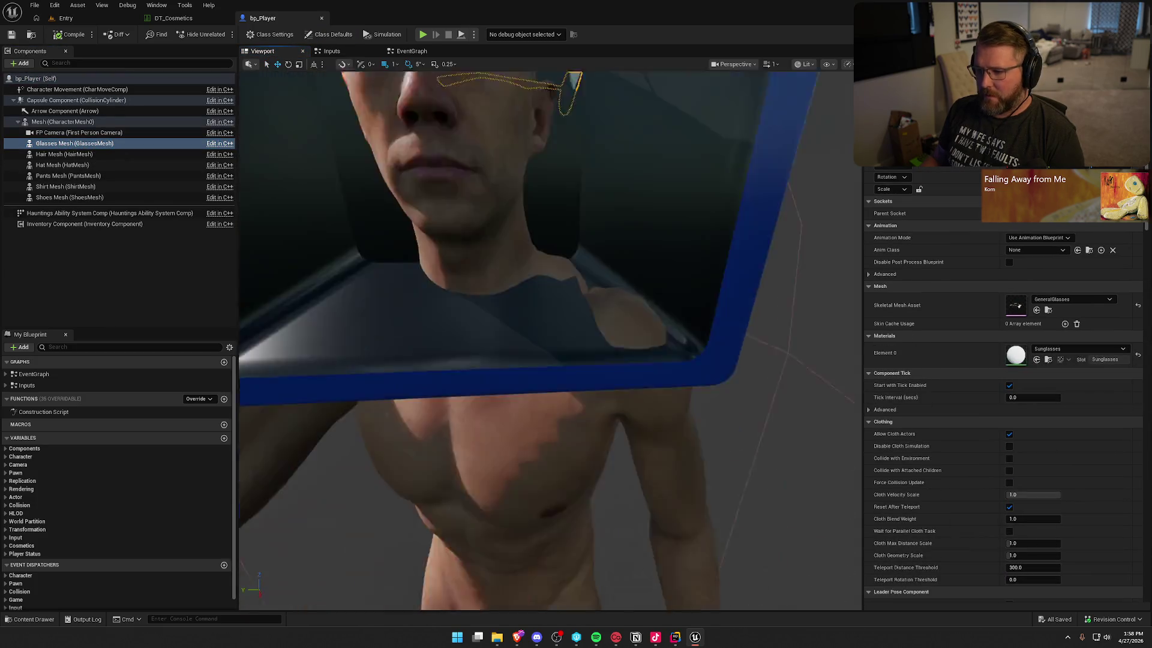
{"action": "right_click_drag", "start_coordinate": [724, 387], "coordinate": [696, 390]}
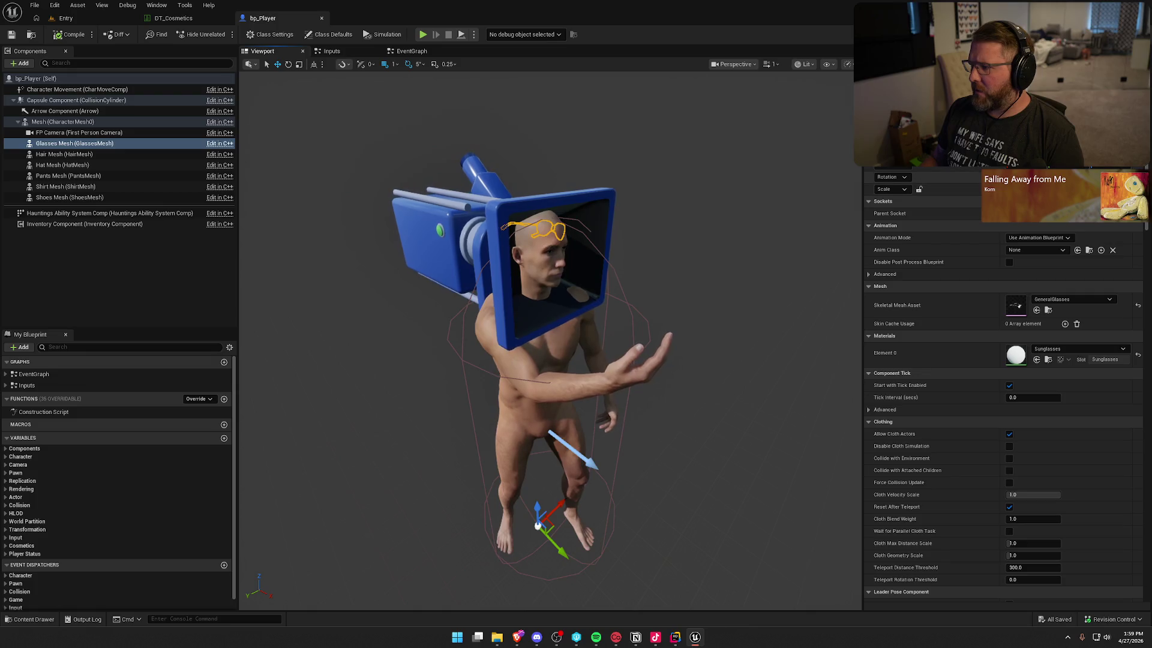
Step: Rotate the glasses to face forward on the head and check their fit from the front
{"action": "key", "text": "Return"}
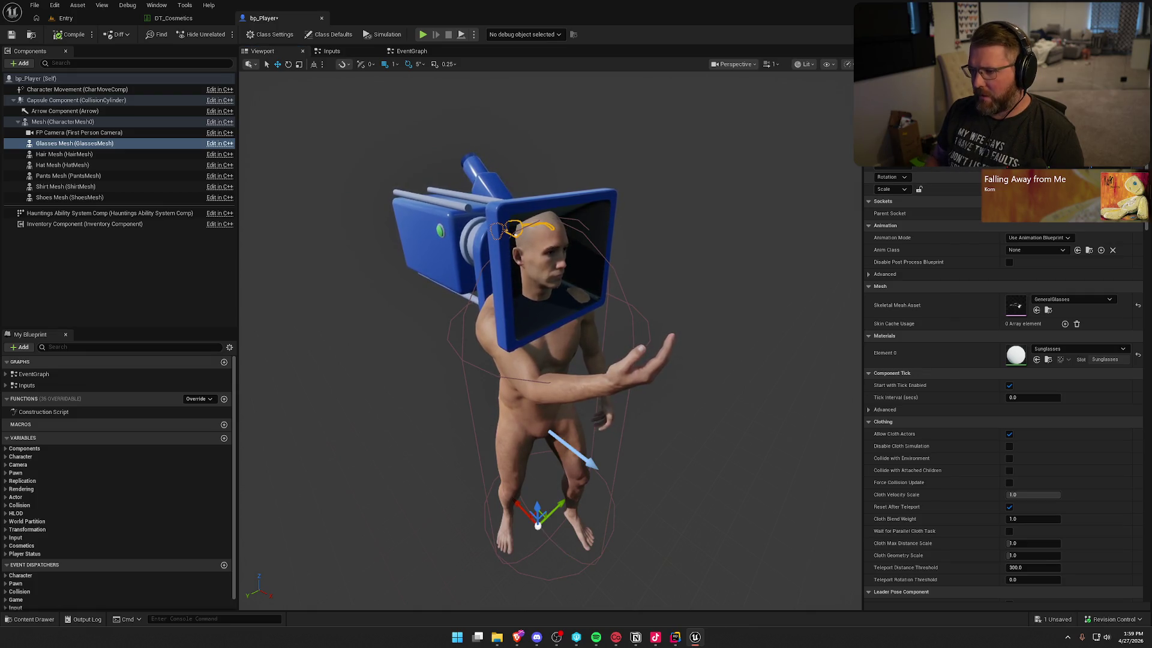
{"action": "key", "text": "Return"}
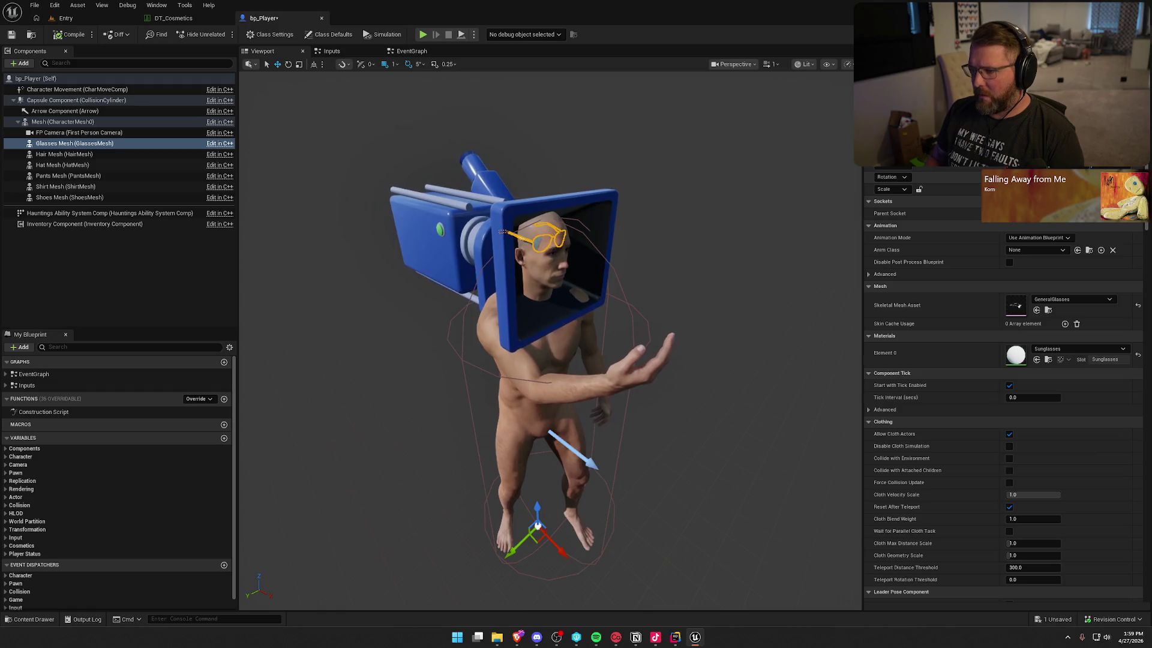
{"action": "key", "text": "f"}
{"action": "scroll", "coordinate": [715, 268], "scroll_direction": "down", "scroll_amount": 5}
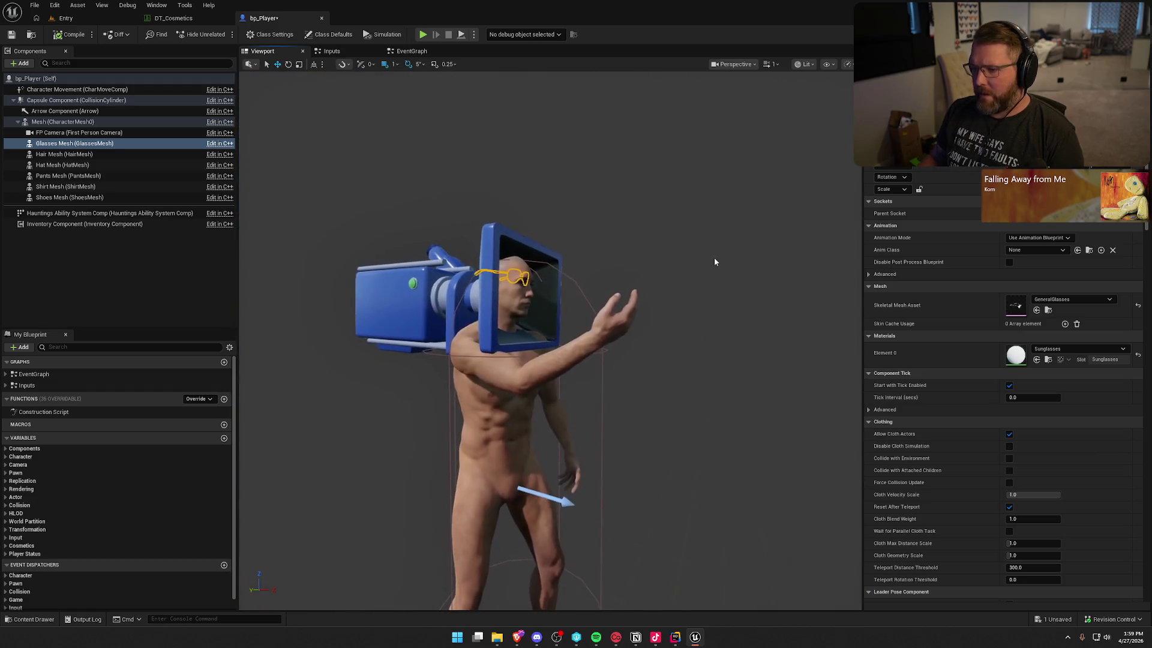
{"action": "left_click", "coordinate": [714, 255]}
{"action": "mouse_move", "coordinate": [715, 255]}
{"action": "left_mouse_down"}
{"action": "mouse_move", "coordinate": [711, 198]}
{"action": "mouse_move", "coordinate": [690, 258]}
{"action": "mouse_move", "coordinate": [724, 267]}
{"action": "left_mouse_up"}
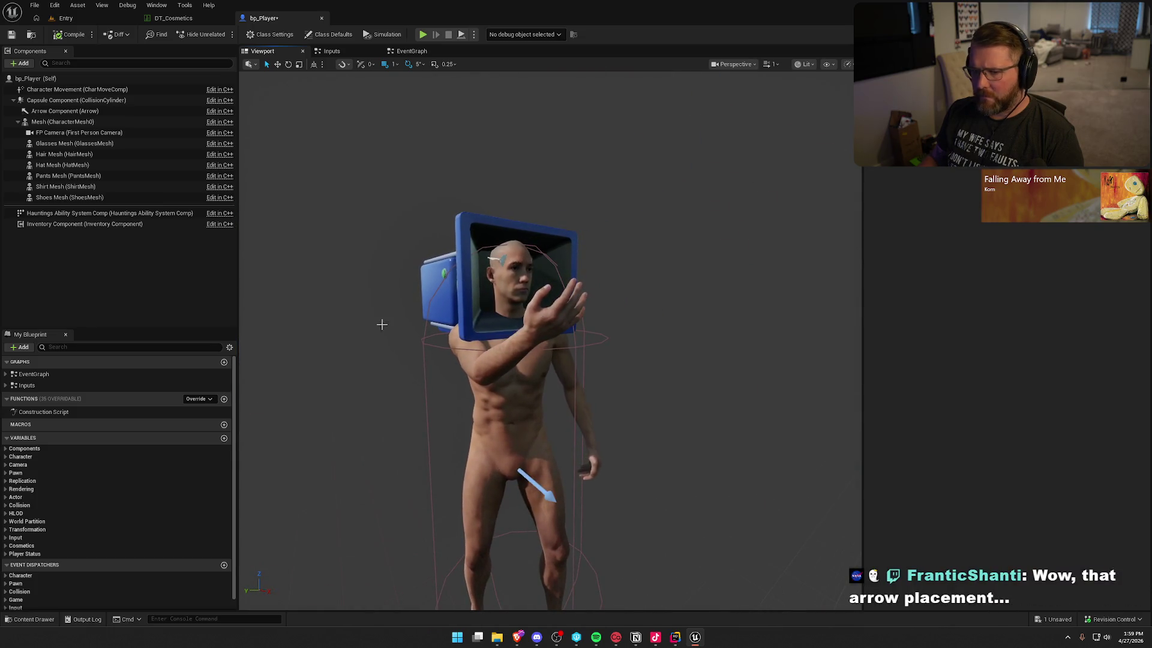
{"action": "left_click", "coordinate": [82, 176]}
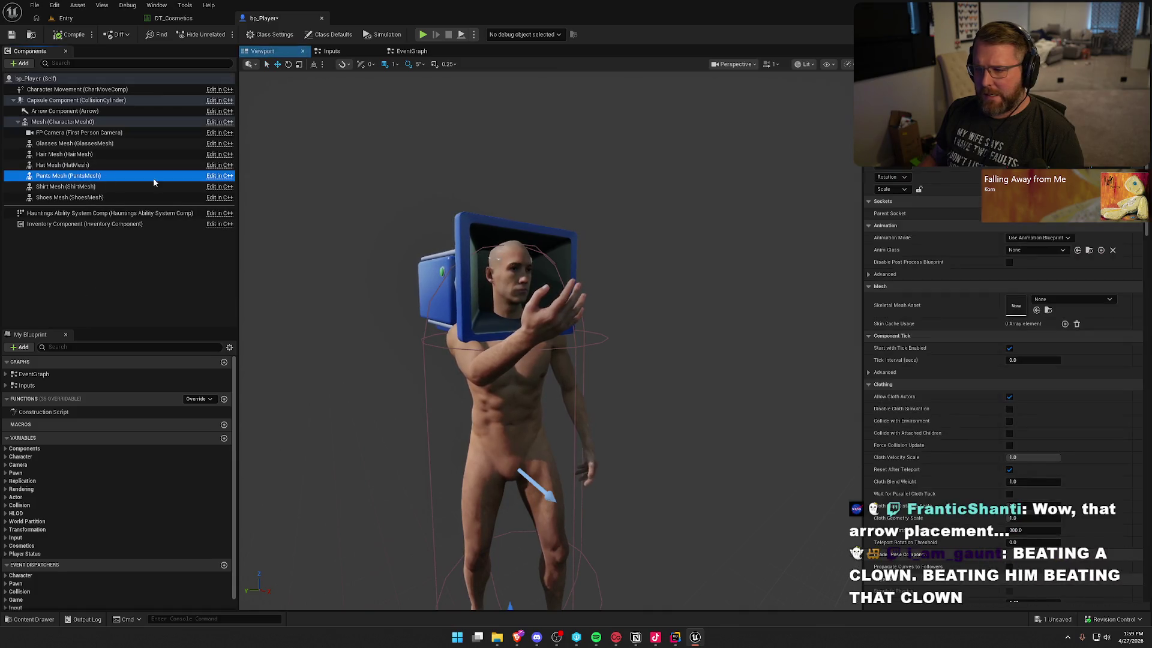
Step: Set the Pants Mesh's Skeletal Mesh Asset to BasicPants
{"action": "left_click", "coordinate": [1076, 301]}
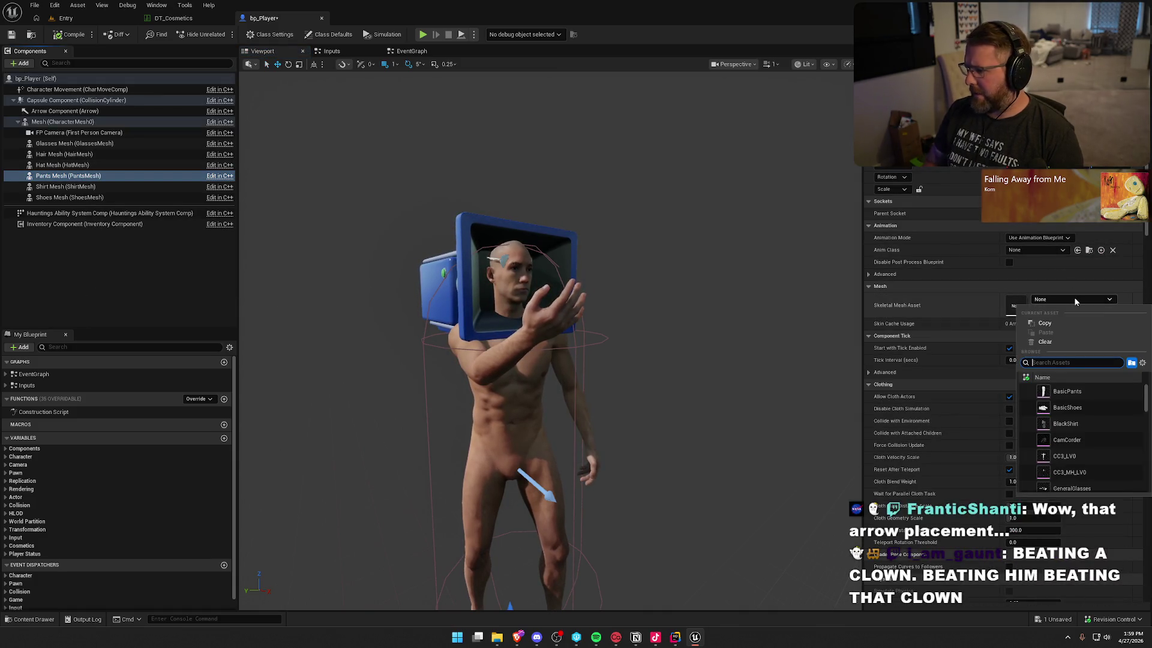
{"action": "left_click", "coordinate": [1074, 391]}
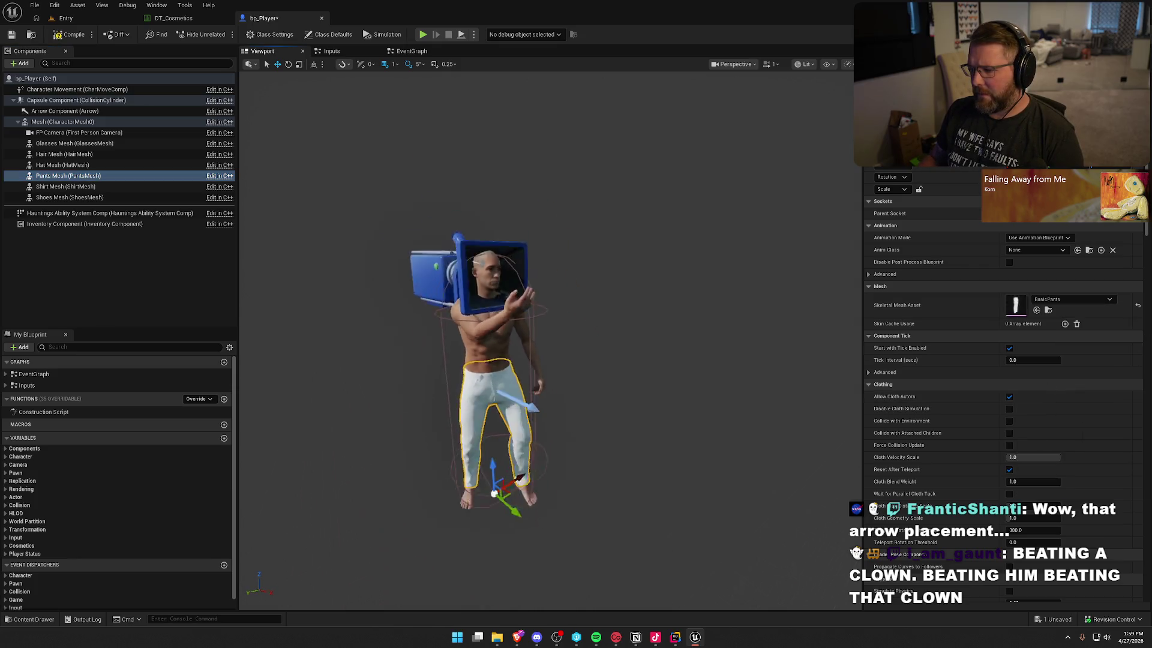
{"action": "scroll", "coordinate": [732, 322], "scroll_direction": "up", "scroll_amount": 2}
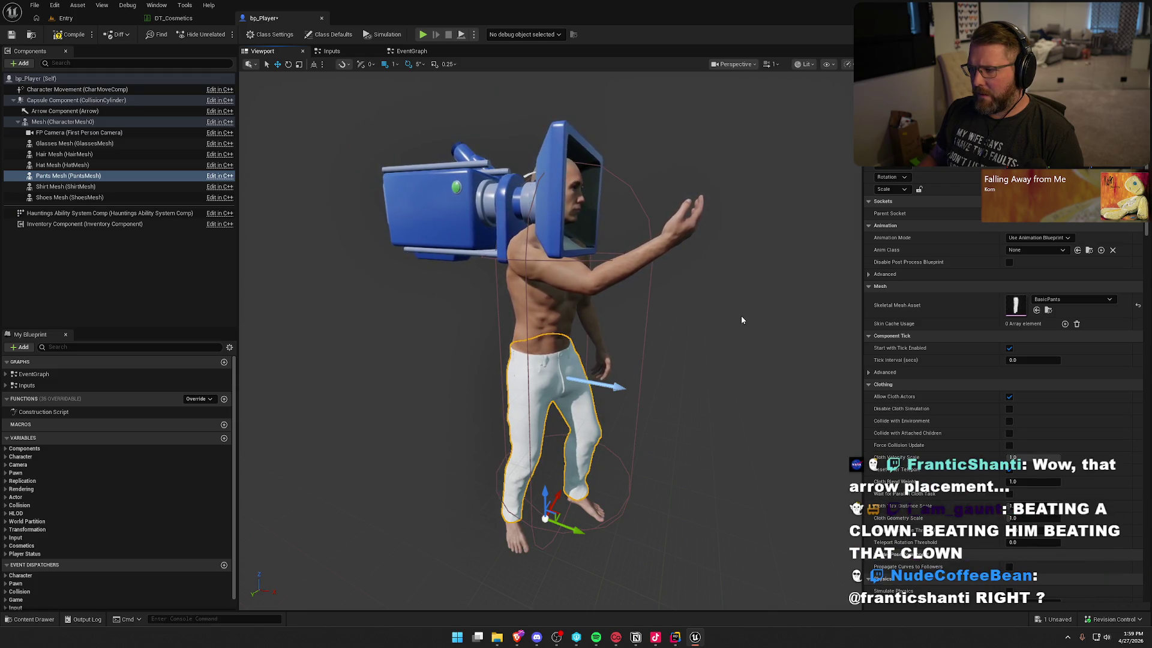
{"action": "left_click", "coordinate": [743, 318]}
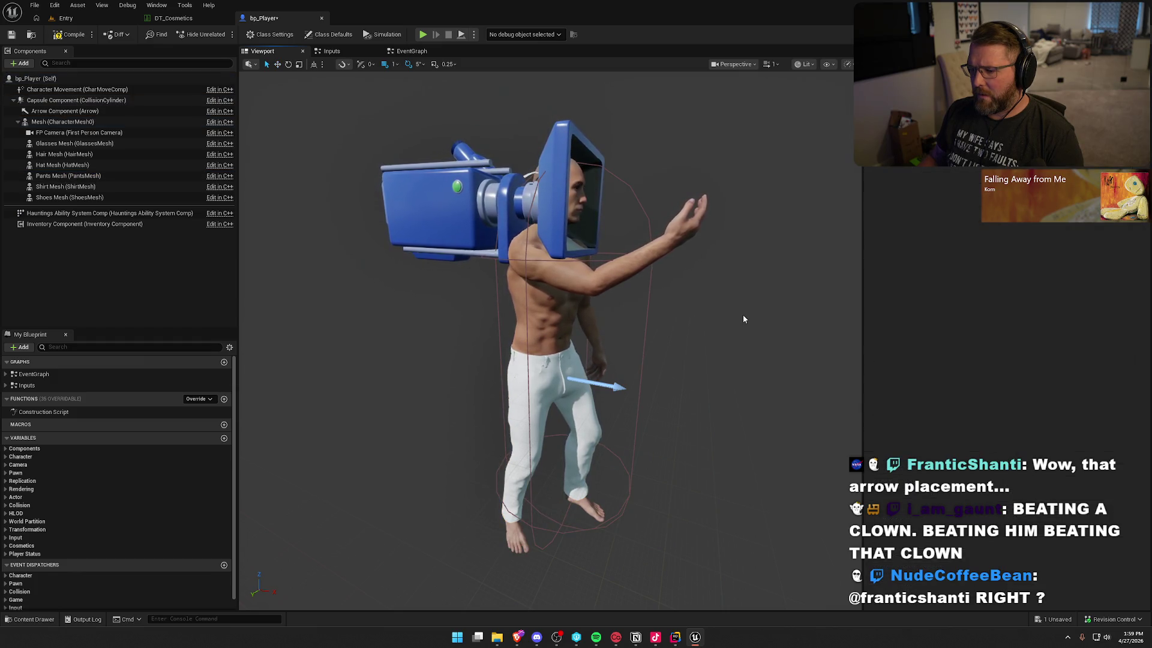
Step: Set the Shirt Mesh's Skeletal Mesh Asset to BlackShirt
{"action": "left_click", "coordinate": [73, 189]}
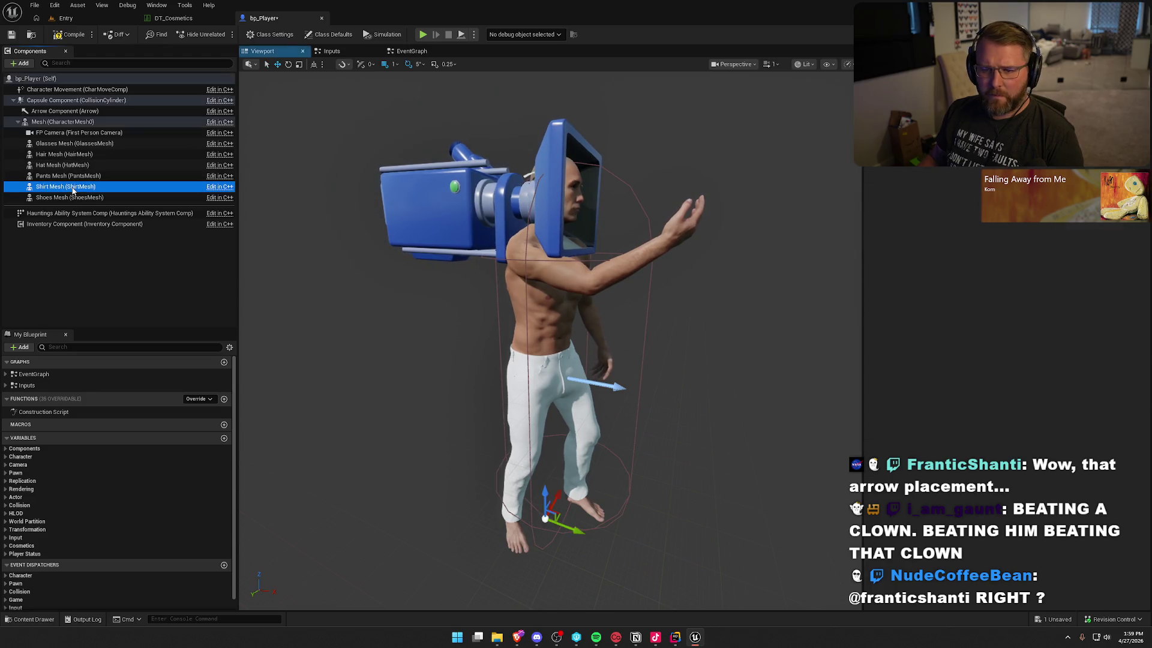
{"action": "left_click", "coordinate": [1074, 300]}
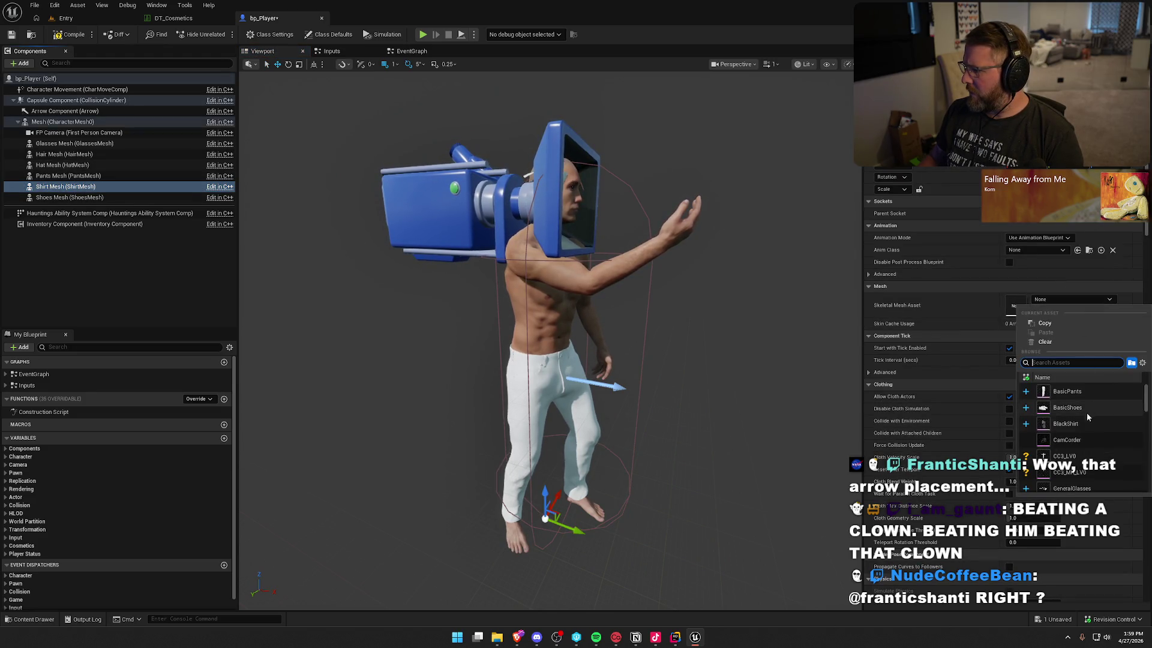
{"action": "left_click", "coordinate": [1082, 419]}
{"action": "right_click_drag", "start_coordinate": [640, 274], "coordinate": [640, 274]}
{"action": "right_click_drag", "start_coordinate": [394, 232], "coordinate": [394, 232]}
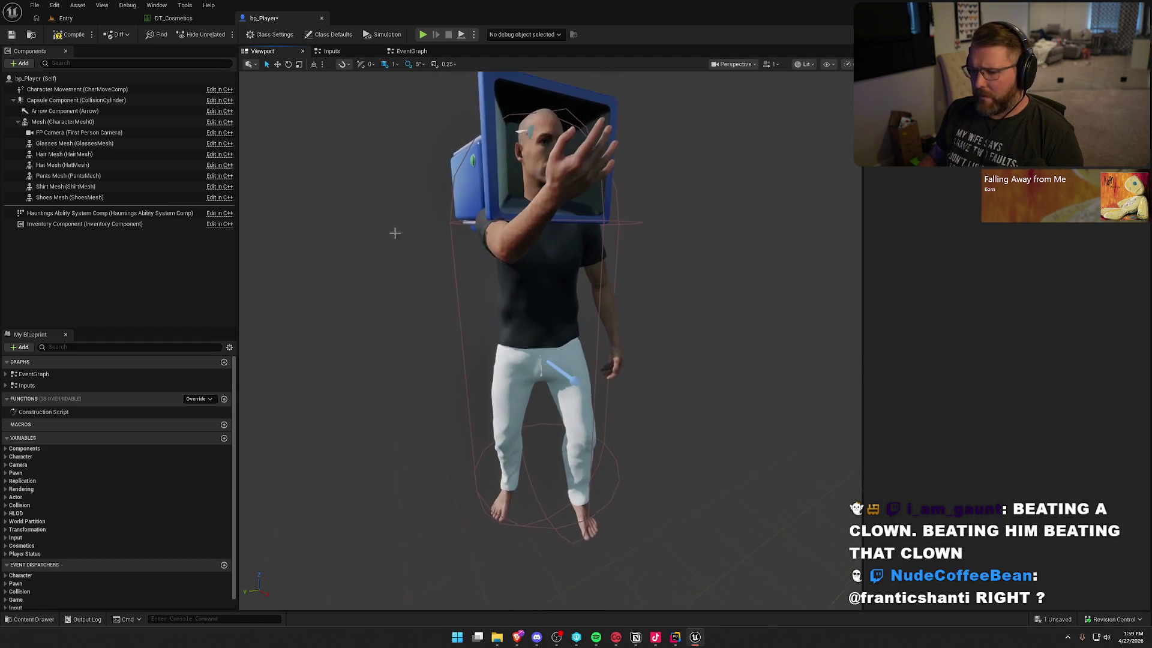
Step: Set the Shoes Mesh to BasicShoes and check the Glasses Mesh's assigned asset
{"action": "left_click", "coordinate": [62, 200]}
{"action": "left_click", "coordinate": [1055, 298]}
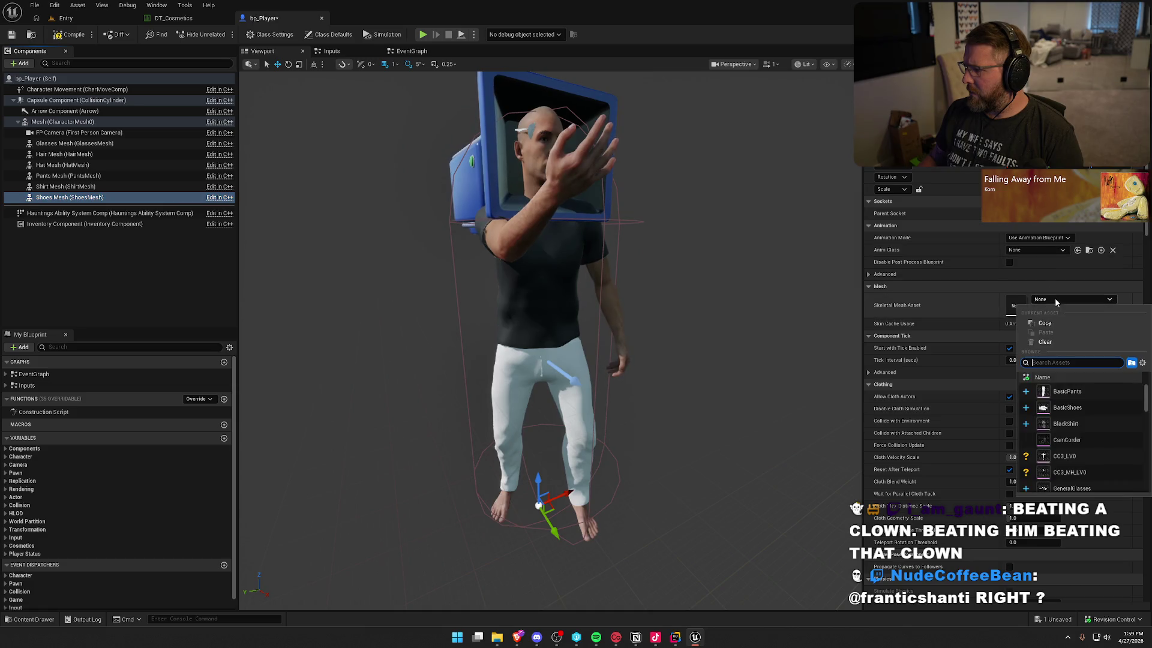
{"action": "left_click", "coordinate": [1082, 408]}
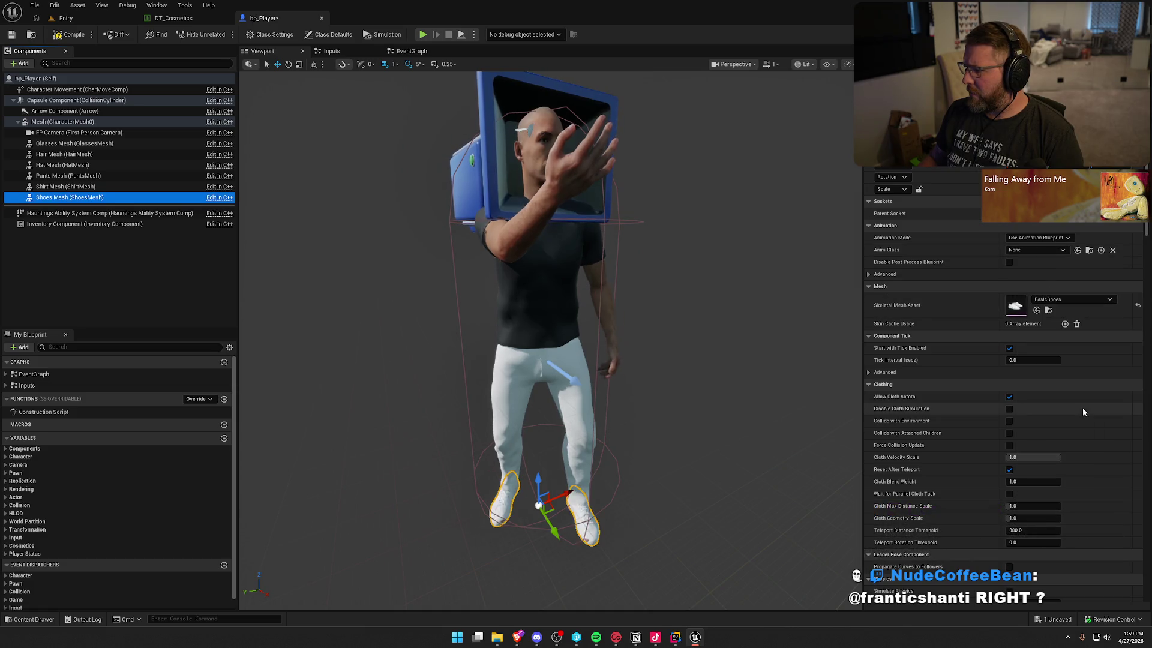
{"action": "left_click", "coordinate": [731, 378]}
{"action": "left_click", "coordinate": [106, 144]}
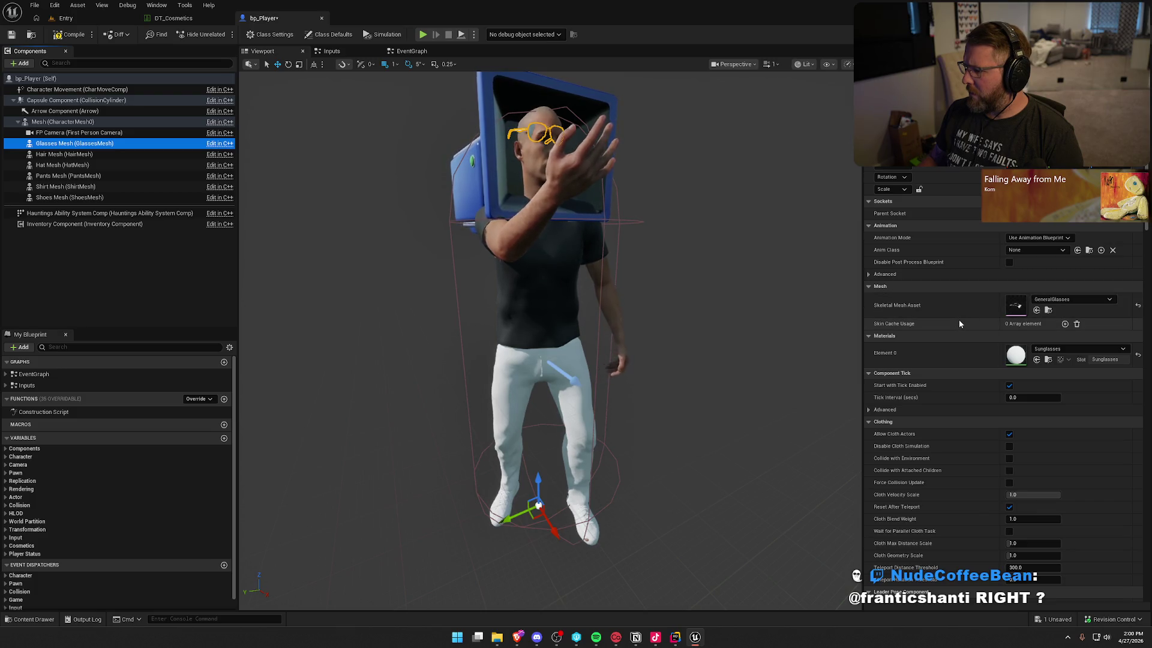
{"action": "scroll", "coordinate": [959, 322], "scroll_direction": "down", "scroll_amount": 5}
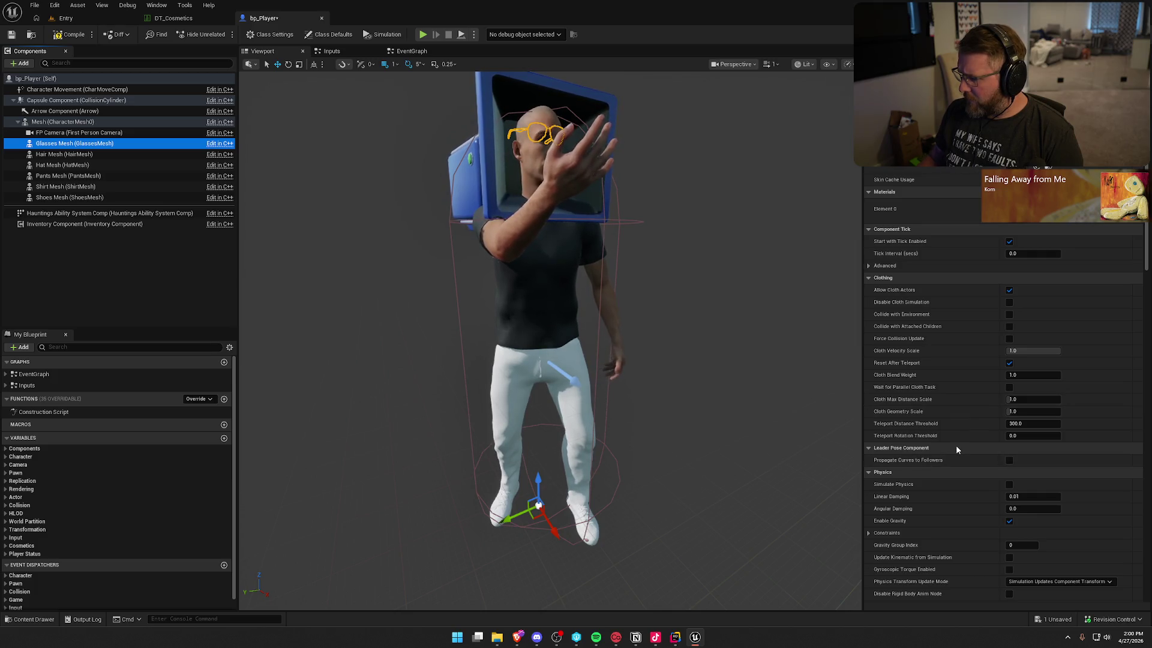
{"action": "key", "text": "alt+Tab"}
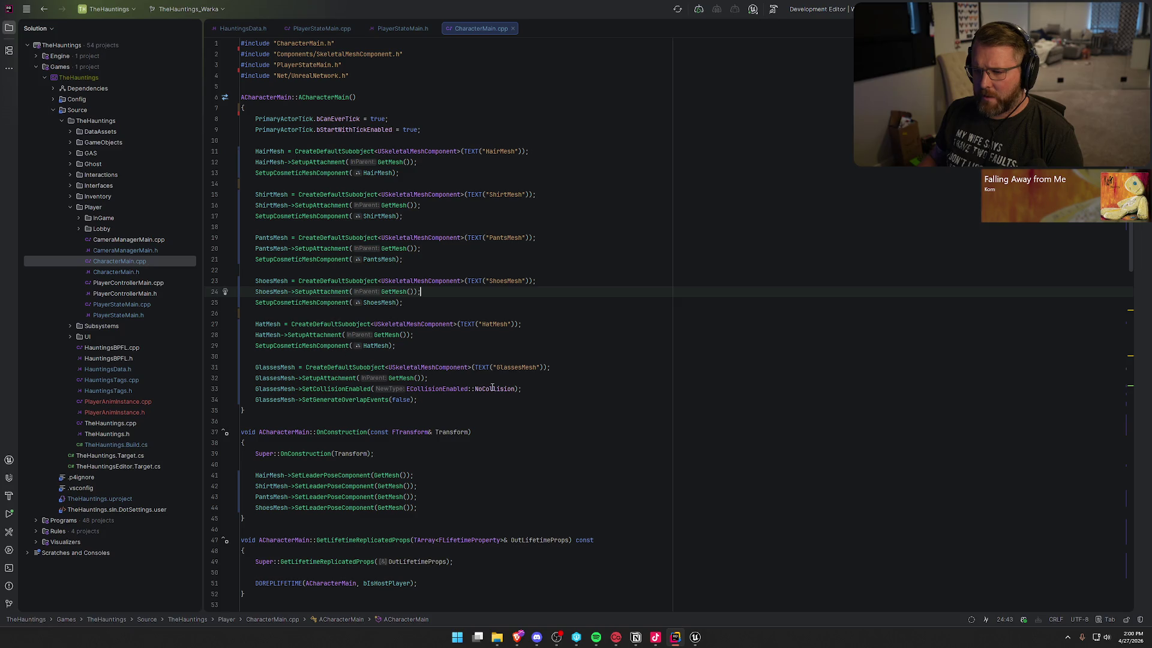
Step: Replace GlassesMesh's collision and overlap calls with SetCosmeticMeshComponent(GlassesMesh), then Save All in Unreal
{"action": "mouse_move", "coordinate": [493, 388]}
{"action": "left_click_drag", "start_coordinate": [423, 398], "coordinate": [268, 379]}
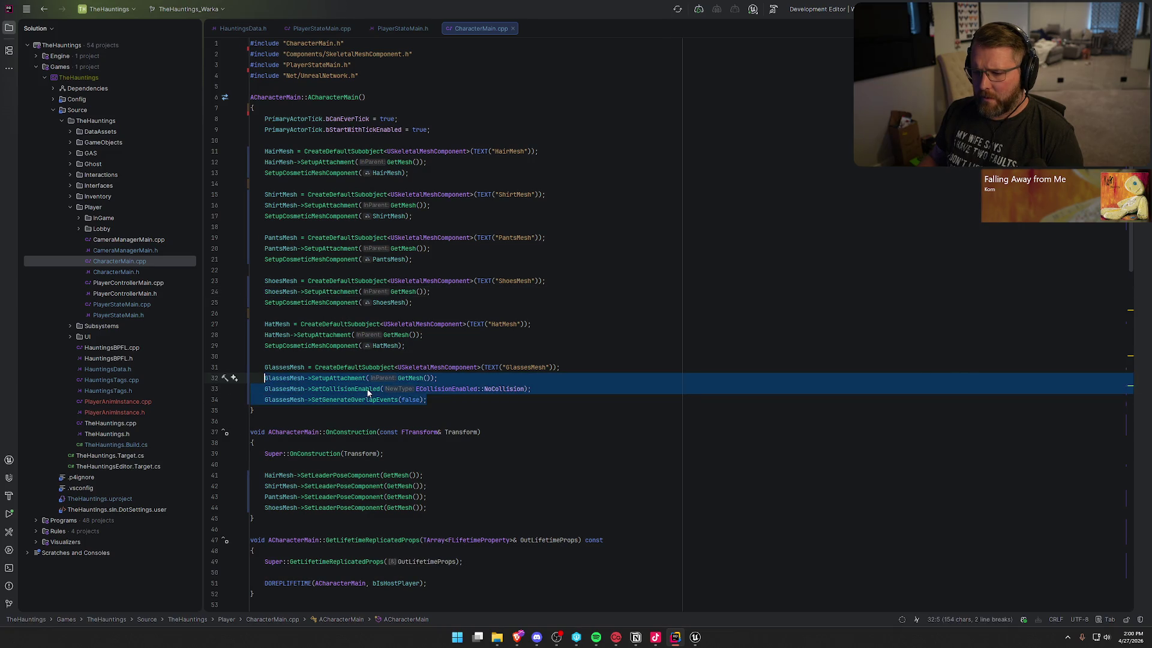
{"action": "left_click", "coordinate": [441, 411]}
{"action": "left_click_drag", "start_coordinate": [426, 399], "coordinate": [346, 389]}
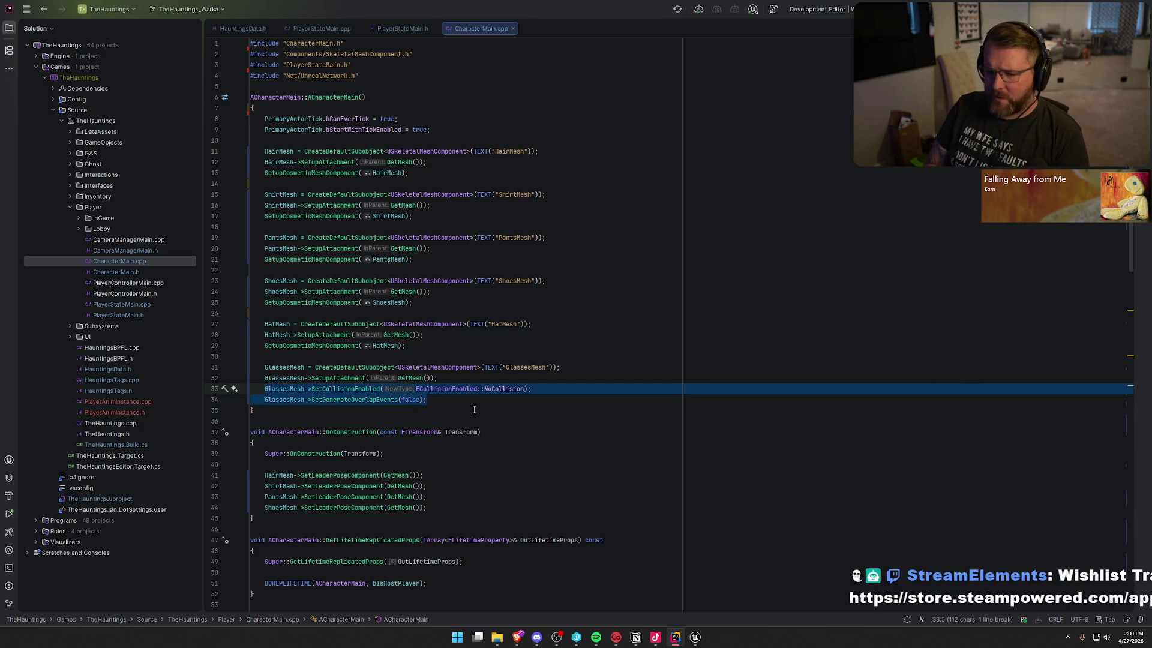
{"action": "type", "text": "SetCos"}
{"action": "key", "text": "Return"}
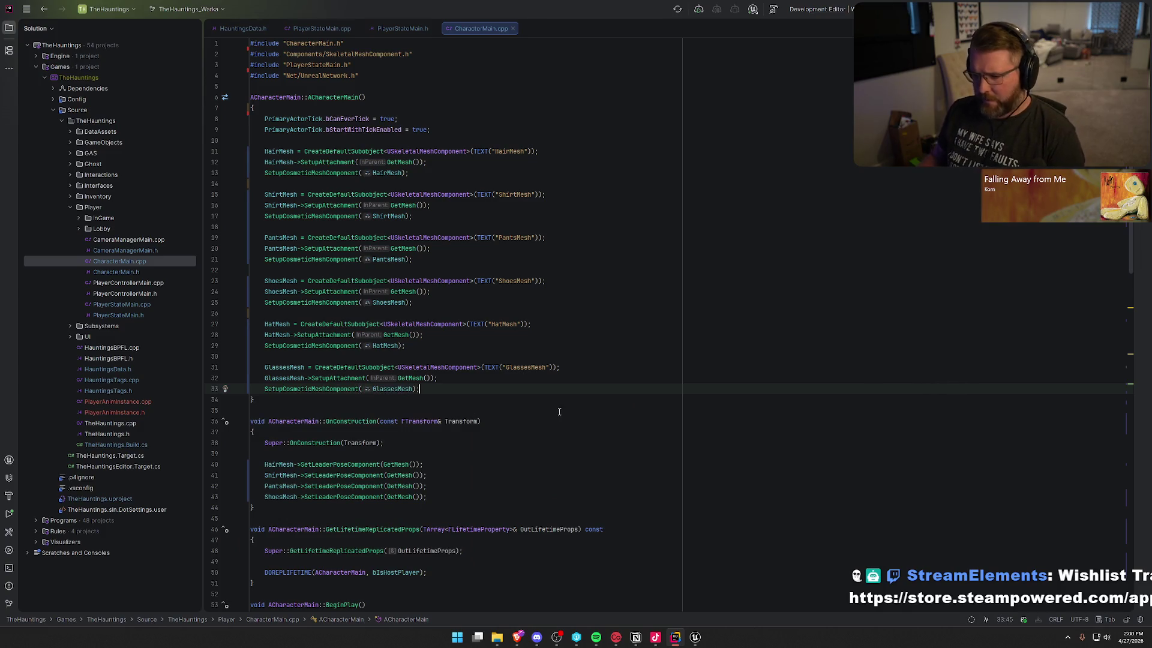
{"action": "left_click", "coordinate": [695, 637]}
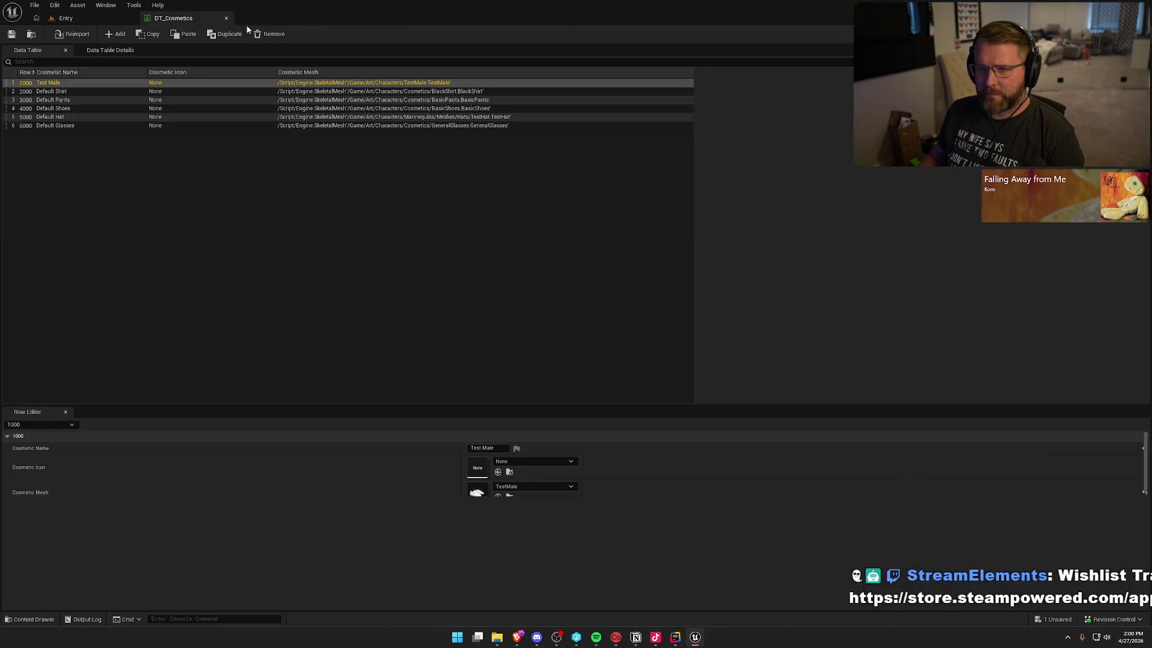
{"action": "key", "text": "ctrl+s"}
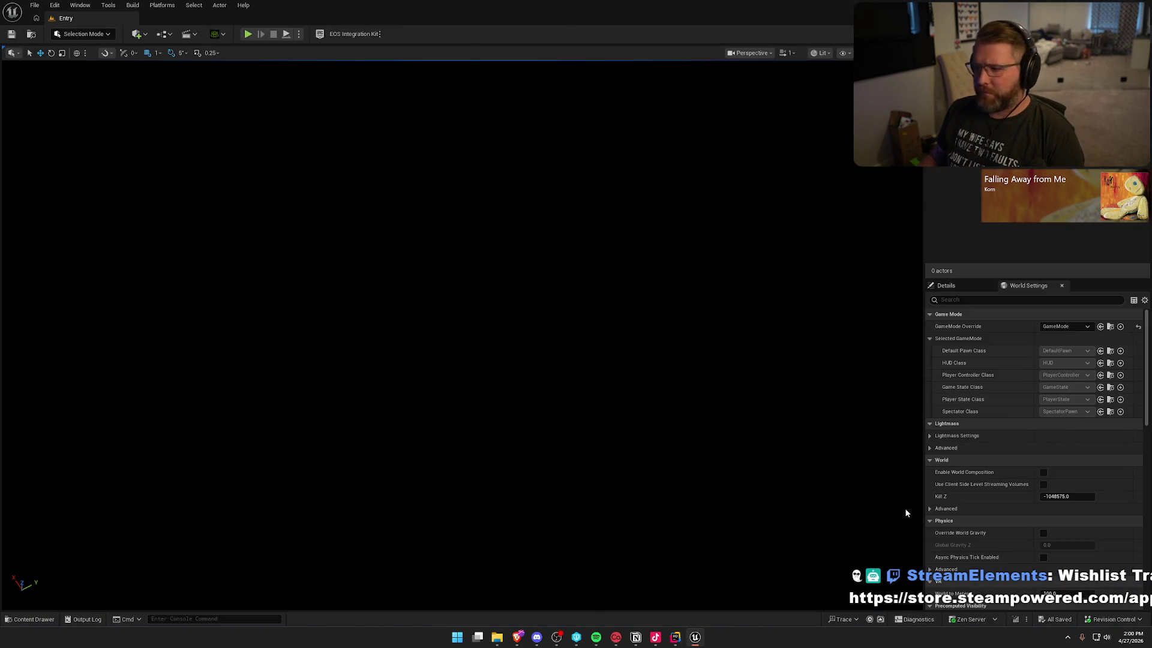
Step: Live-compile the CharacterMain.cpp change, then reopen bp_Player from the Player folder
{"action": "left_click", "coordinate": [1014, 619]}
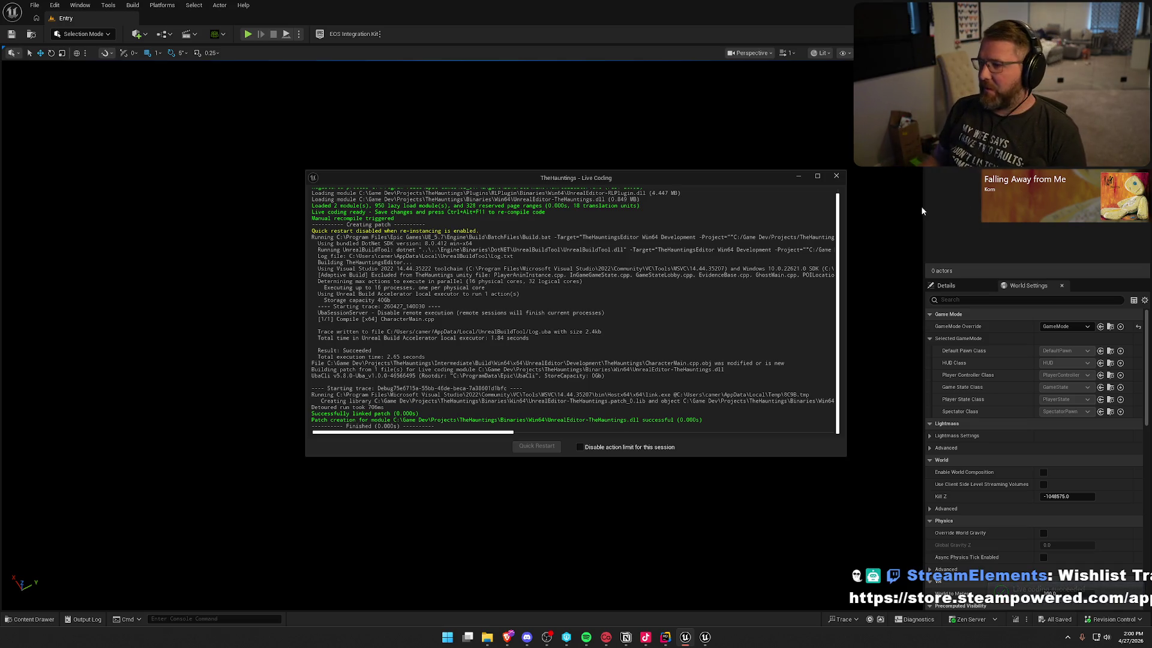
{"action": "left_click", "coordinate": [837, 178]}
{"action": "key", "text": "ctrl+space"}
{"action": "double_click", "coordinate": [143, 463]}
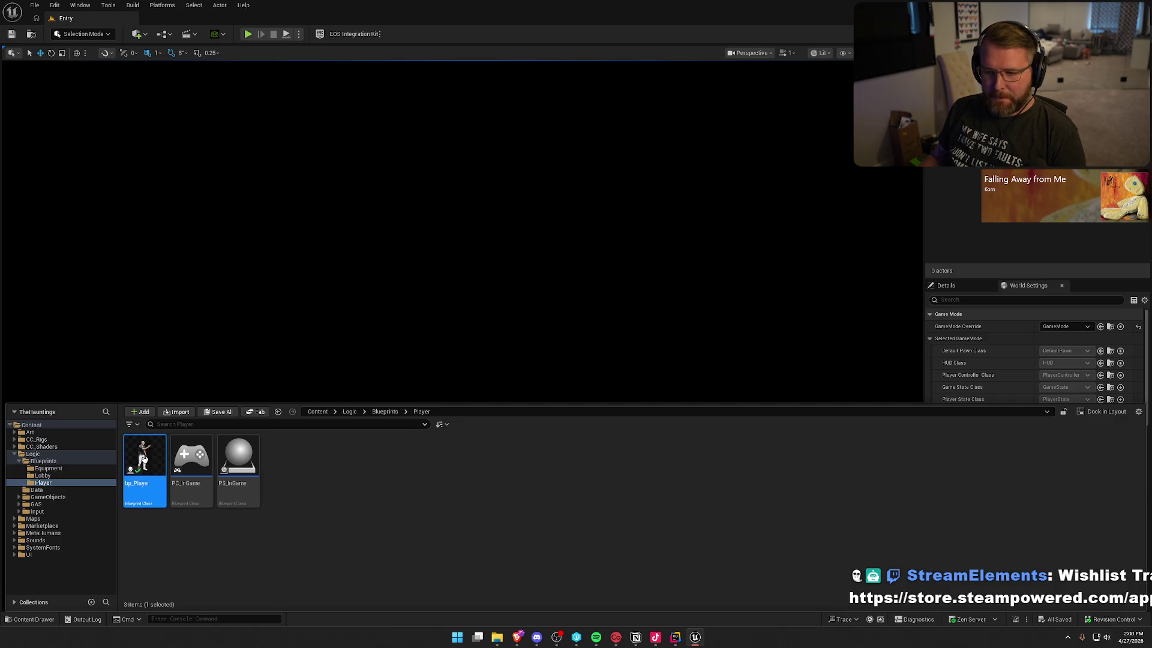
Step: Clear bp_Player's Glasses Mesh and reassign GeneralGlasses, then return to the Entry level
{"action": "left_click", "coordinate": [268, 53]}
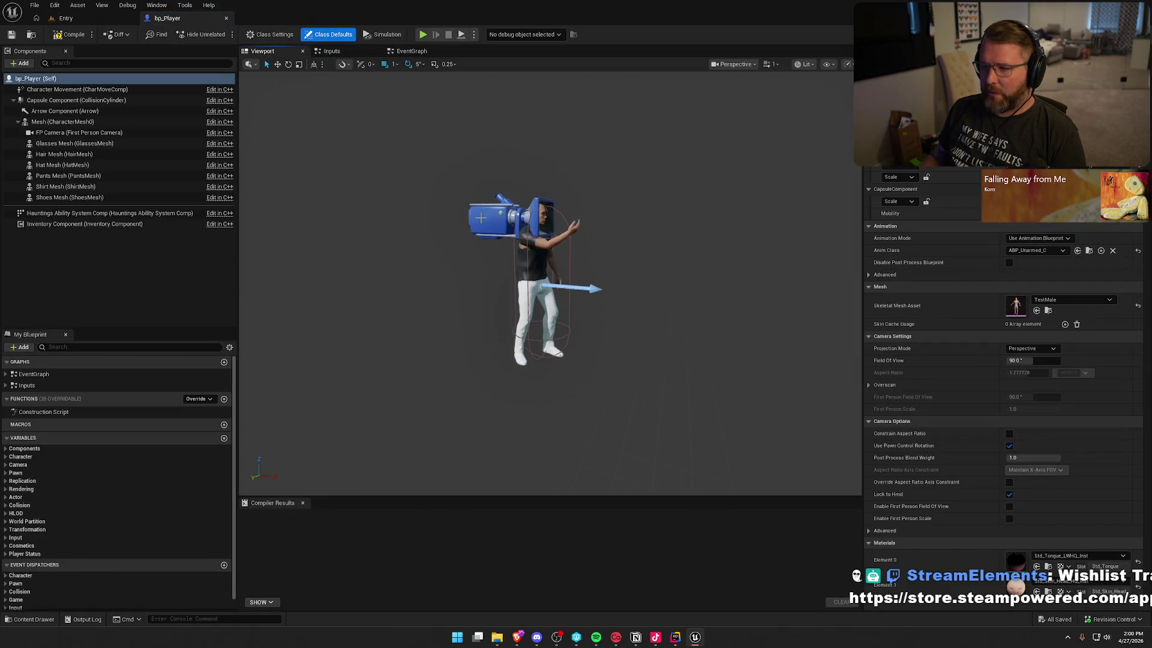
{"action": "mouse_move", "coordinate": [445, 259]}
{"action": "left_mouse_down"}
{"action": "mouse_move", "coordinate": [408, 252]}
{"action": "mouse_move", "coordinate": [408, 211]}
{"action": "left_mouse_up"}
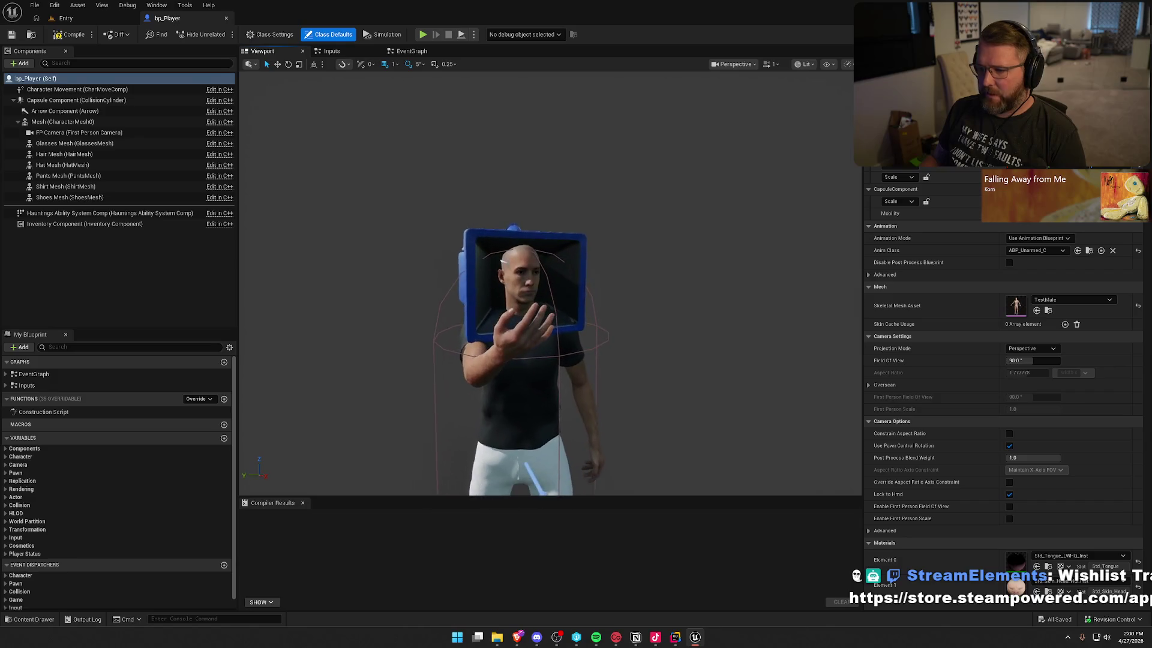
{"action": "left_click", "coordinate": [59, 144]}
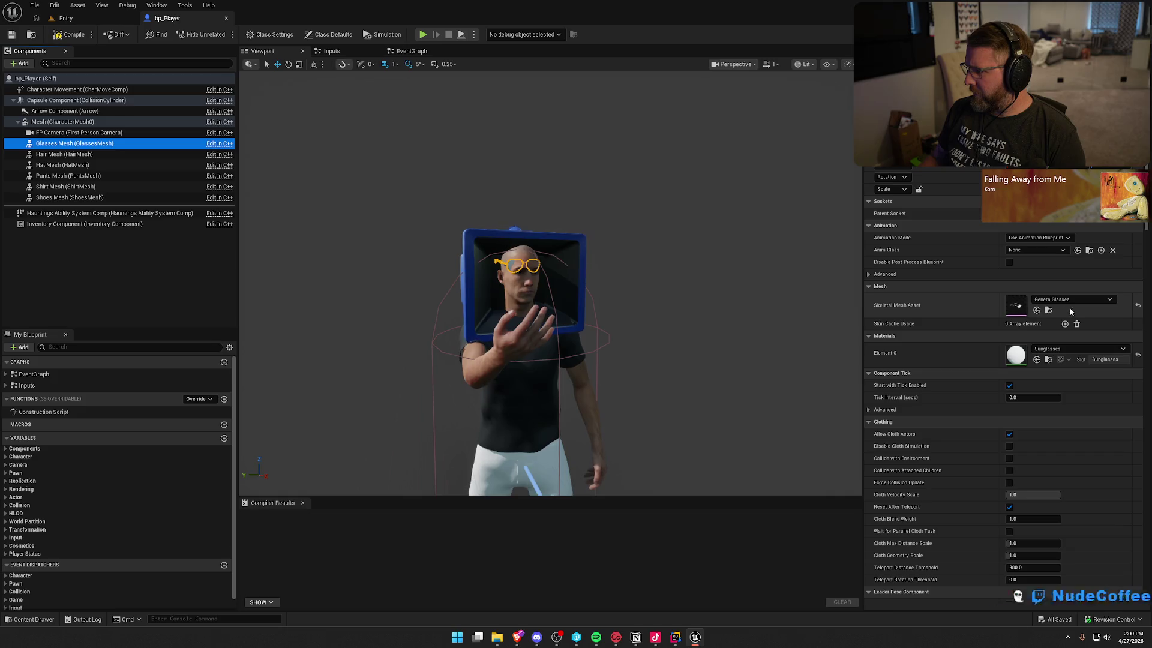
{"action": "left_click", "coordinate": [1138, 308]}
{"action": "left_click", "coordinate": [1073, 300]}
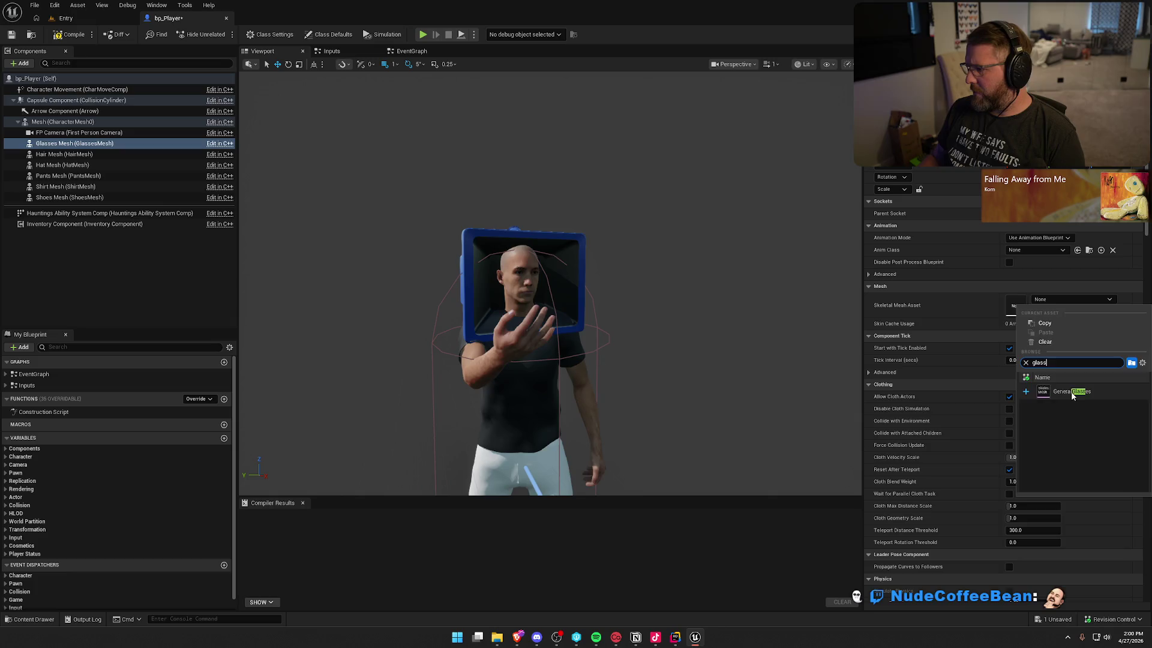
{"action": "left_click", "coordinate": [1071, 391]}
{"action": "left_click", "coordinate": [668, 224]}
{"action": "left_click_drag", "start_coordinate": [689, 240], "coordinate": [740, 241]}
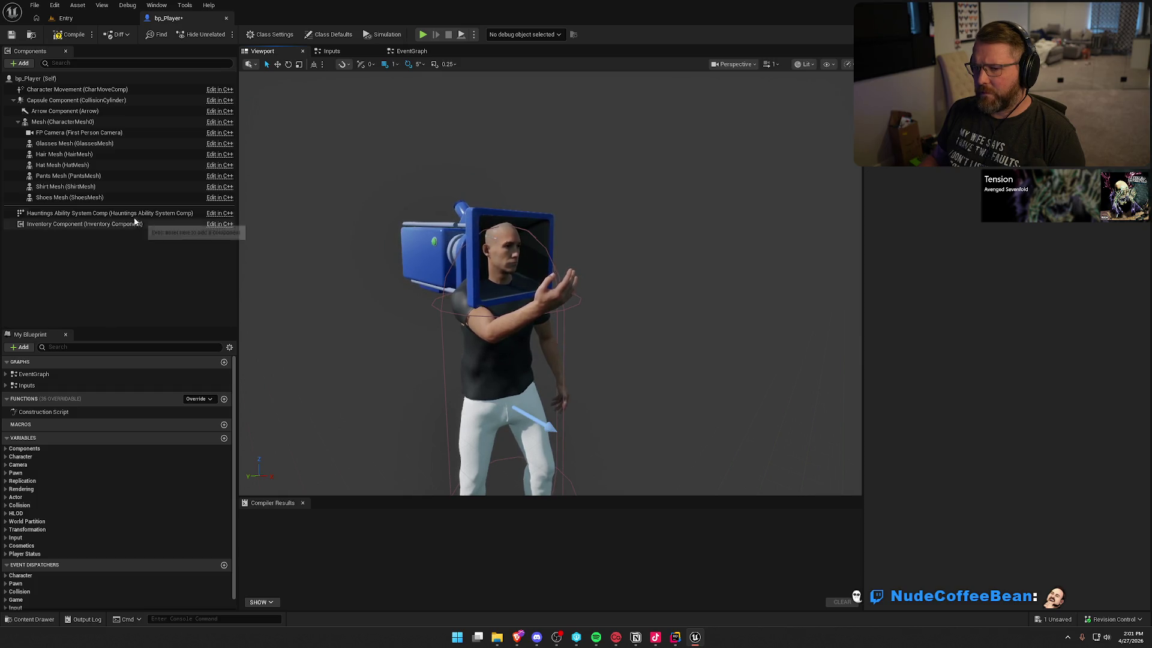
{"action": "left_click", "coordinate": [67, 19]}
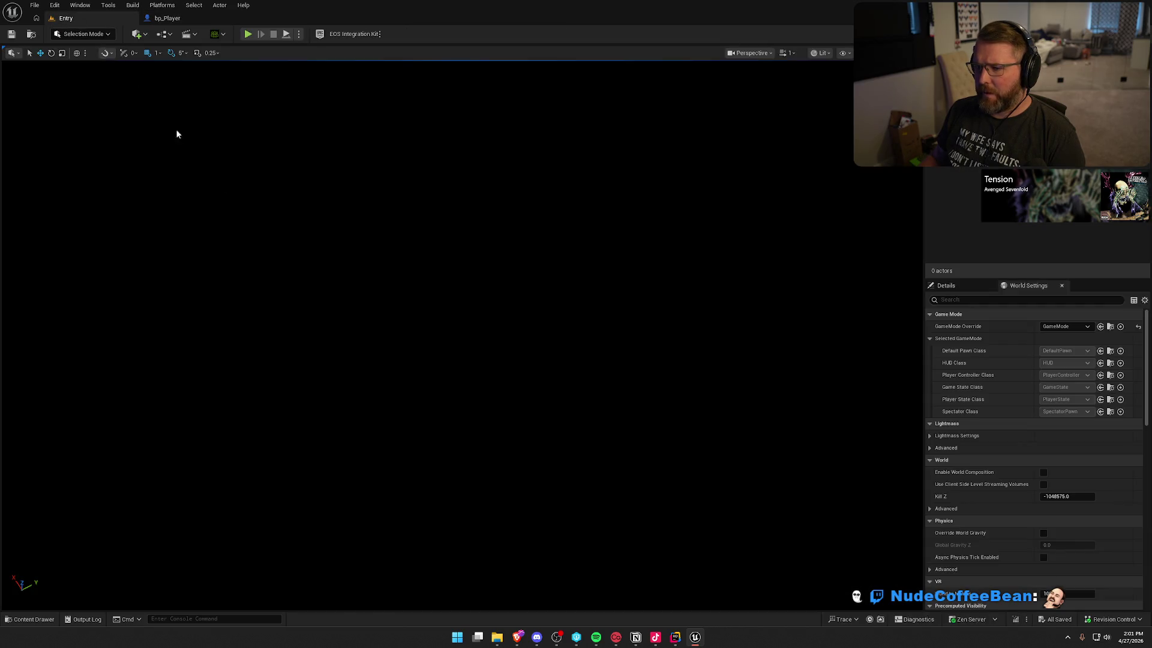
Step: Load LobbyMenu from Maps, compile bp_Player, and open bp_LobbyCharacter from Blueprints/Lobby
{"action": "left_click", "coordinate": [47, 521]}
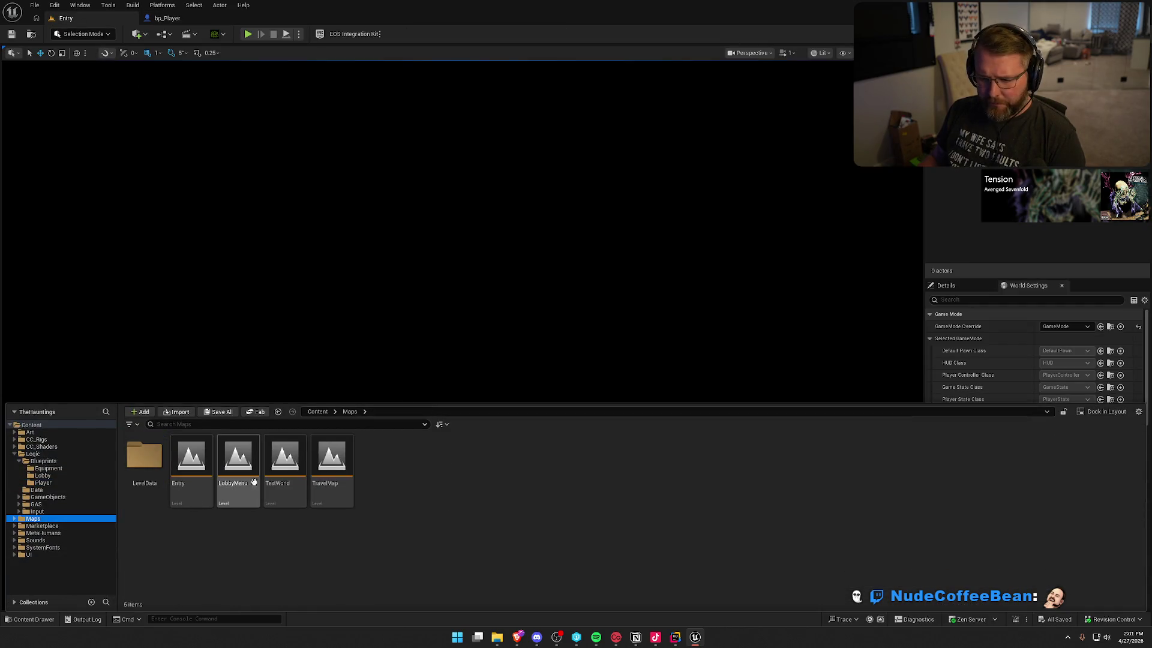
{"action": "double_click", "coordinate": [240, 468]}
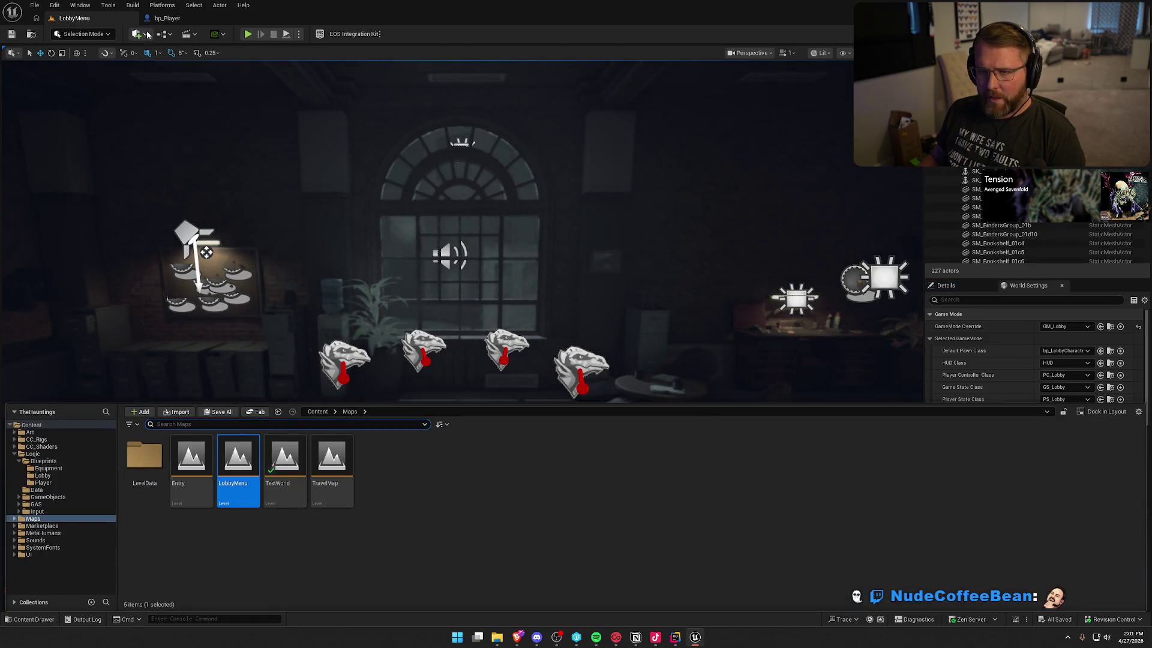
{"action": "left_click", "coordinate": [161, 19]}
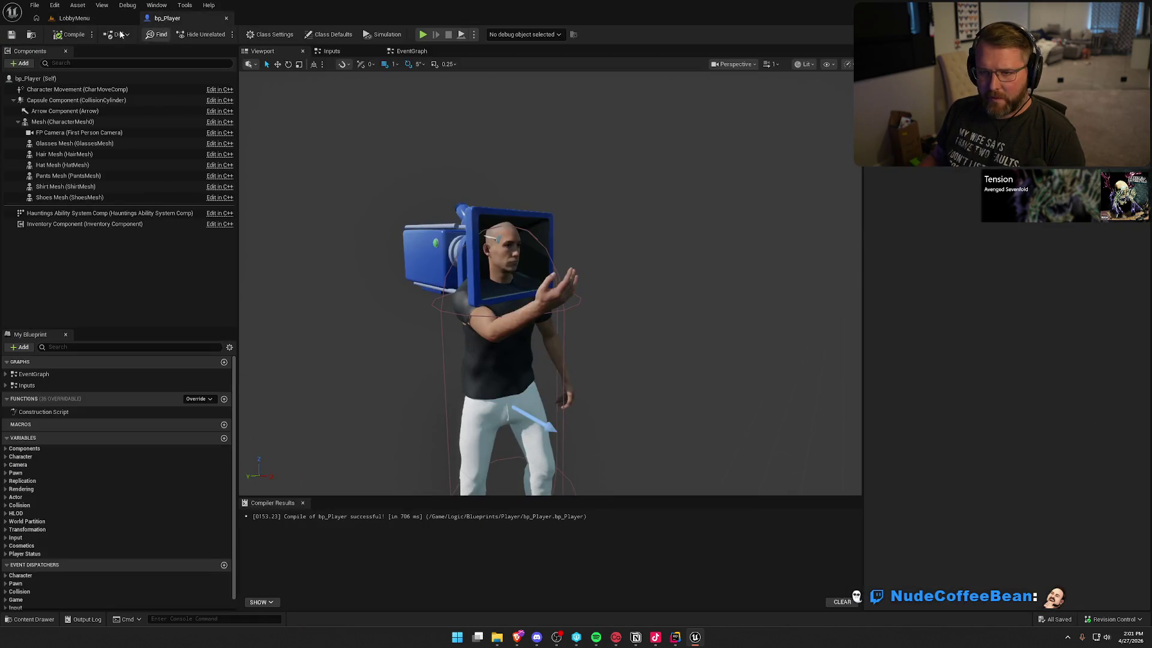
{"action": "left_click", "coordinate": [31, 36]}
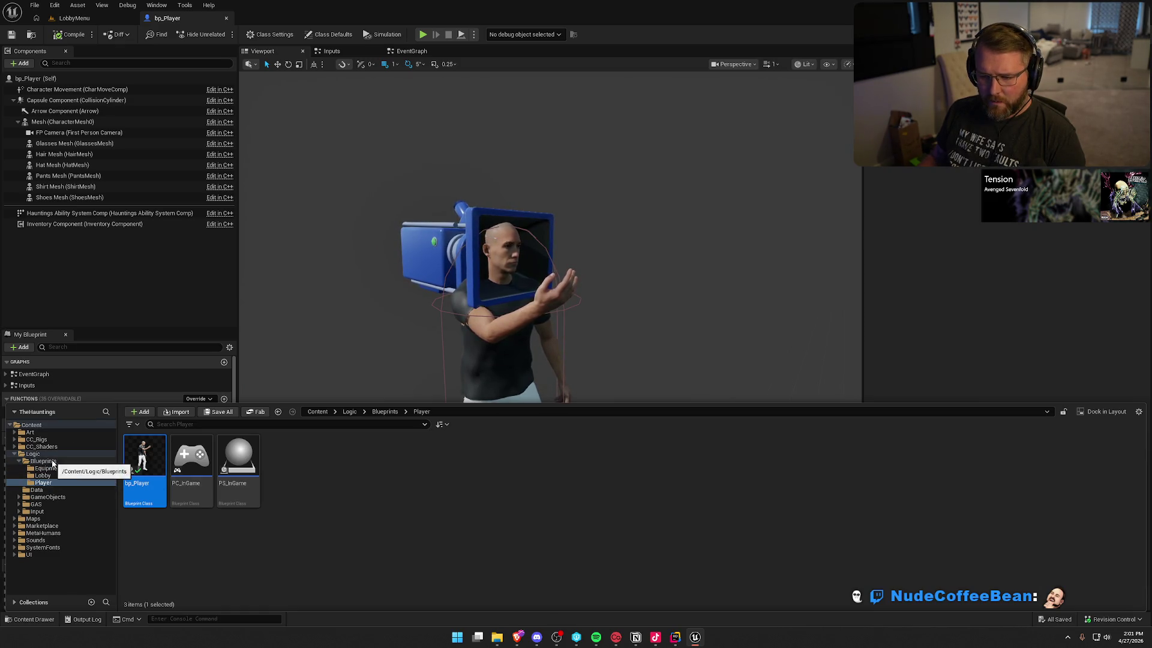
{"action": "left_click", "coordinate": [52, 461]}
{"action": "double_click", "coordinate": [191, 462]}
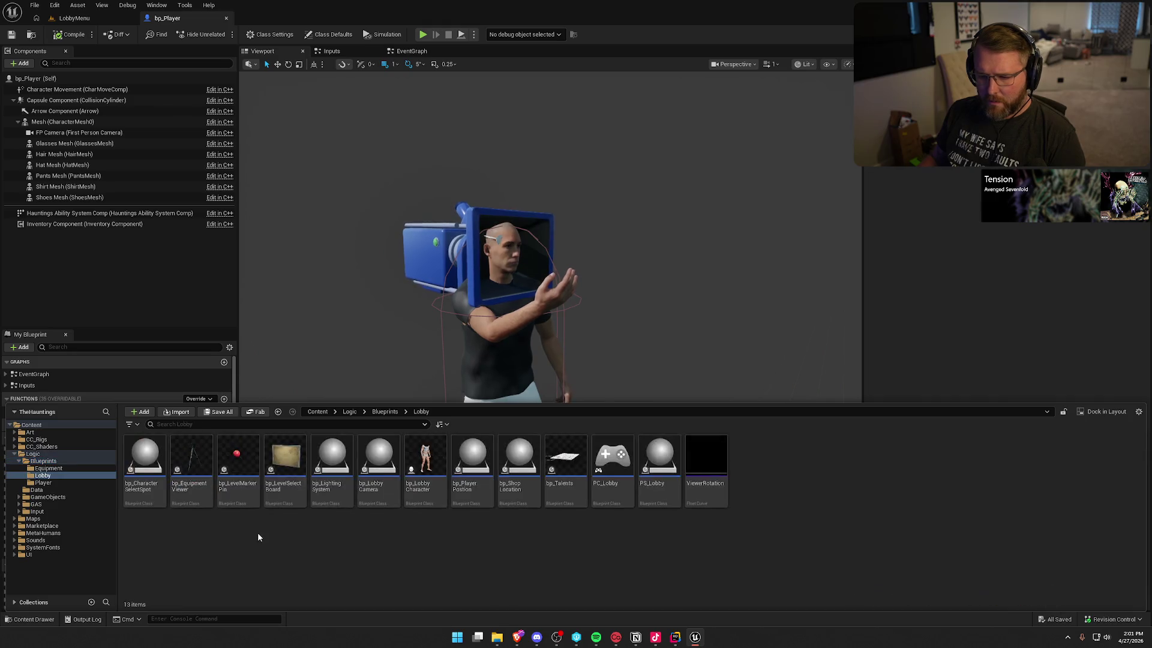
{"action": "double_click", "coordinate": [425, 462]}
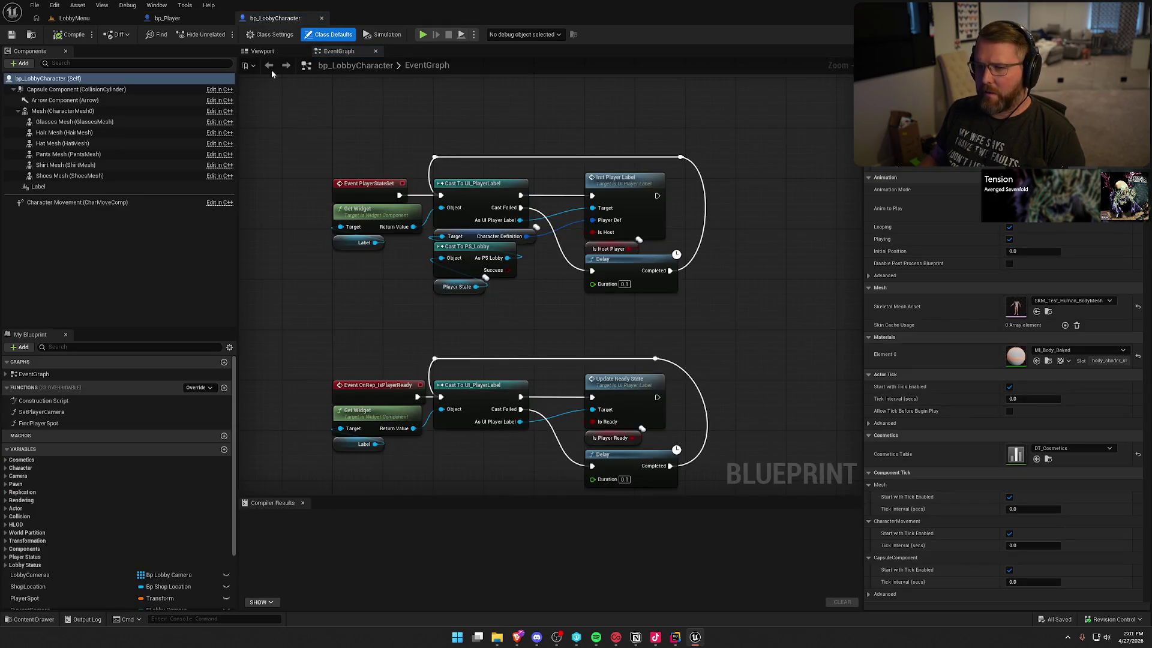
Step: Set bp_LobbyCharacter's body Mesh (CharacterMesh0) to TestMale
{"action": "left_click", "coordinate": [263, 51]}
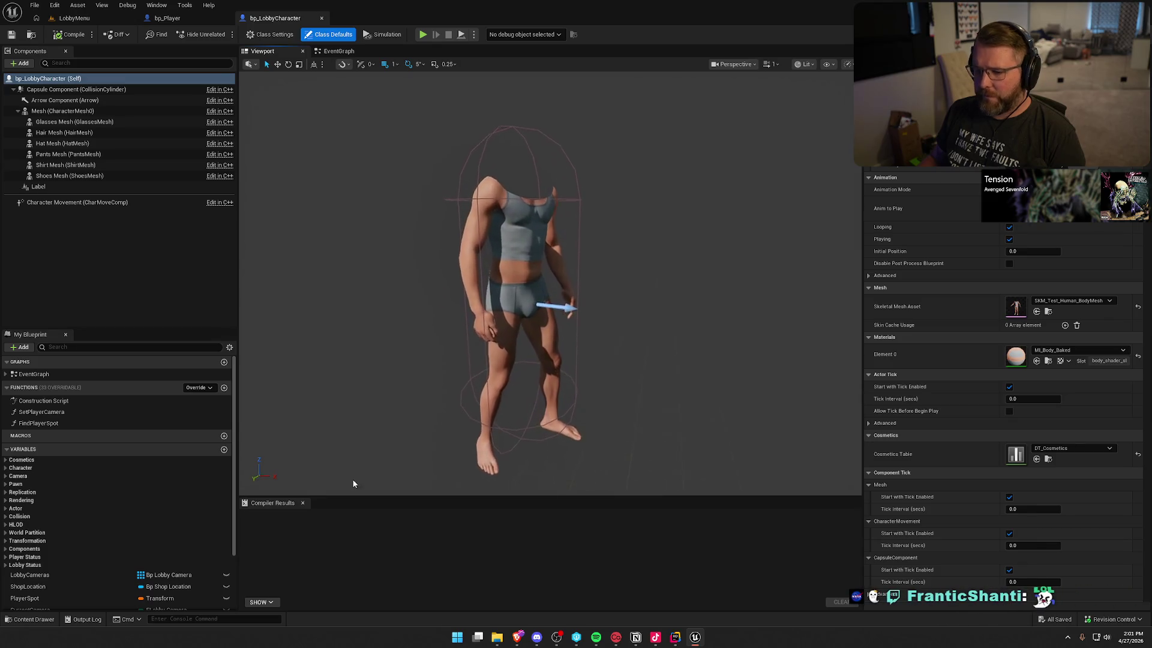
{"action": "left_click", "coordinate": [302, 502]}
{"action": "left_click", "coordinate": [53, 111]}
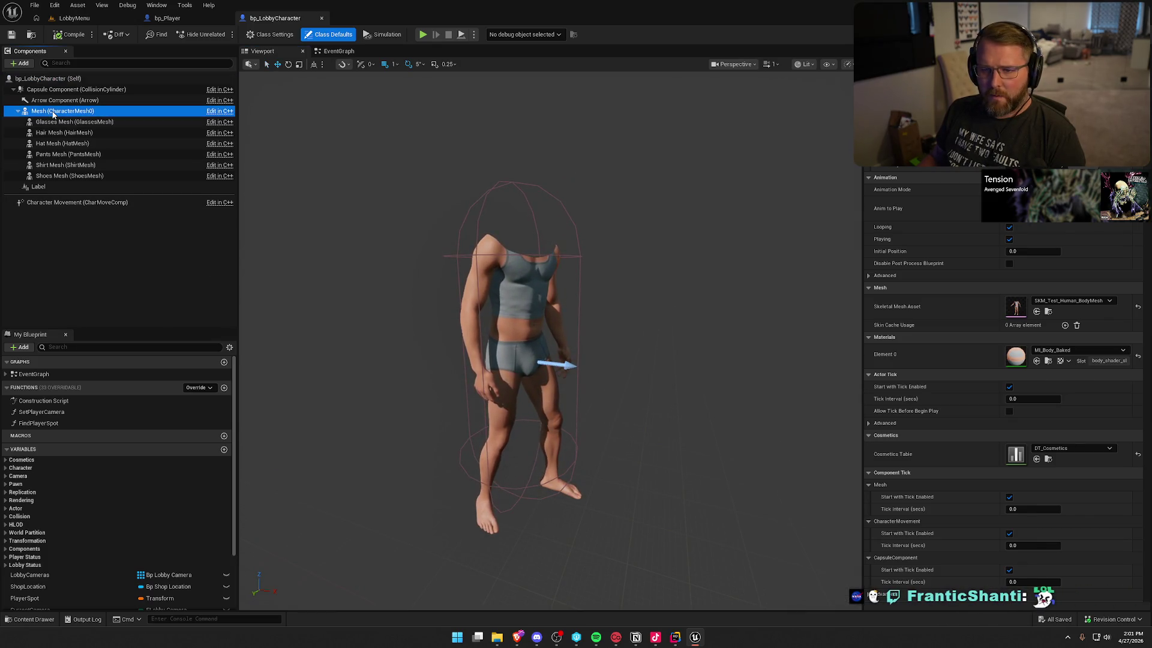
{"action": "left_click", "coordinate": [1075, 348]}
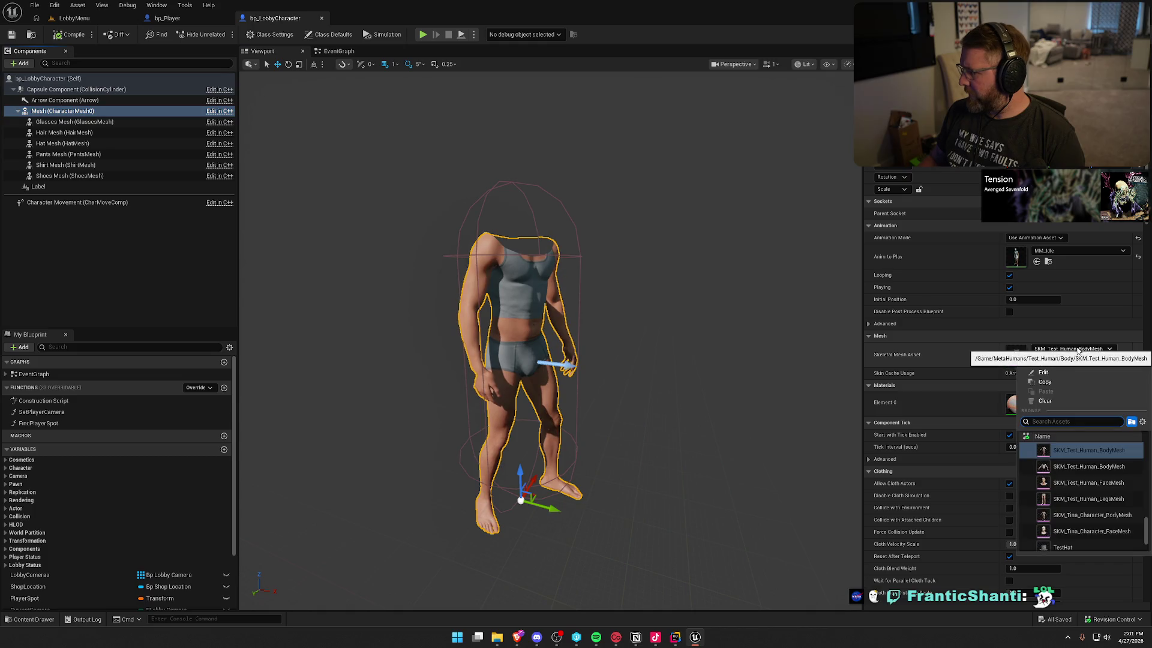
{"action": "type", "text": "skst"}
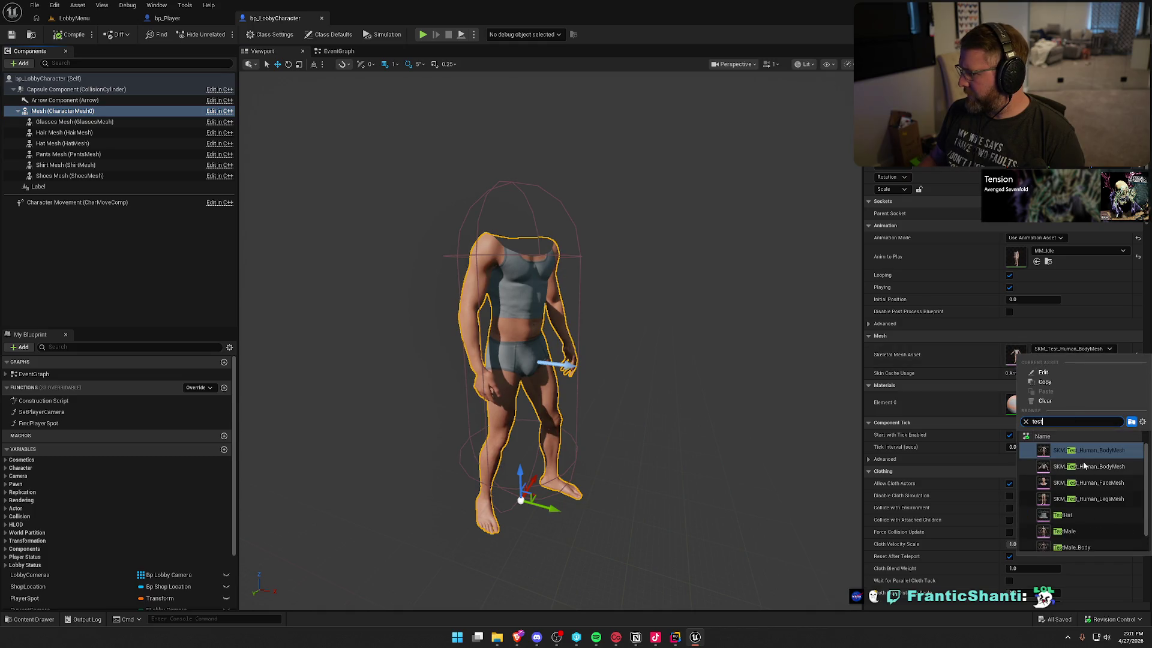
{"action": "left_click", "coordinate": [1074, 531]}
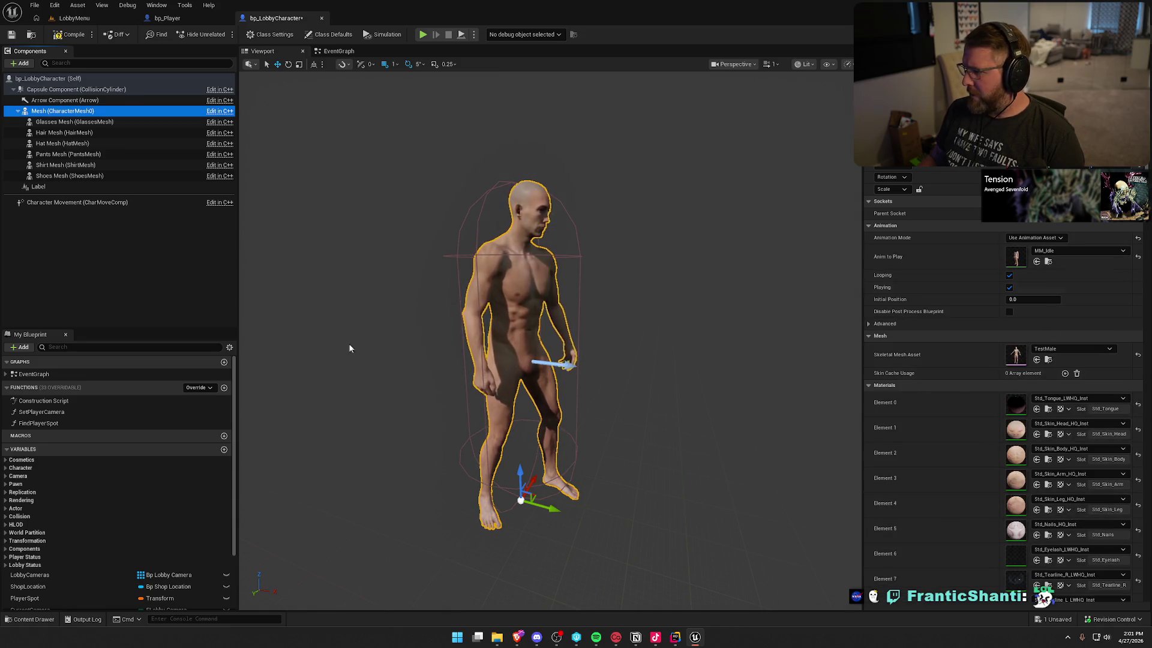
Step: Assign GeneralGlasses to the Glasses Mesh and orbit to check it on the head
{"action": "left_click", "coordinate": [144, 122]}
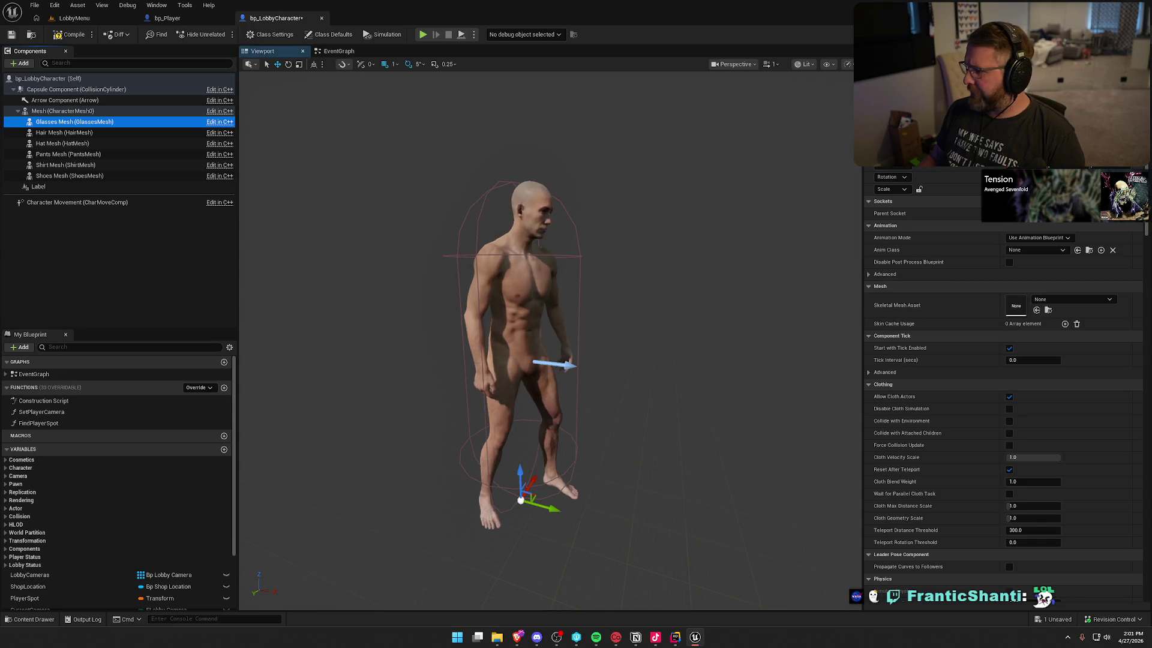
{"action": "left_click", "coordinate": [1083, 300]}
{"action": "type", "text": "glass"}
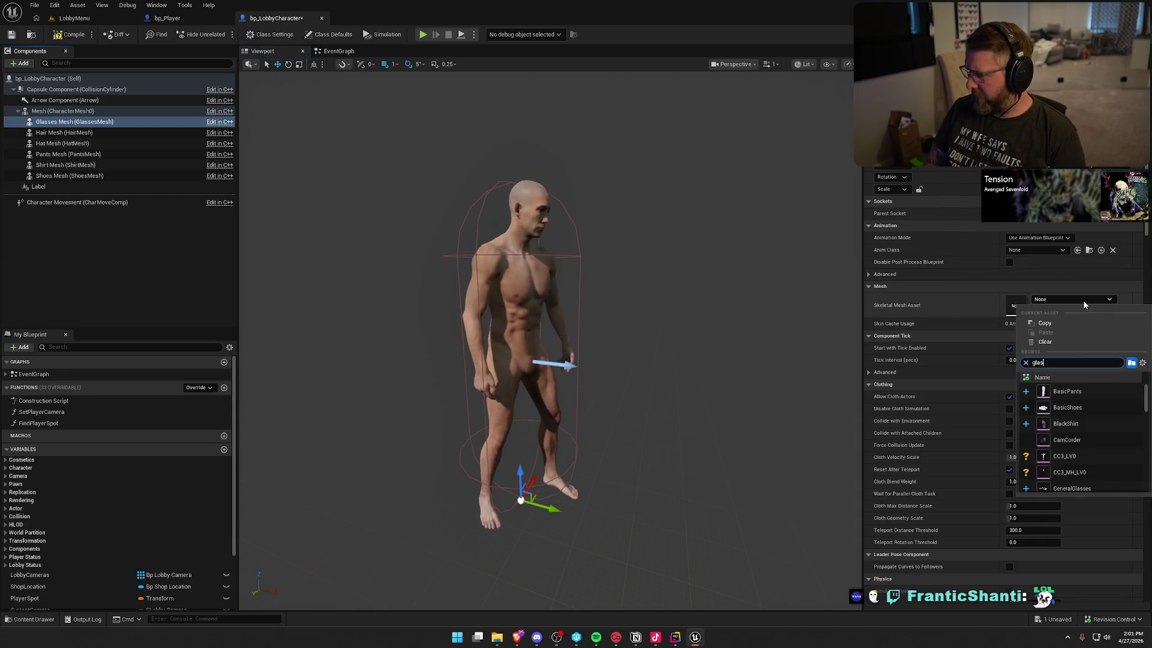
{"action": "left_click", "coordinate": [1082, 390]}
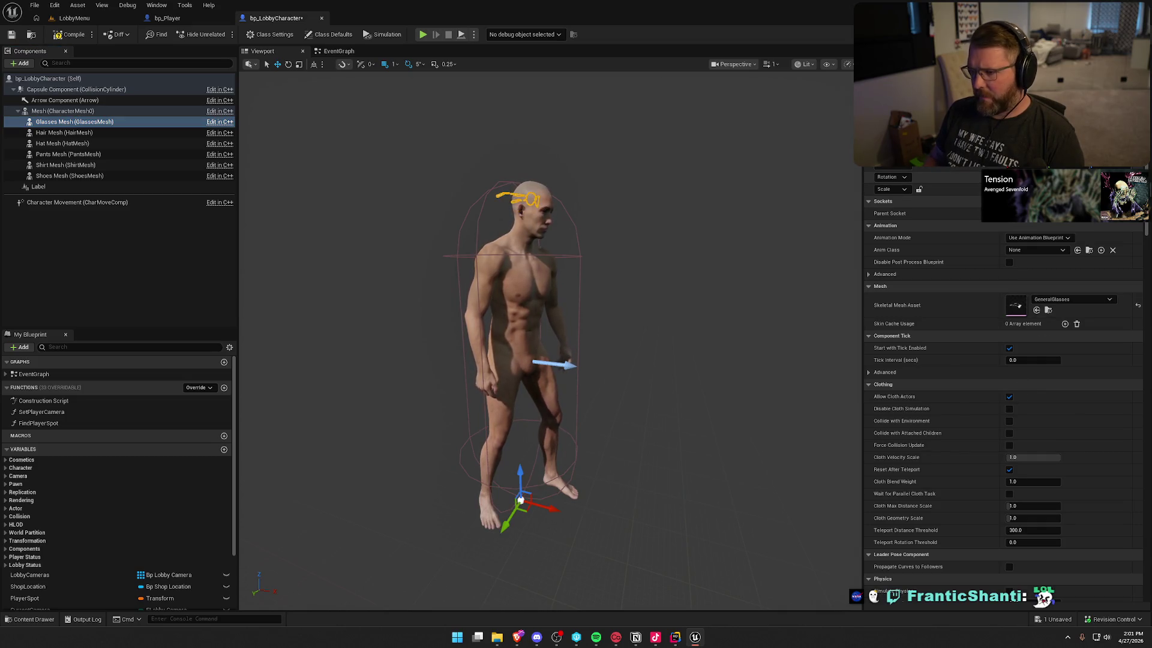
{"action": "left_click_drag", "start_coordinate": [733, 301], "coordinate": [684, 300]}
{"action": "mouse_move", "coordinate": [573, 276]}
{"action": "left_mouse_down"}
{"action": "mouse_move", "coordinate": [572, 240]}
{"action": "mouse_move", "coordinate": [573, 300]}
{"action": "mouse_move", "coordinate": [572, 277]}
{"action": "left_mouse_up"}
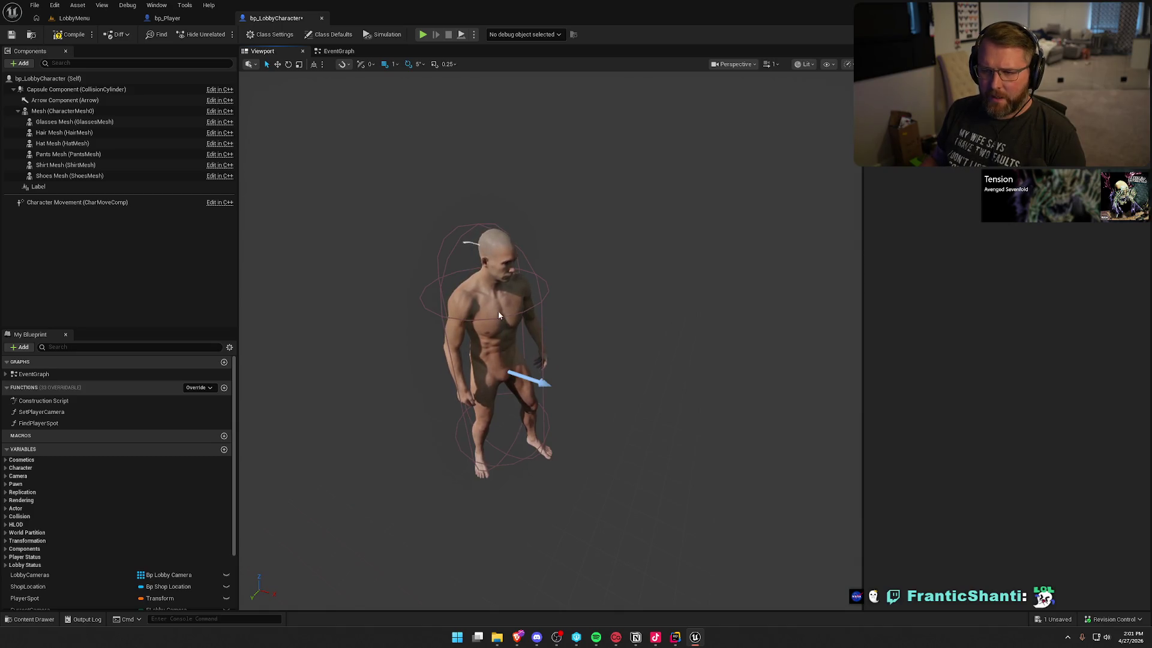
Step: Set bp_LobbyCharacter's Pants Mesh to BasicPants
{"action": "left_click", "coordinate": [78, 133]}
{"action": "left_click", "coordinate": [82, 146]}
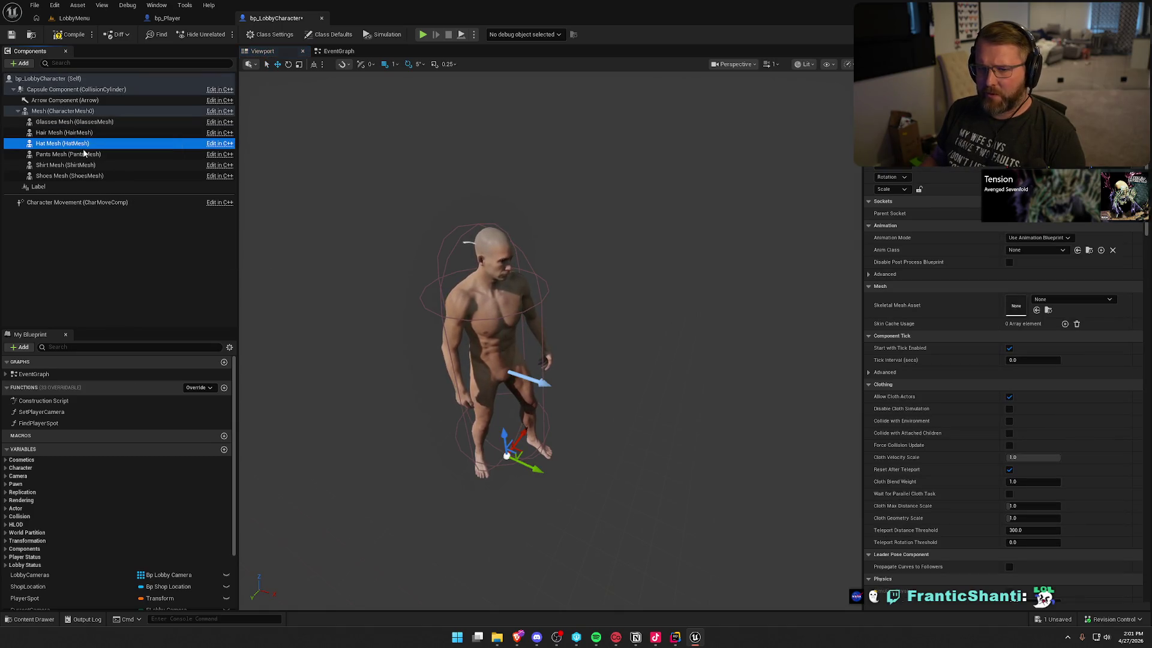
{"action": "left_click", "coordinate": [82, 154]}
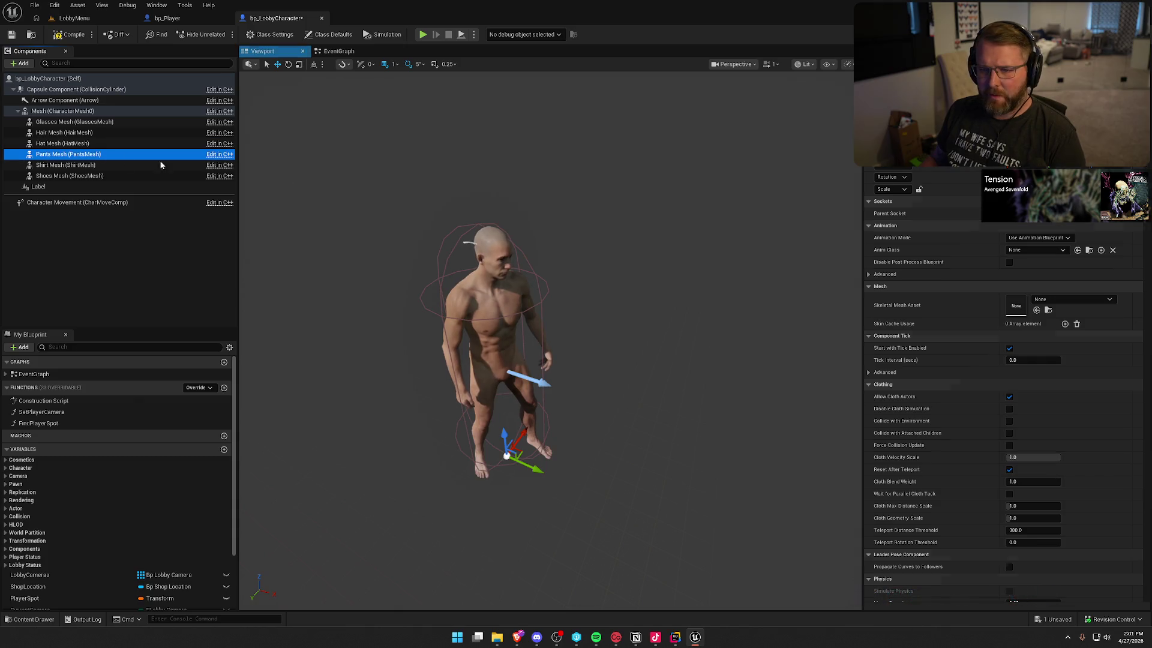
{"action": "left_click", "coordinate": [1080, 299]}
{"action": "type", "text": "pants"}
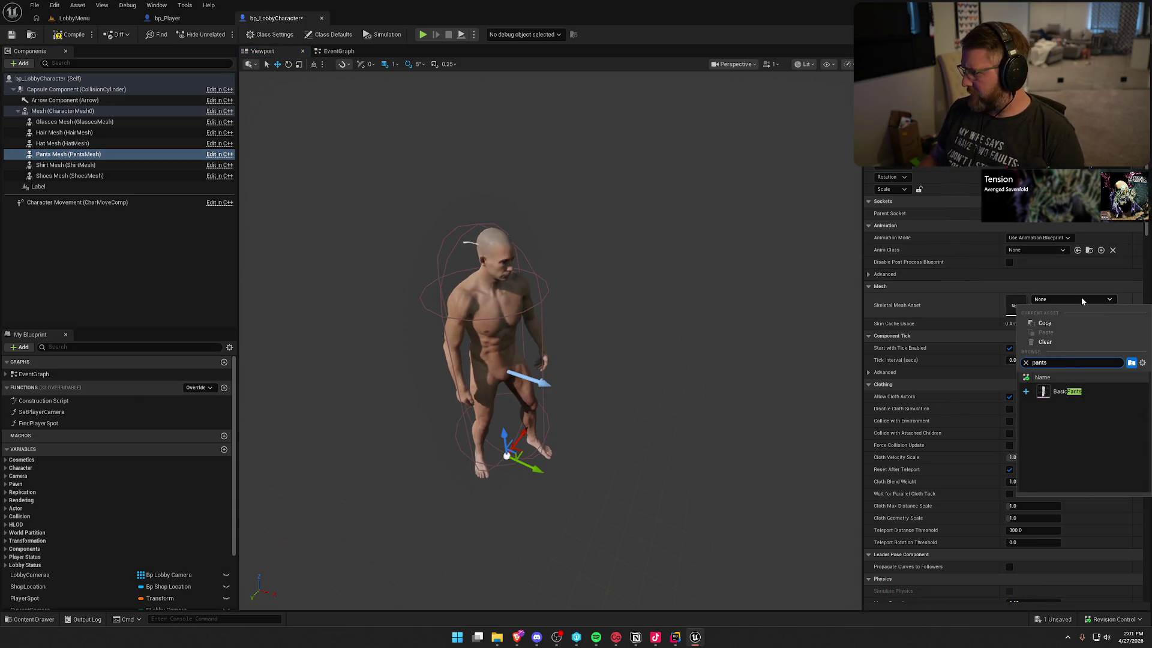
{"action": "left_click", "coordinate": [1067, 391]}
Step: Set the Shirt Mesh to BlackShirt and the Shoes Mesh to BasicShoes
{"action": "left_click", "coordinate": [75, 166]}
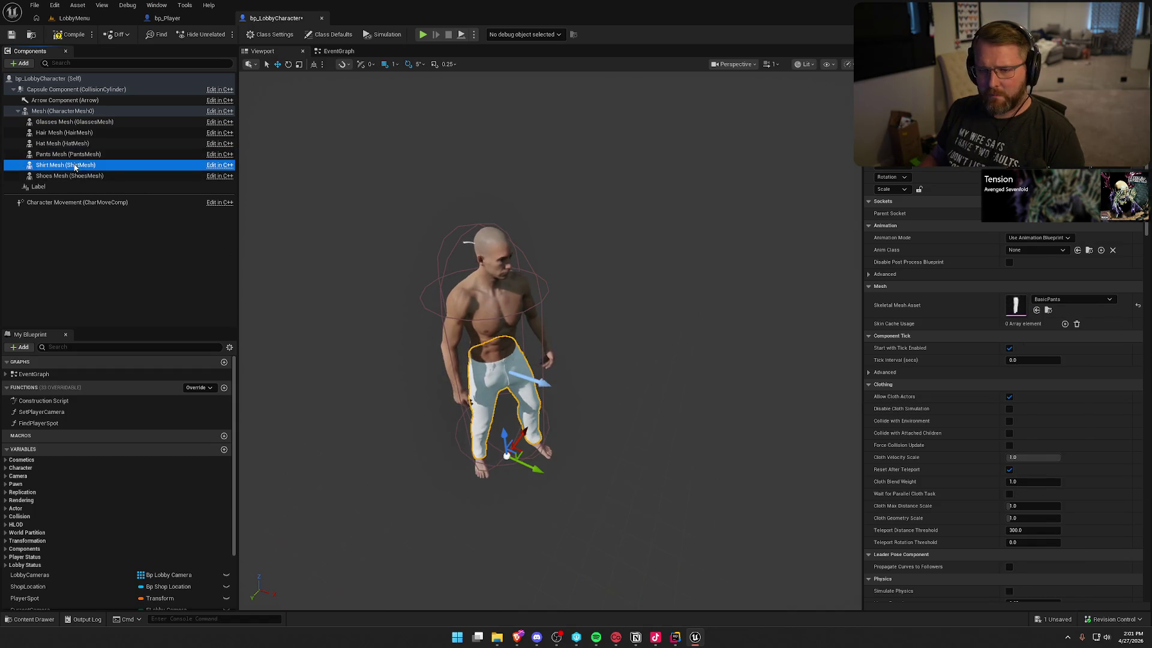
{"action": "left_click", "coordinate": [1060, 299]}
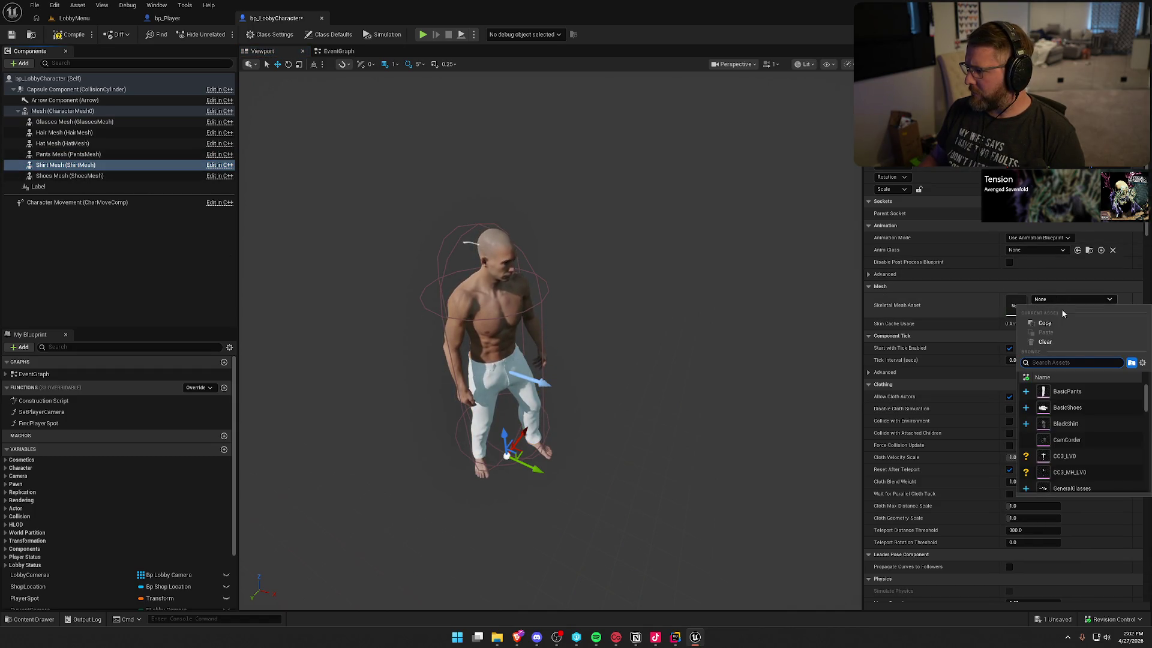
{"action": "left_click", "coordinate": [1073, 423]}
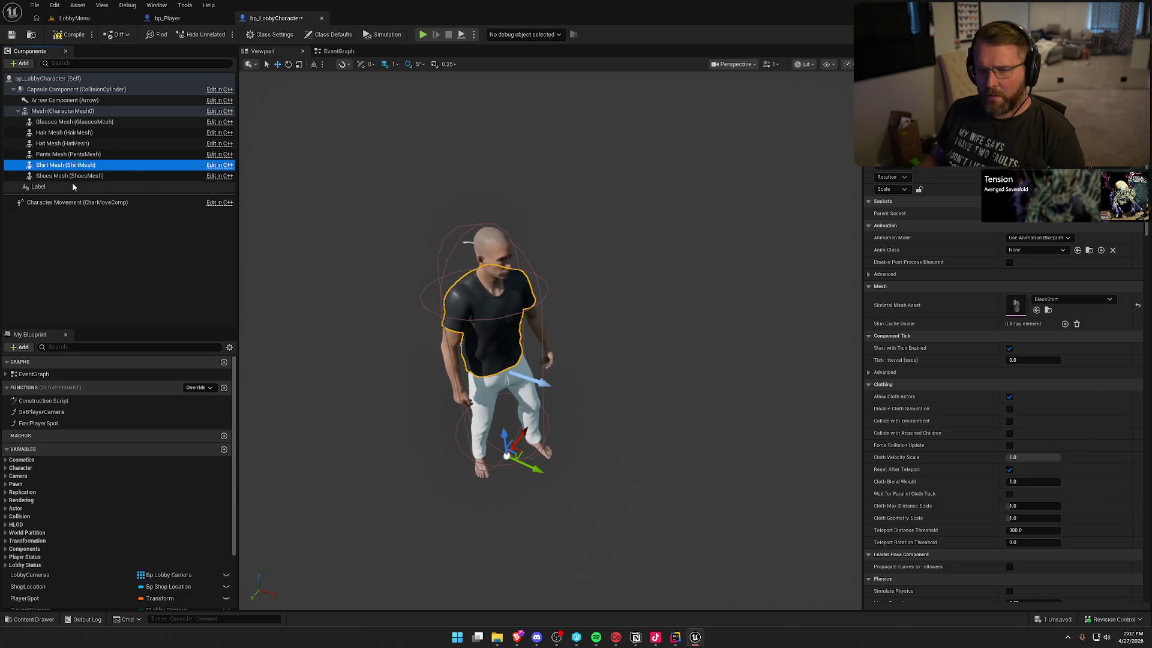
{"action": "left_click", "coordinate": [70, 176]}
{"action": "left_click", "coordinate": [1067, 301]}
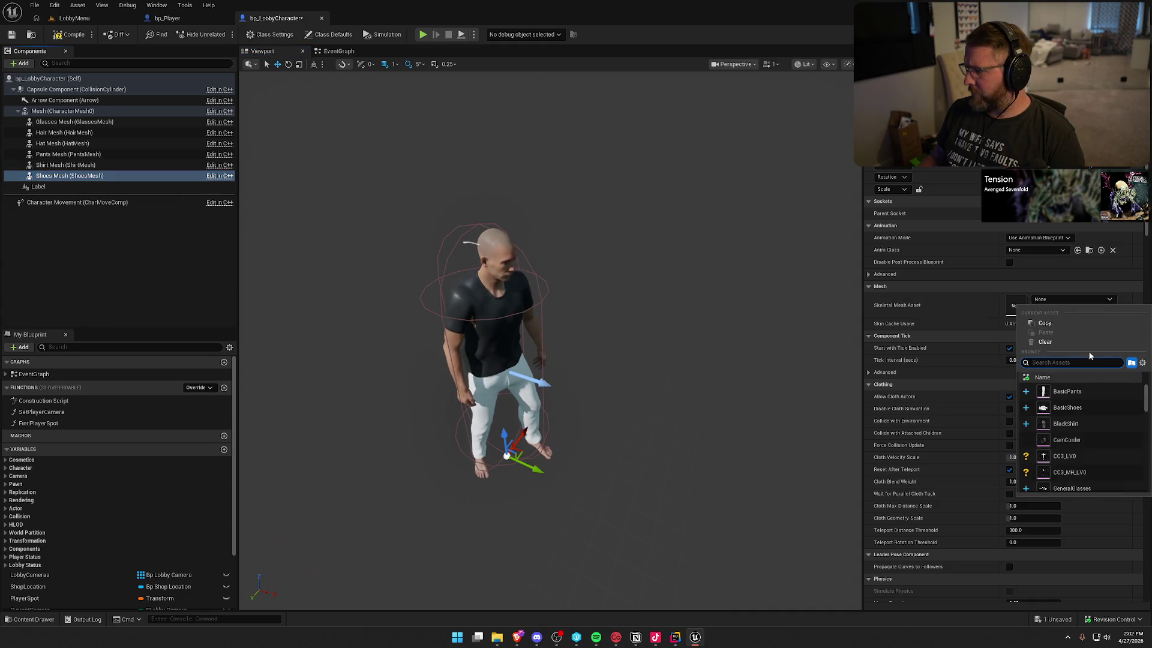
{"action": "left_click", "coordinate": [1085, 408]}
Step: Save bp_LobbyCharacter and return to the LobbyMenu level
{"action": "left_click", "coordinate": [638, 232]}
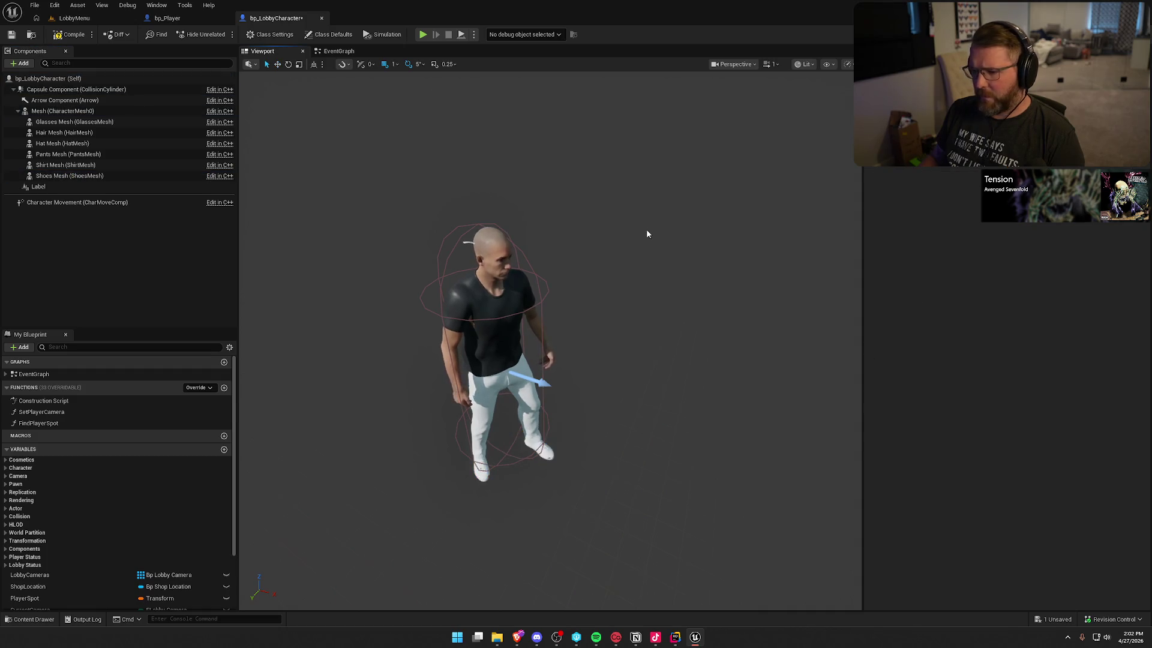
{"action": "key", "text": "ctrl+s"}
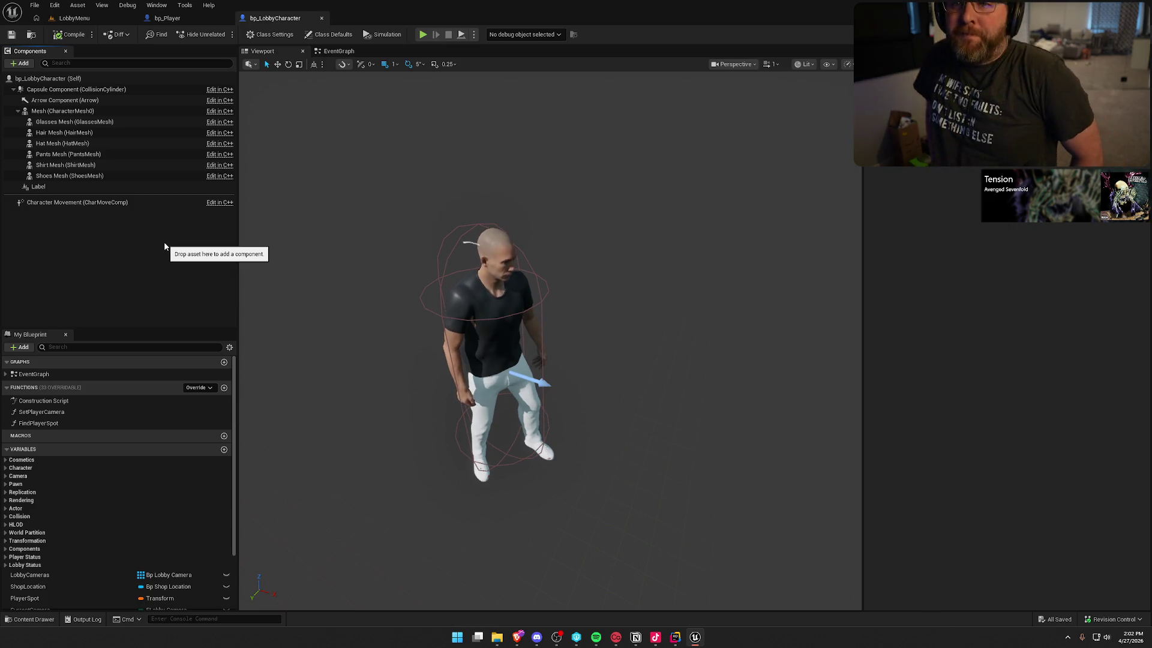
{"action": "left_click", "coordinate": [74, 18]}
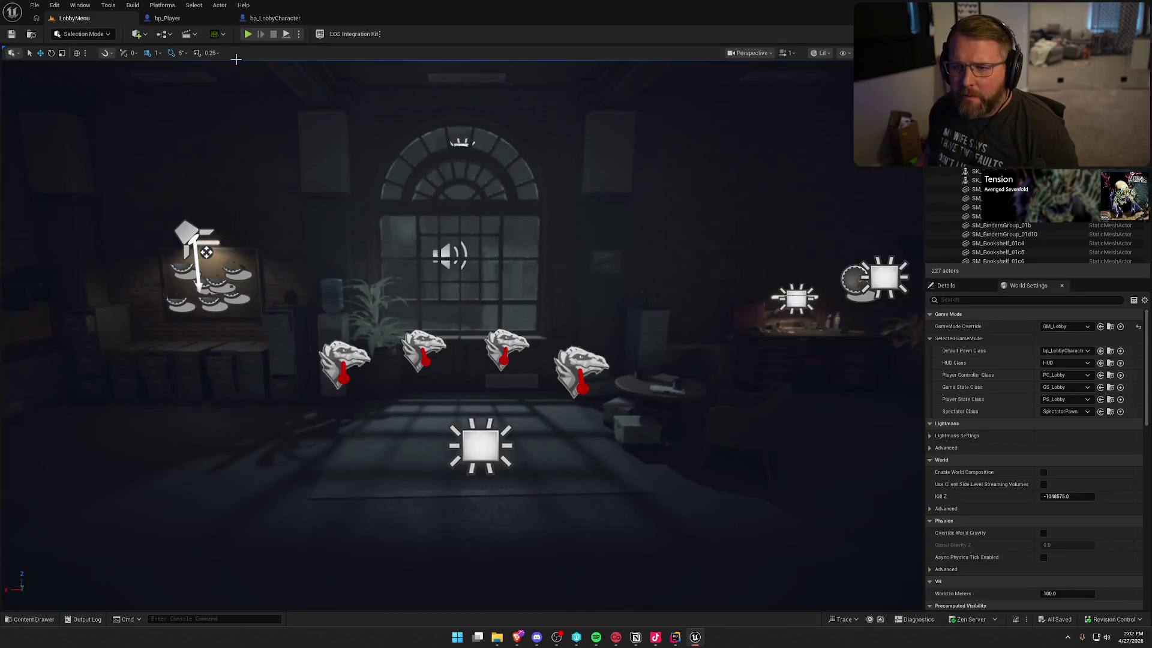
{"action": "left_click", "coordinate": [248, 34]}
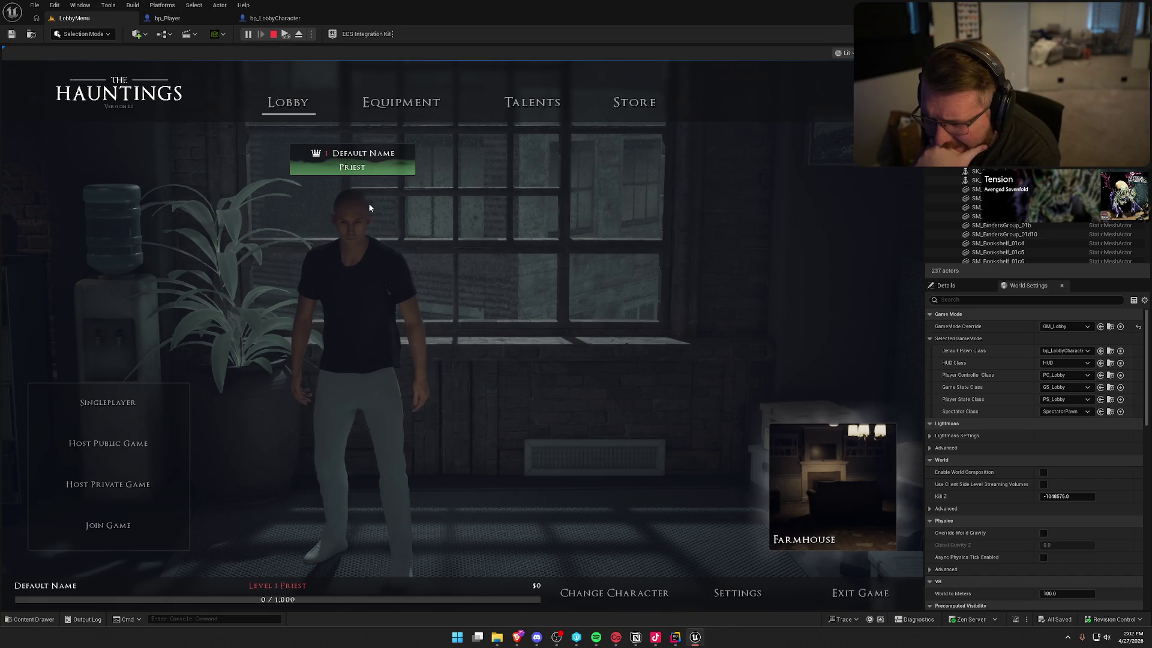
{"action": "left_click", "coordinate": [650, 596]}
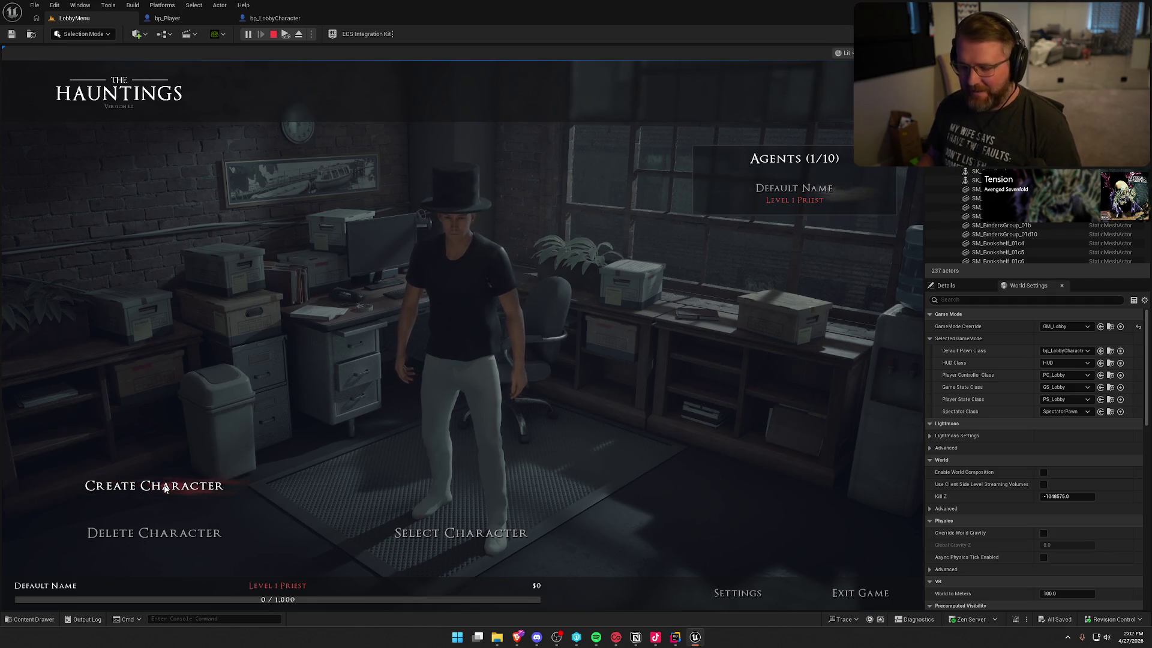
{"action": "left_click", "coordinate": [166, 488]}
{"action": "left_click", "coordinate": [156, 210]}
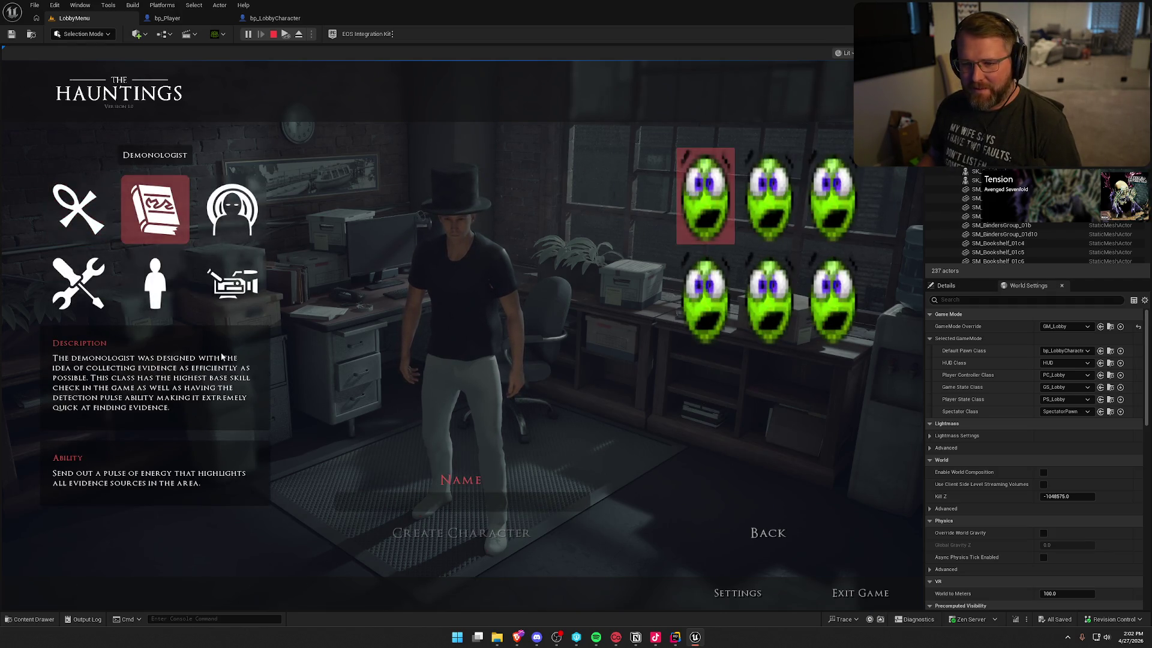
{"action": "left_click", "coordinate": [480, 501]}
{"action": "type", "text": "Test"}
{"action": "left_click", "coordinate": [472, 533]}
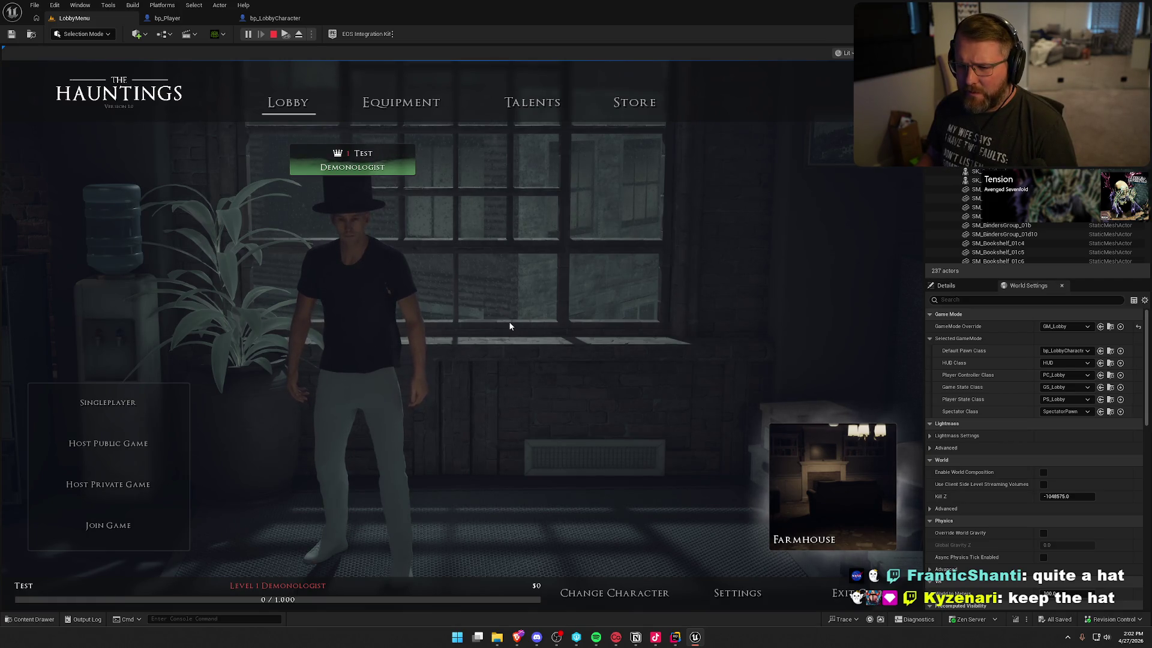
{"action": "key", "text": "Escape"}
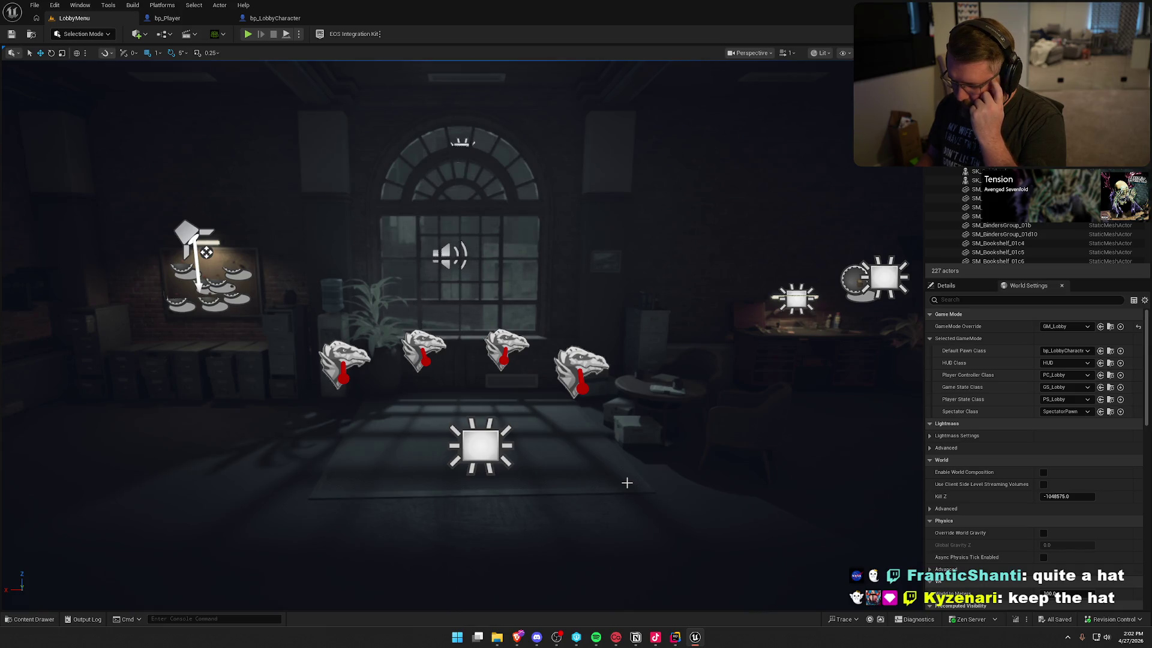
{"action": "mouse_move", "coordinate": [656, 638]}
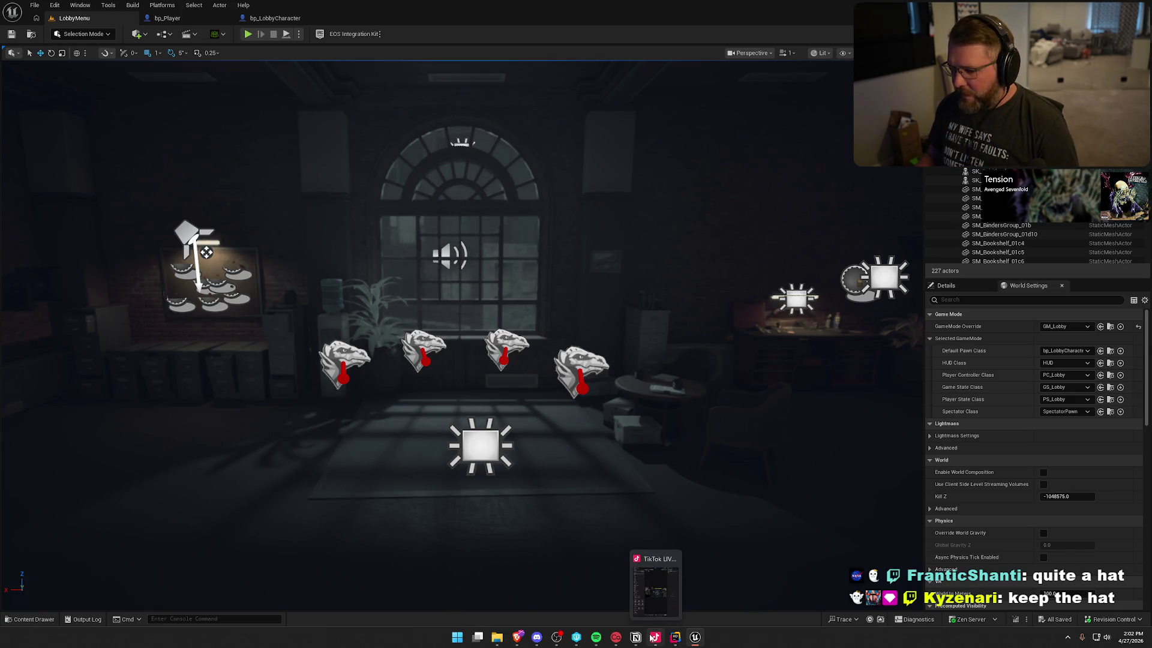
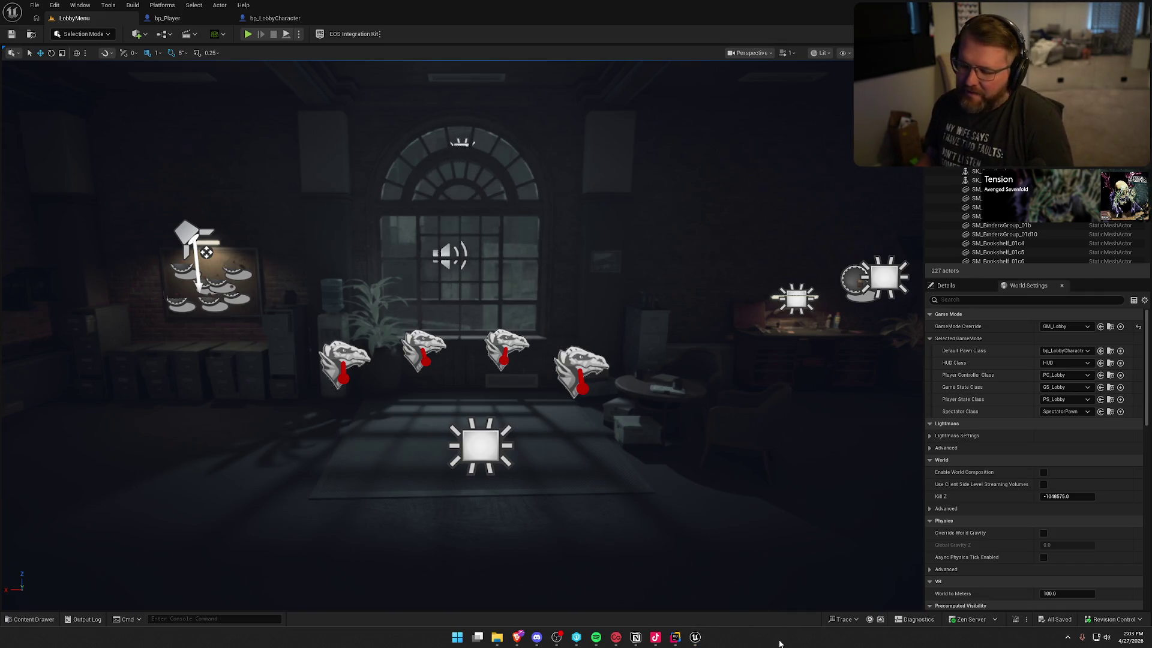
Step: Open bp_LobbyCharacter and inspect the Glasses Mesh component's GeneralGlasses mesh and Sunglasses material
{"action": "left_click", "coordinate": [268, 23]}
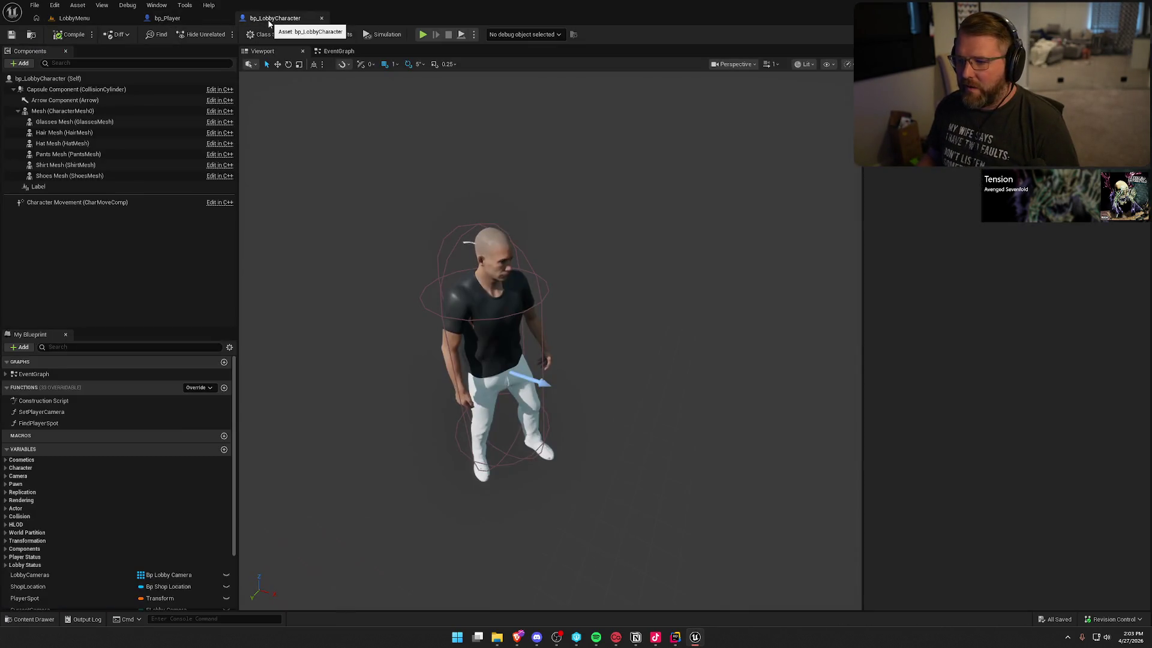
{"action": "left_click", "coordinate": [67, 123]}
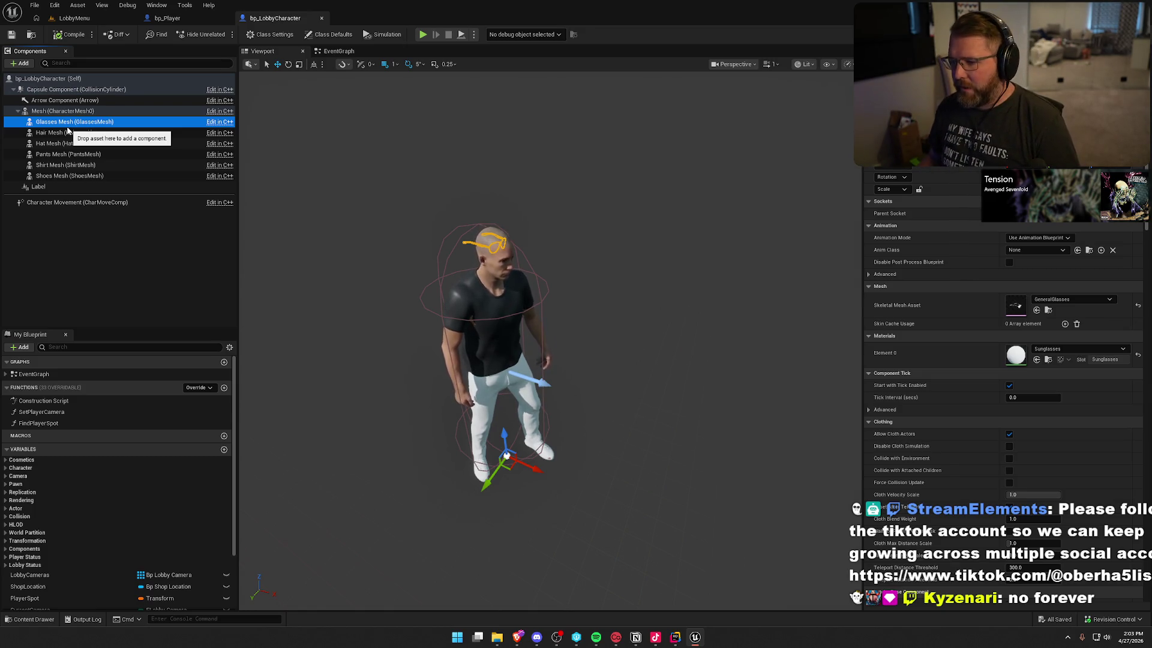
{"action": "key", "text": "super"}
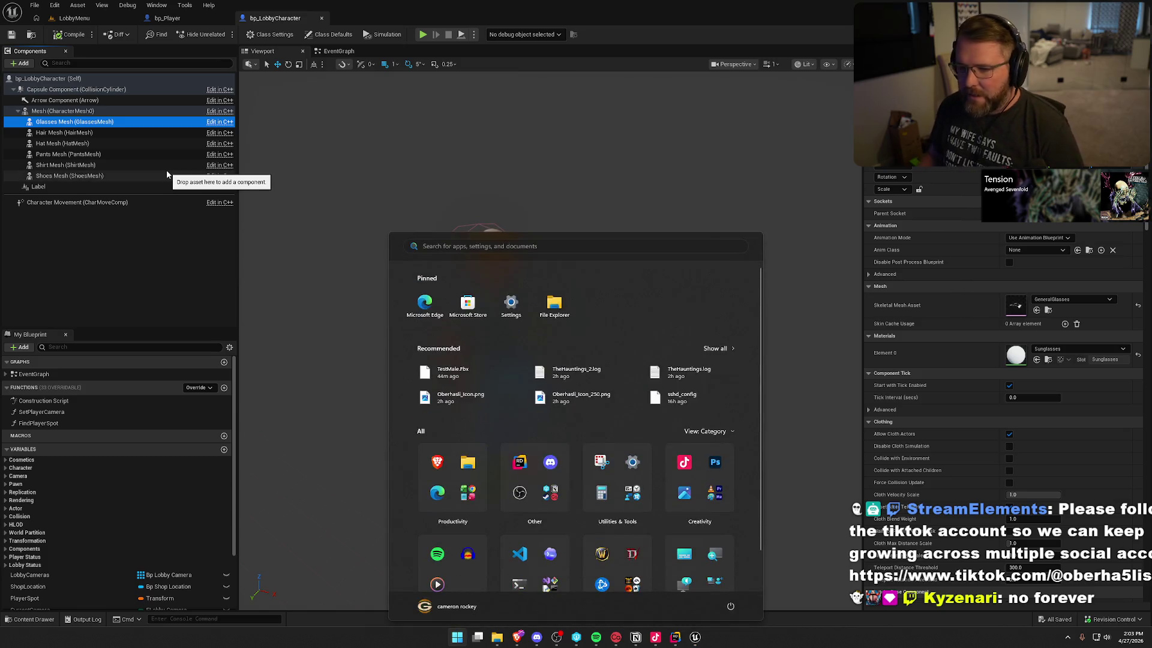
Step: Review the GlassesMesh setup code in Rider's CharacterMain.cpp, then move on to Blender
{"action": "key", "text": "Escape"}
{"action": "key", "text": "alt+Tab"}
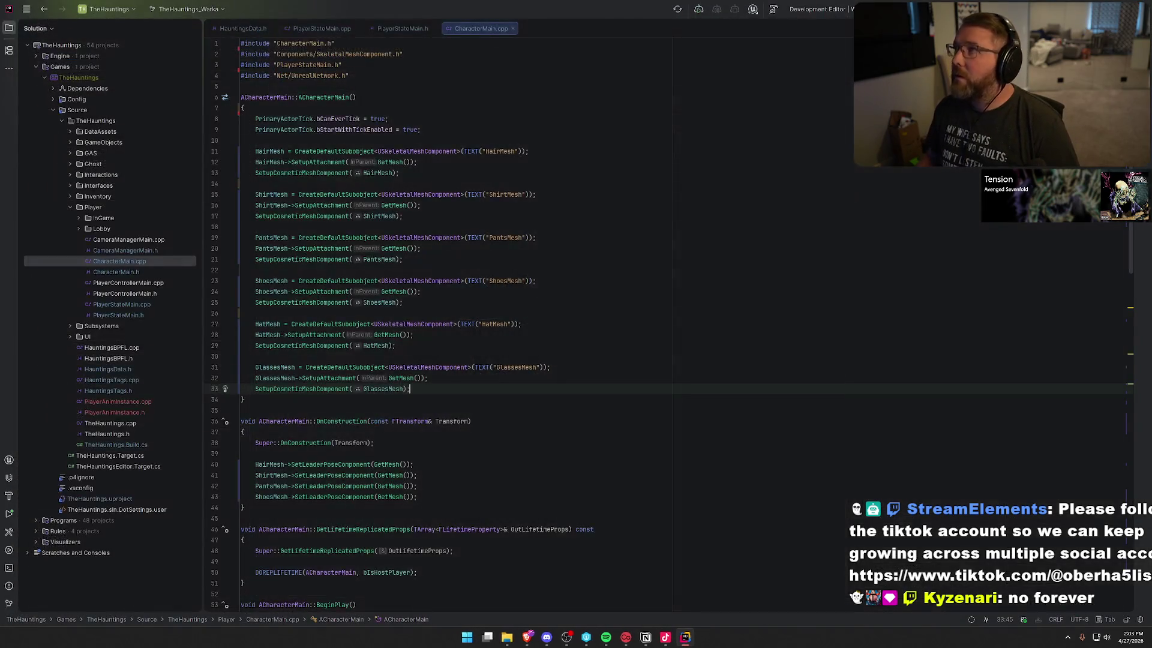
{"action": "key", "text": "alt+Tab"}
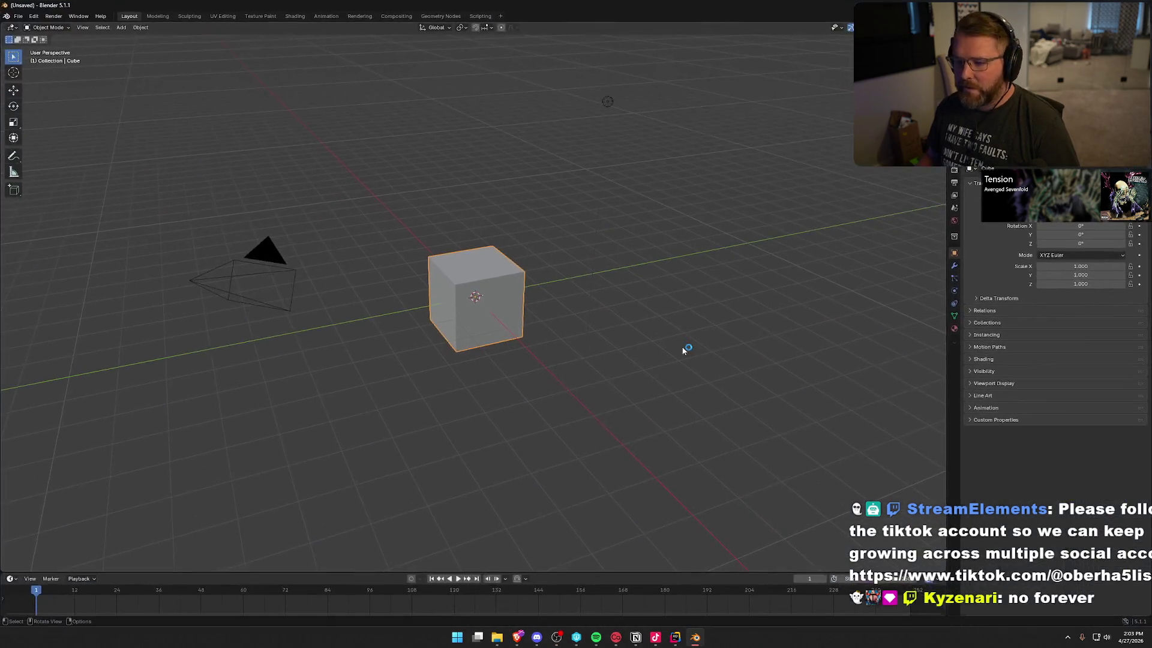
Step: Clear the default scene and import GeneralGlasses.fbx from Z:\Art\TheHauntings\Characters\Cosmetics
{"action": "key", "text": "a"}
{"action": "key", "text": "Delete"}
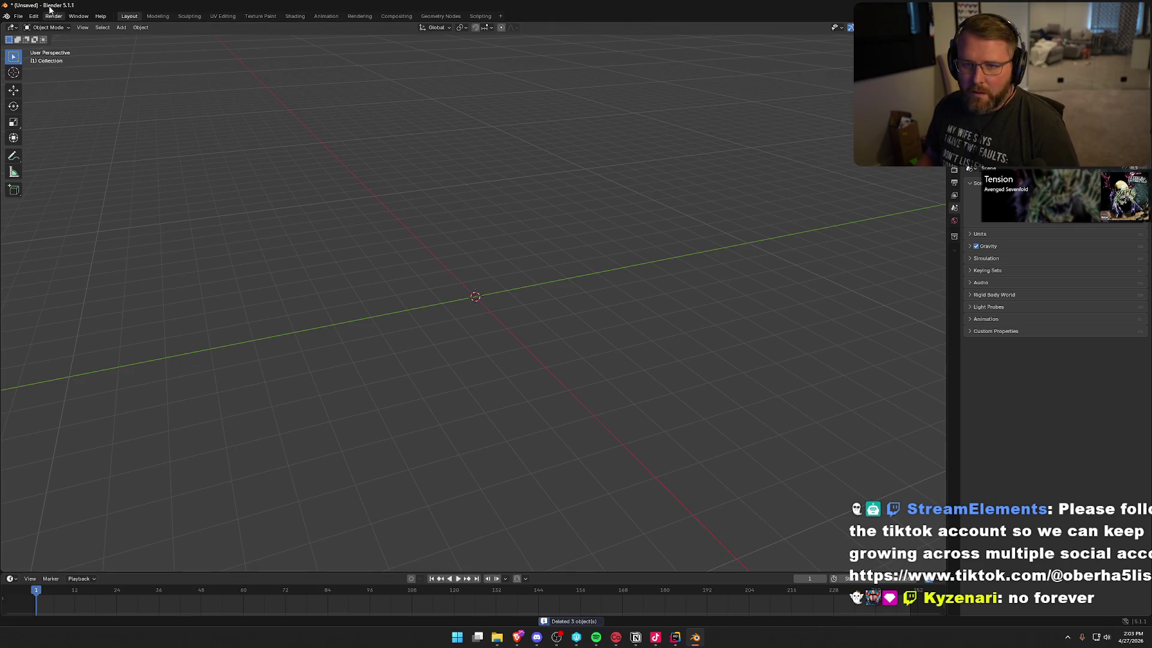
{"action": "left_click", "coordinate": [20, 16]}
{"action": "mouse_move", "coordinate": [45, 145]}
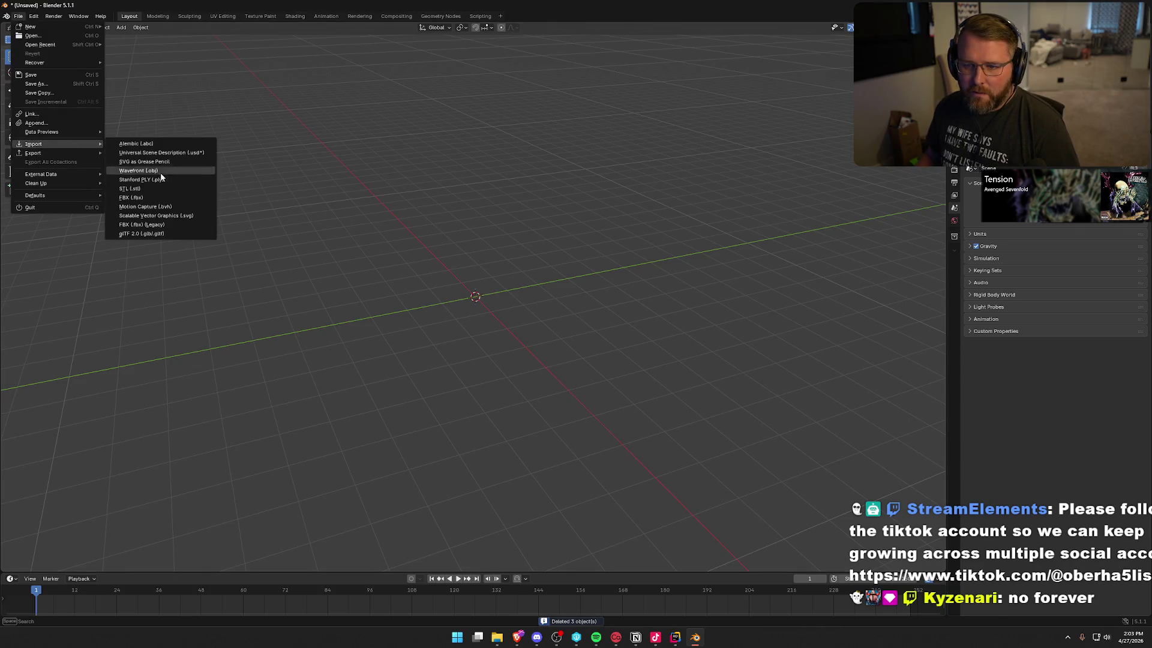
{"action": "left_click", "coordinate": [157, 198]}
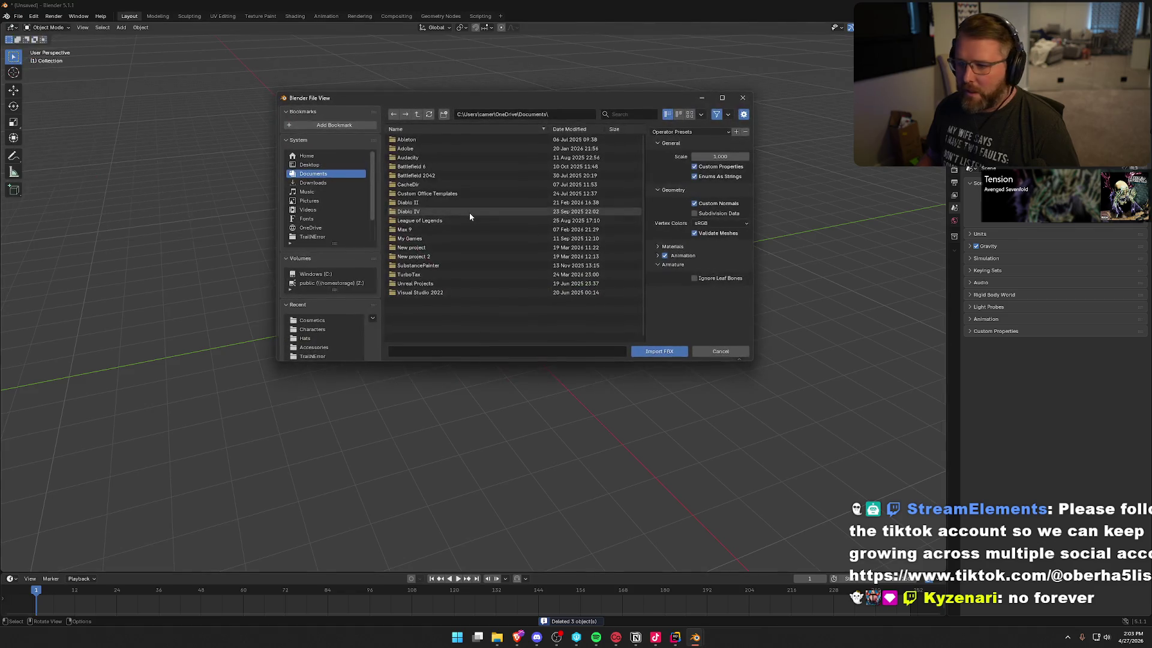
{"action": "left_click", "coordinate": [348, 284]}
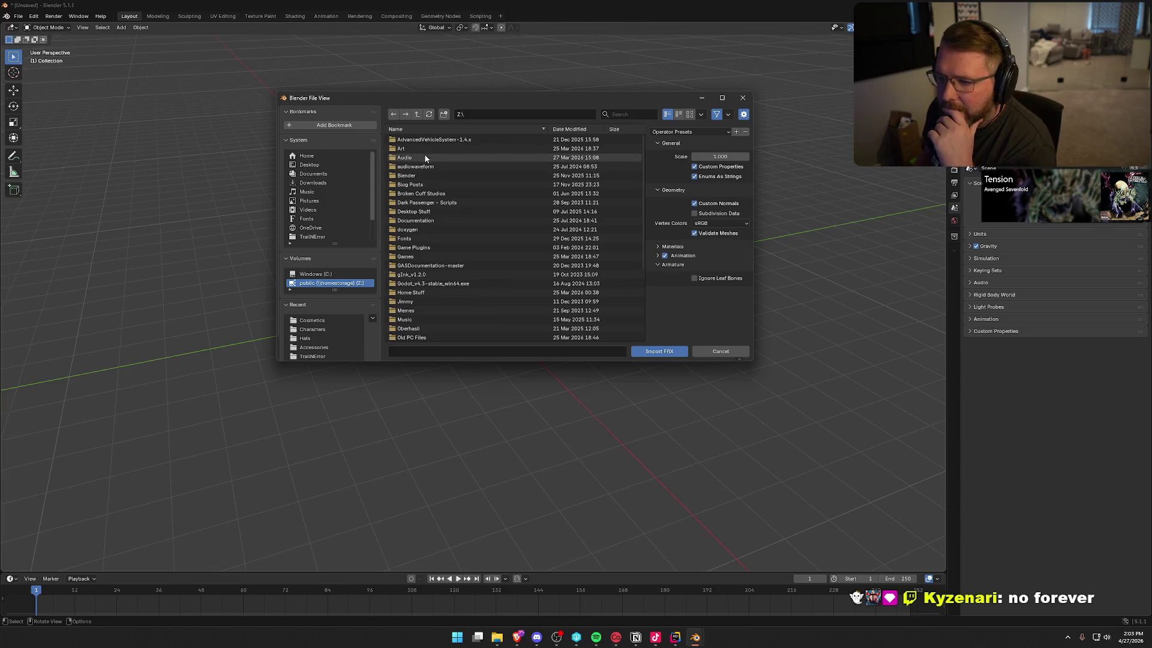
{"action": "left_click", "coordinate": [412, 149]}
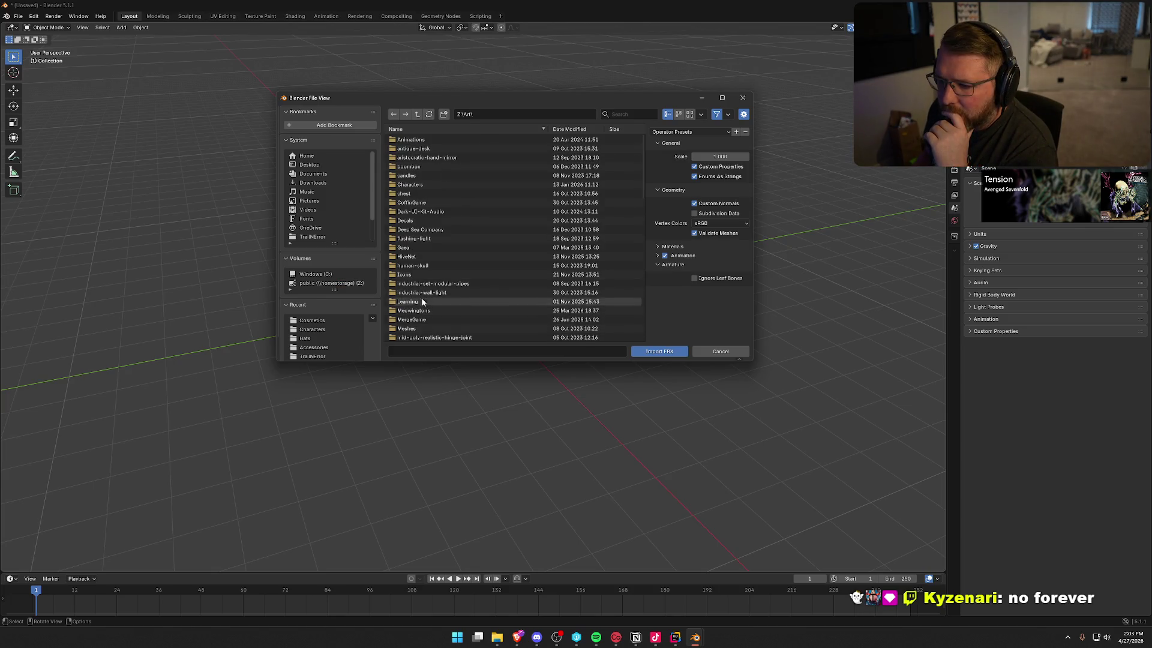
{"action": "scroll", "coordinate": [437, 303], "scroll_direction": "down", "scroll_amount": 4}
{"action": "left_click", "coordinate": [420, 318]}
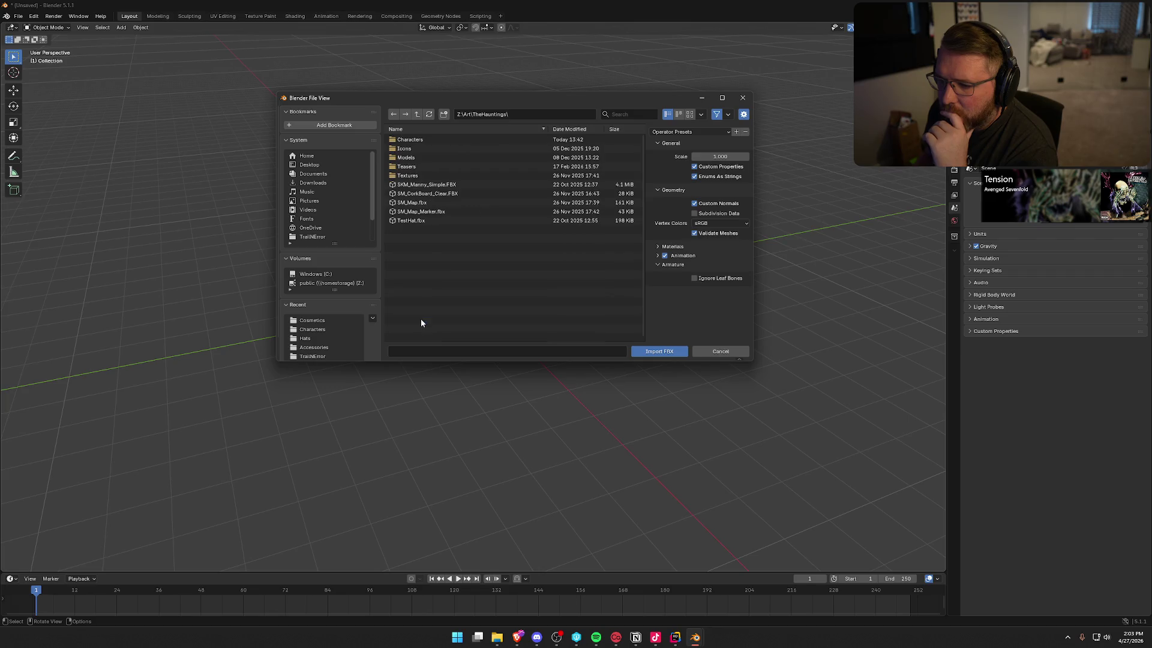
{"action": "left_click", "coordinate": [418, 140]}
{"action": "left_click", "coordinate": [417, 148]}
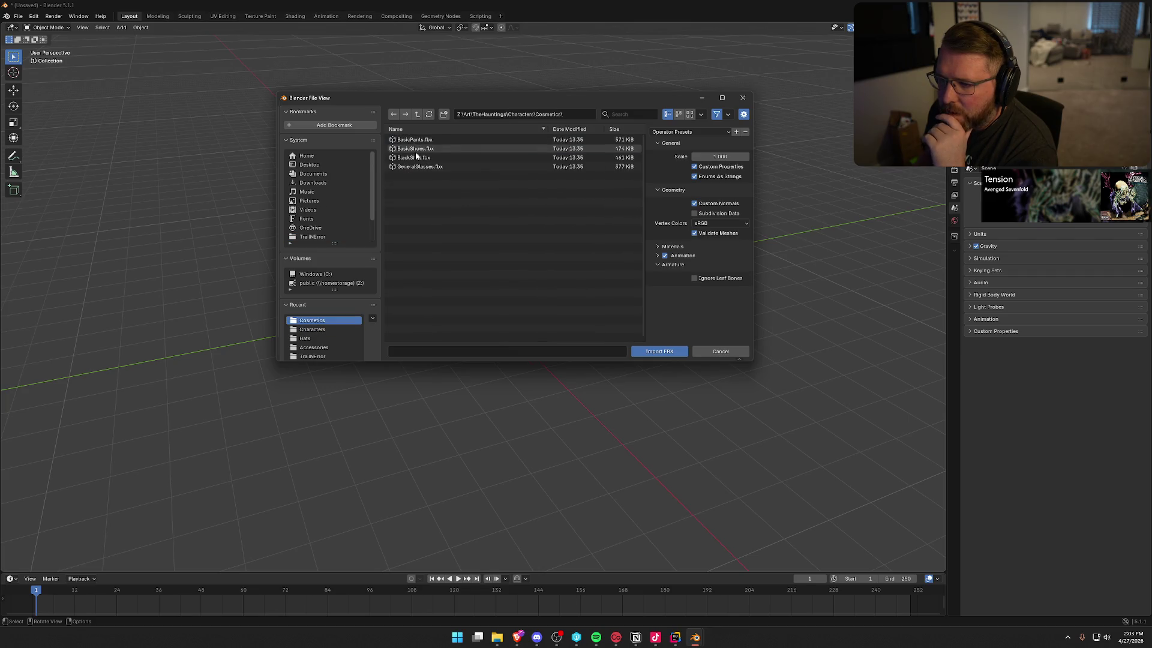
{"action": "double_click", "coordinate": [422, 168]}
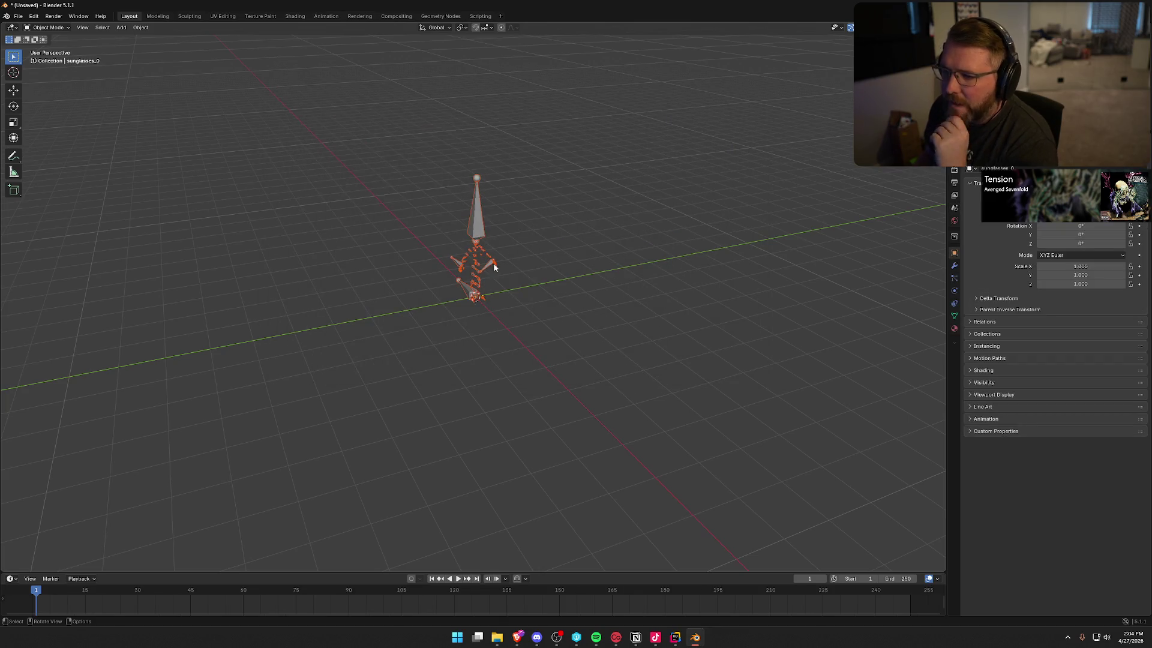
Step: Show the sunglasses mesh's Object Data properties and select all its vertices in Edit Mode
{"action": "scroll", "coordinate": [467, 279], "scroll_direction": "up", "scroll_amount": 4}
{"action": "middle_click_drag", "start_coordinate": [467, 277], "coordinate": [501, 164]}
{"action": "scroll", "coordinate": [502, 164], "scroll_direction": "up", "scroll_amount": 4}
{"action": "left_click", "coordinate": [447, 174]}
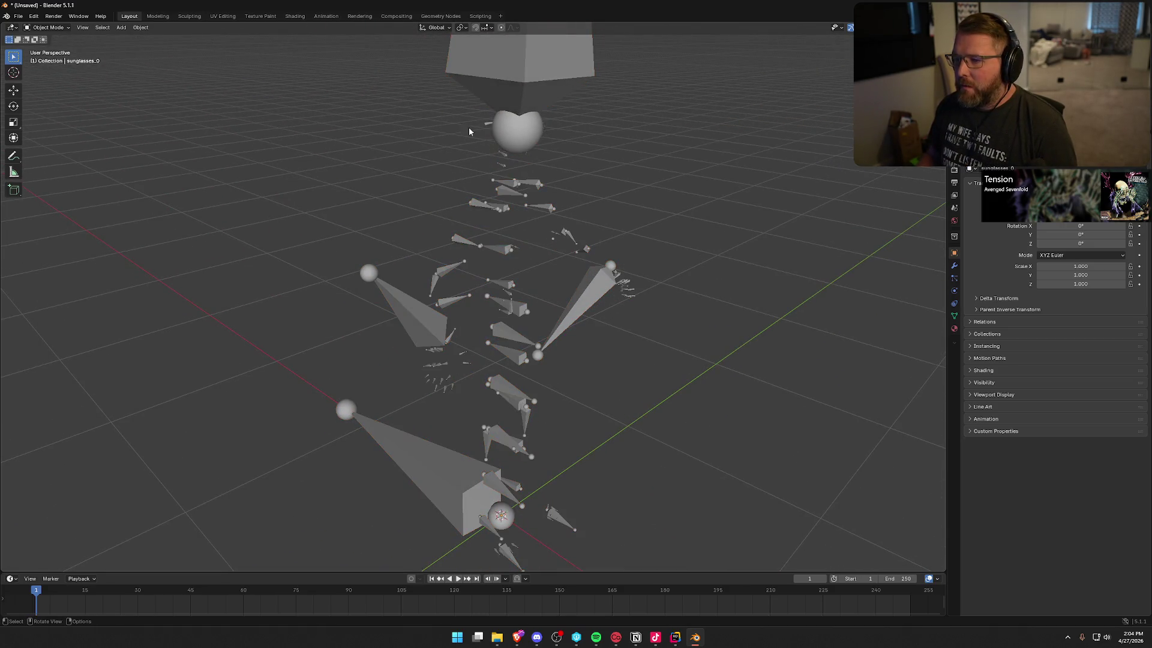
{"action": "left_click", "coordinate": [955, 315]}
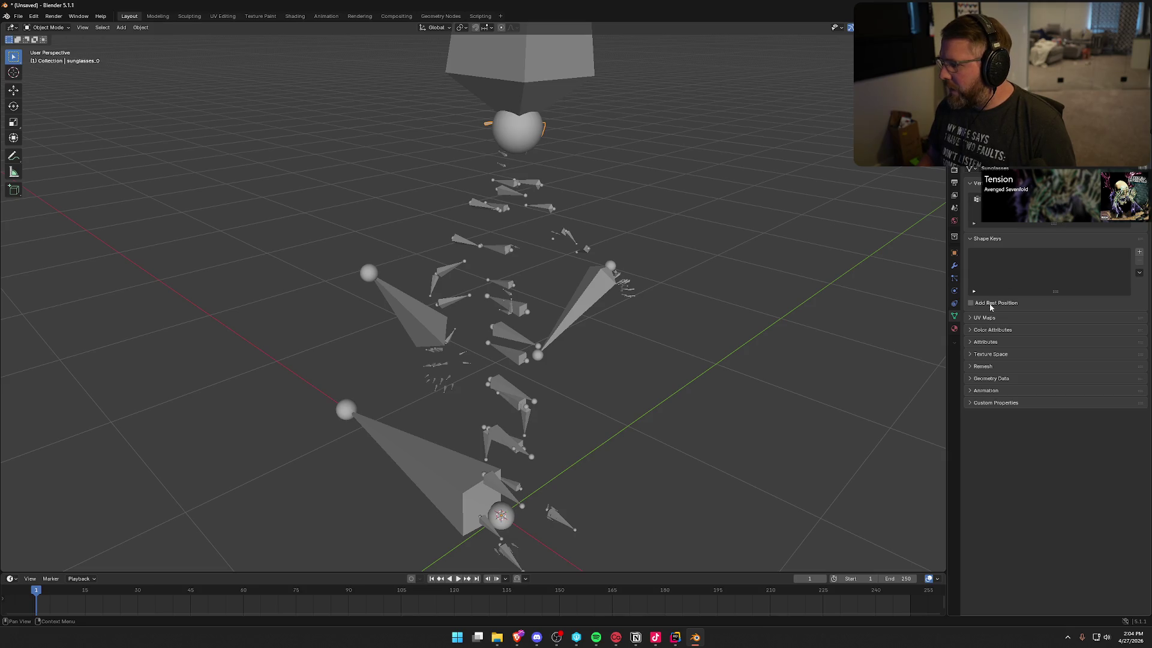
{"action": "key", "text": "Tab"}
{"action": "key", "text": "a"}
{"action": "key", "text": "alt+a"}
{"action": "key", "text": "a"}
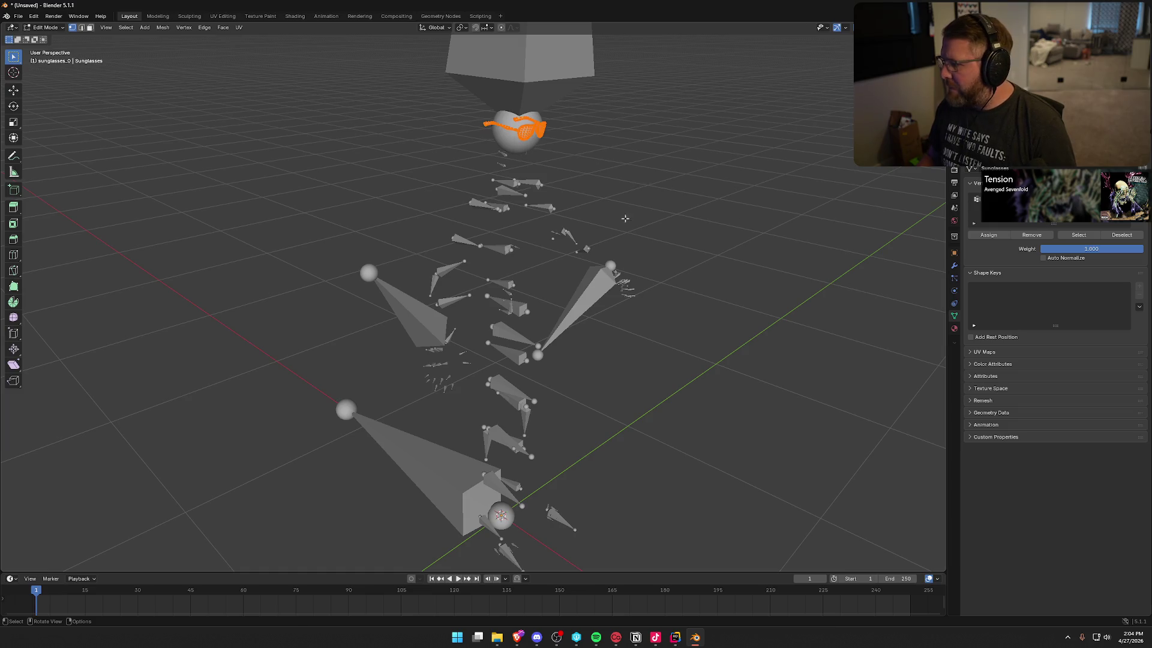
Step: Check the Armature modifier, assign all vertices to the vertex group at weight 1.000, exit Edit Mode
{"action": "left_click", "coordinate": [955, 267]}
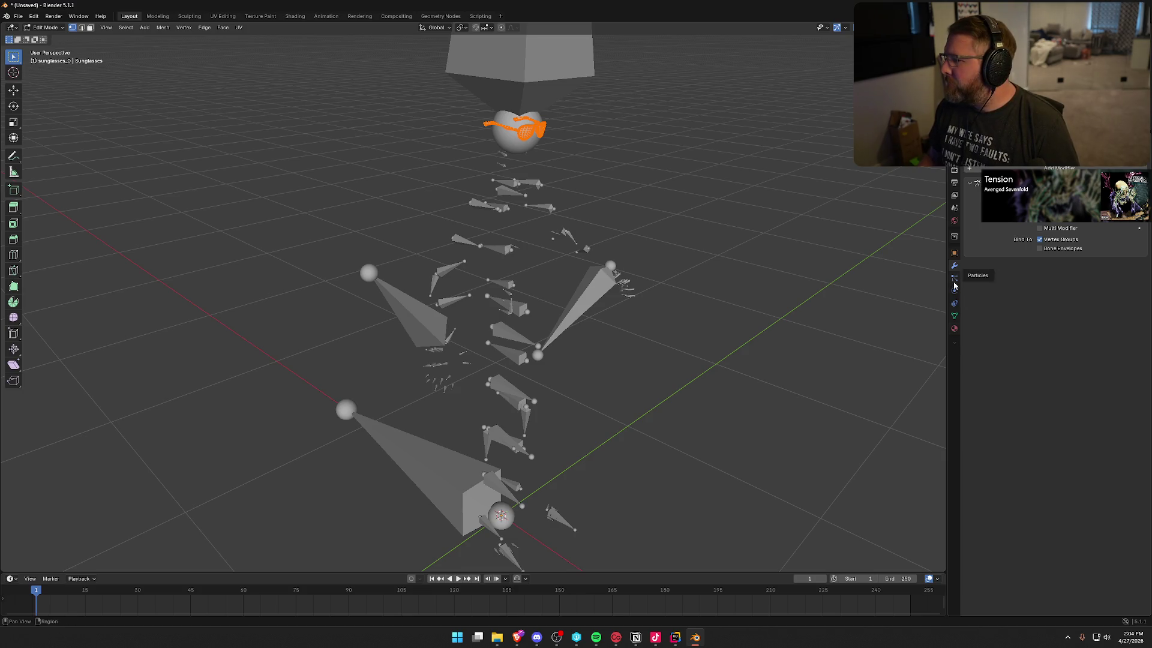
{"action": "left_click", "coordinate": [955, 318]}
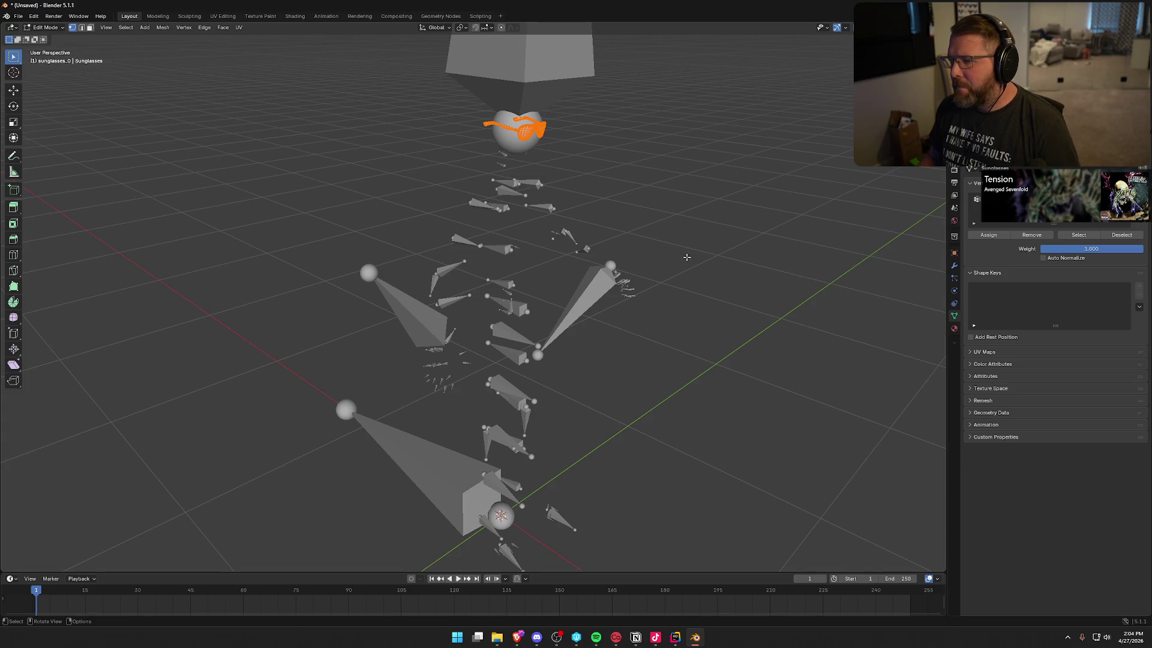
{"action": "left_click", "coordinate": [975, 224]}
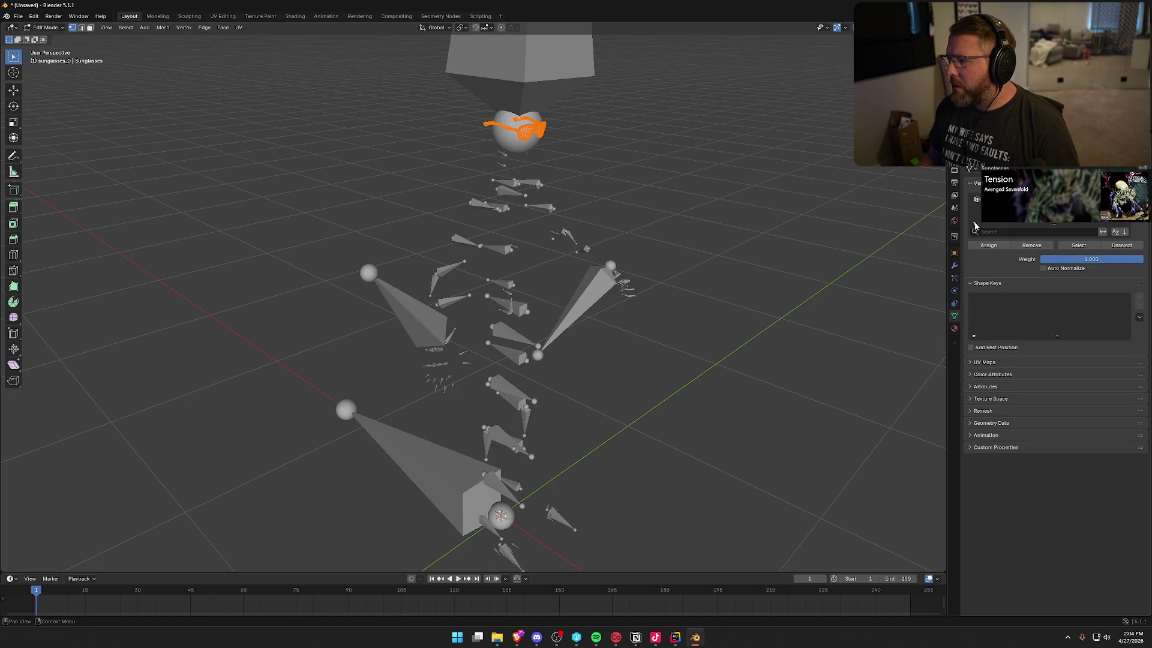
{"action": "left_click", "coordinate": [977, 225]}
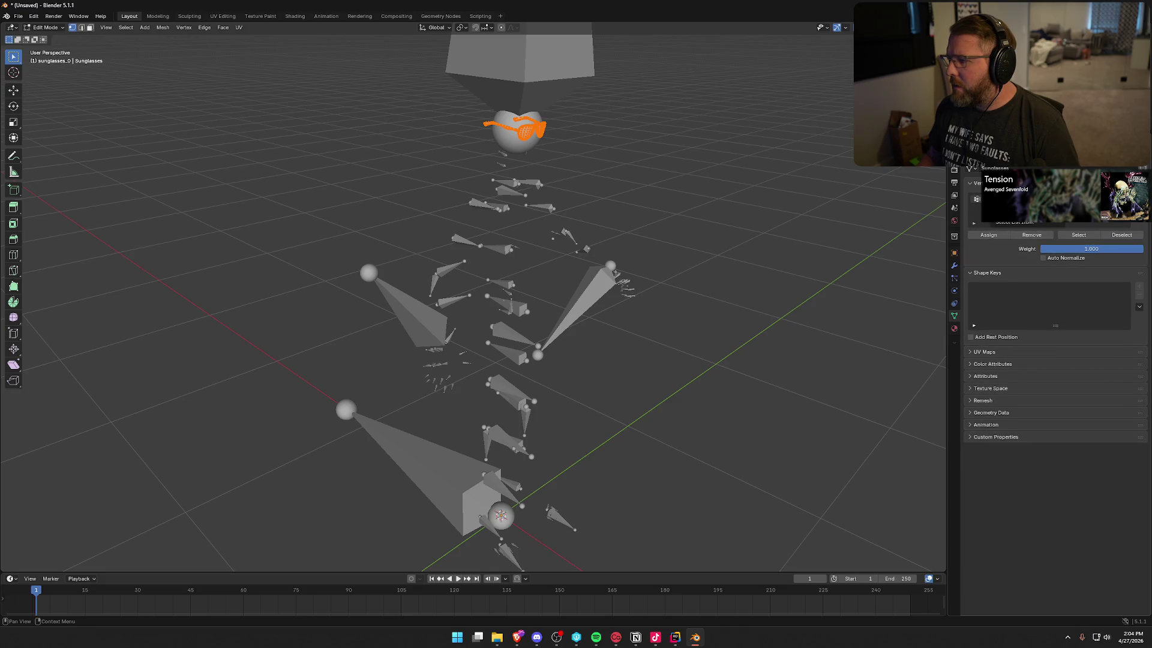
{"action": "left_click", "coordinate": [990, 235]}
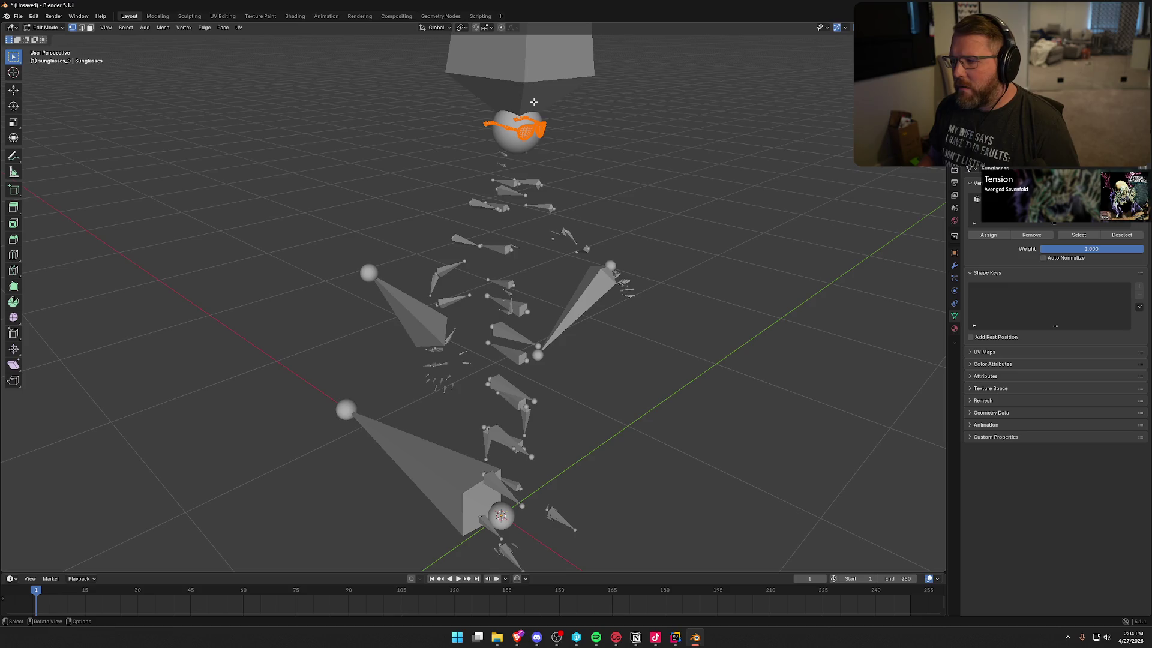
{"action": "key", "text": "Tab"}
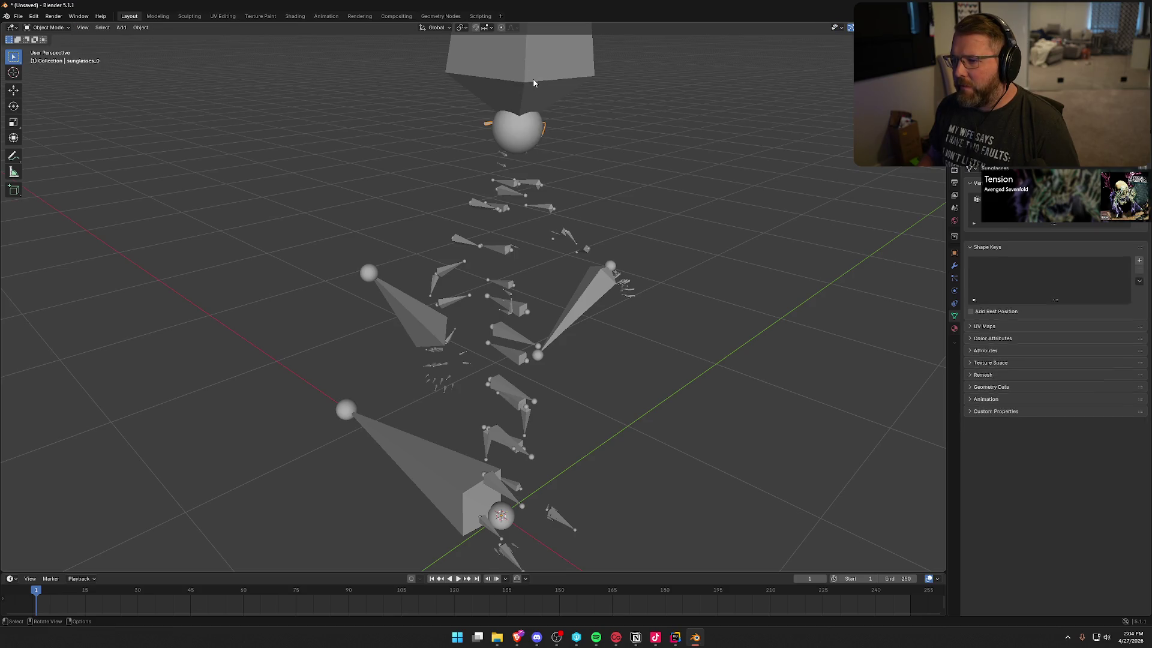
{"action": "left_click", "coordinate": [534, 78]}
{"action": "key", "text": "Tab"}
{"action": "left_click", "coordinate": [534, 79]}
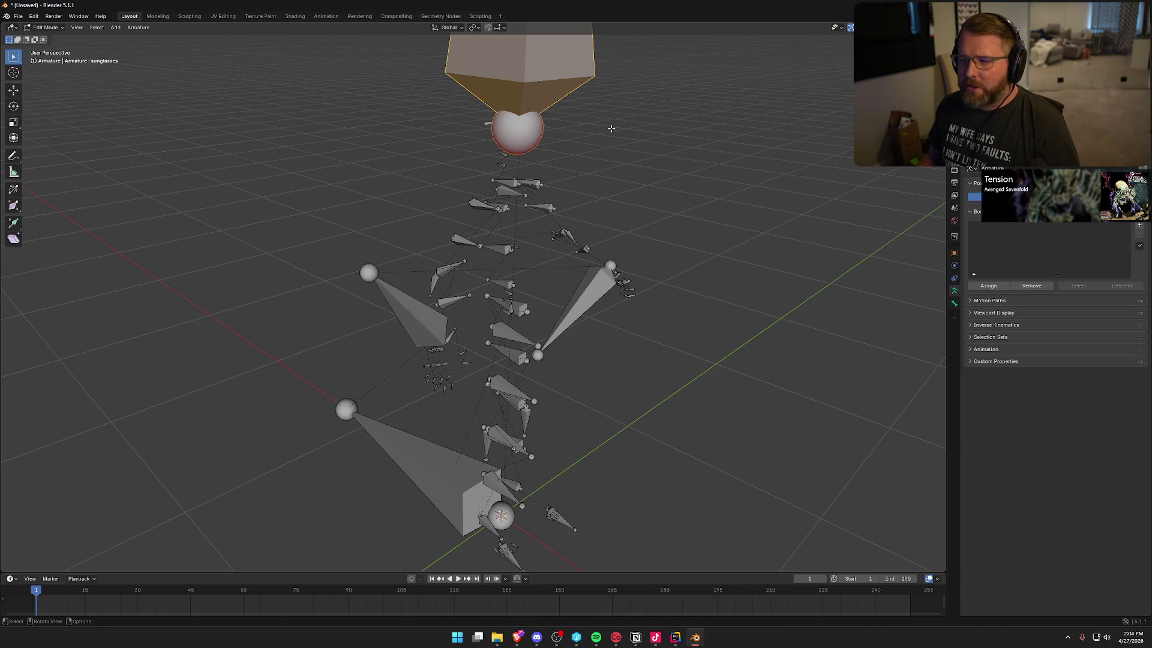
{"action": "mouse_move", "coordinate": [617, 169]}
{"action": "middle_mouse_down"}
{"action": "mouse_move", "coordinate": [686, 167]}
{"action": "mouse_move", "coordinate": [612, 168]}
{"action": "mouse_move", "coordinate": [611, 200]}
{"action": "mouse_move", "coordinate": [584, 216]}
{"action": "middle_mouse_up"}
{"action": "left_click", "coordinate": [584, 216]}
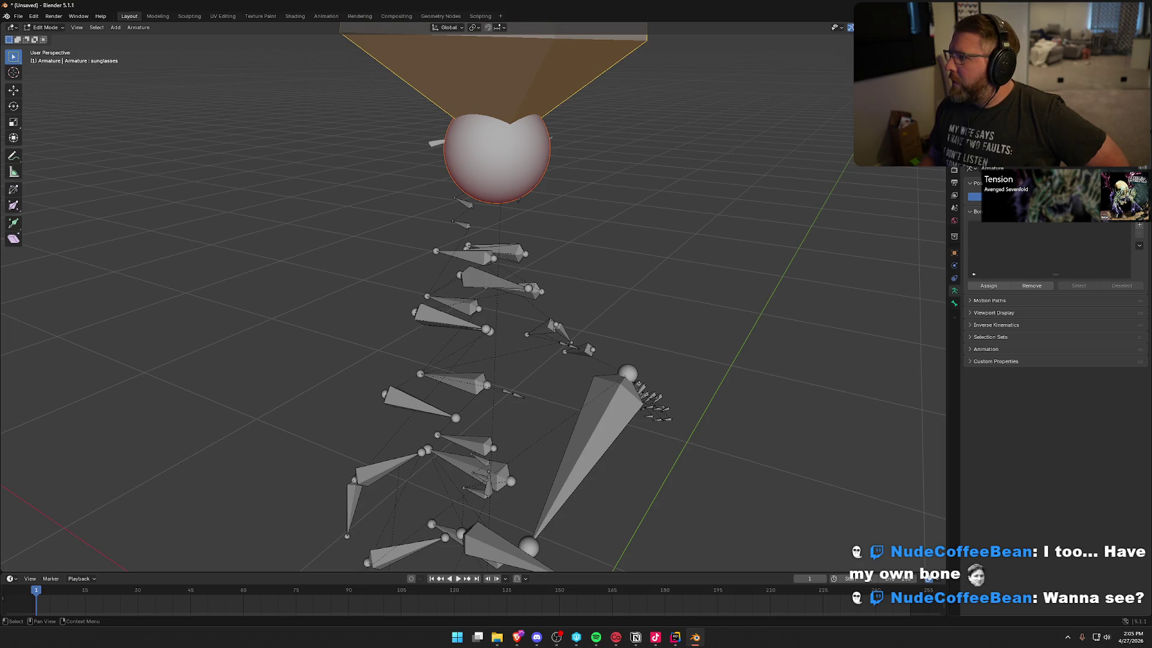
{"action": "key", "text": "ctrl+z"}
{"action": "key", "text": "ctrl+z"}
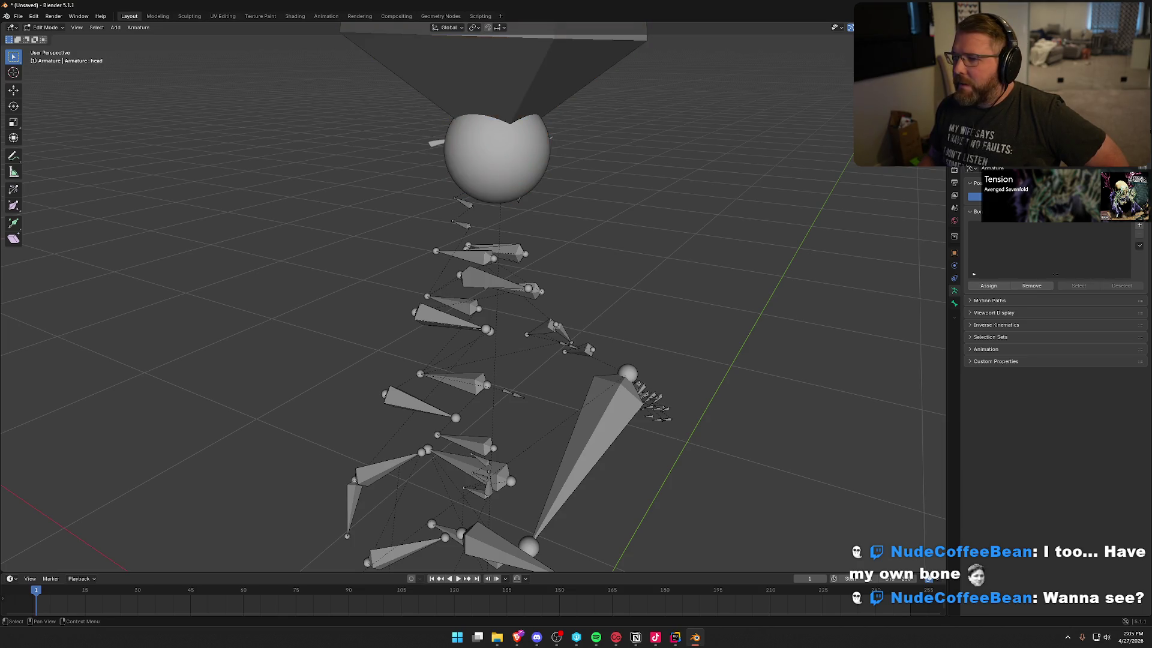
{"action": "key", "text": "ctrl+shift+z"}
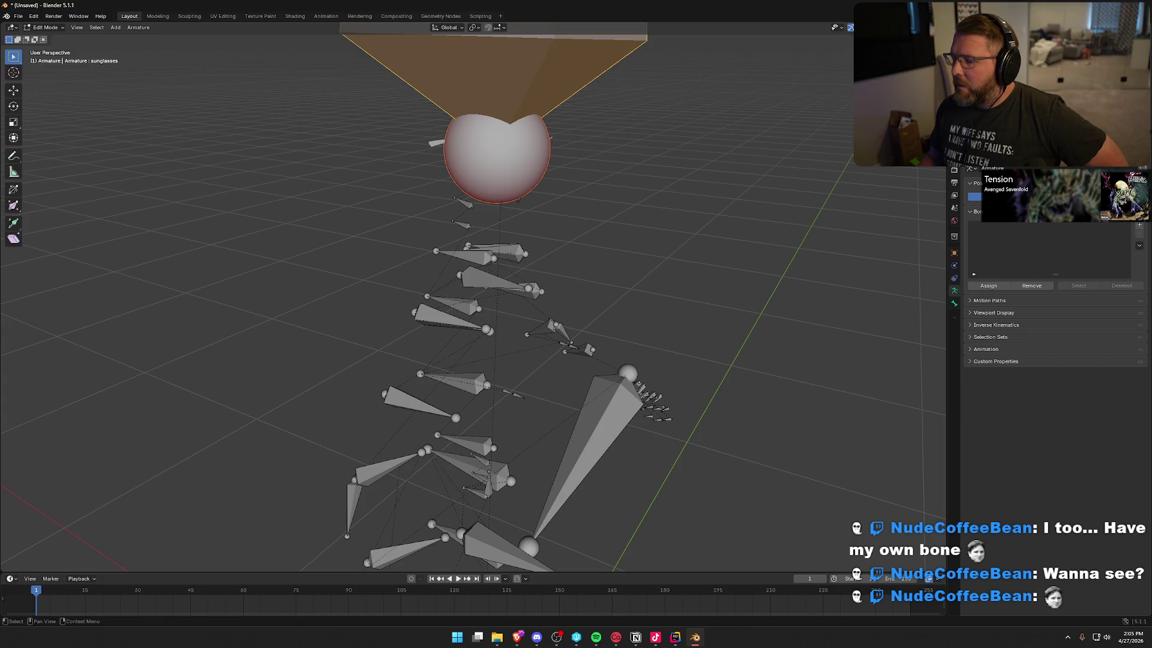
{"action": "left_click", "coordinate": [760, 232]}
{"action": "mouse_move", "coordinate": [760, 232]}
{"action": "middle_mouse_down"}
{"action": "mouse_move", "coordinate": [643, 233]}
{"action": "mouse_move", "coordinate": [735, 175]}
{"action": "middle_mouse_up"}
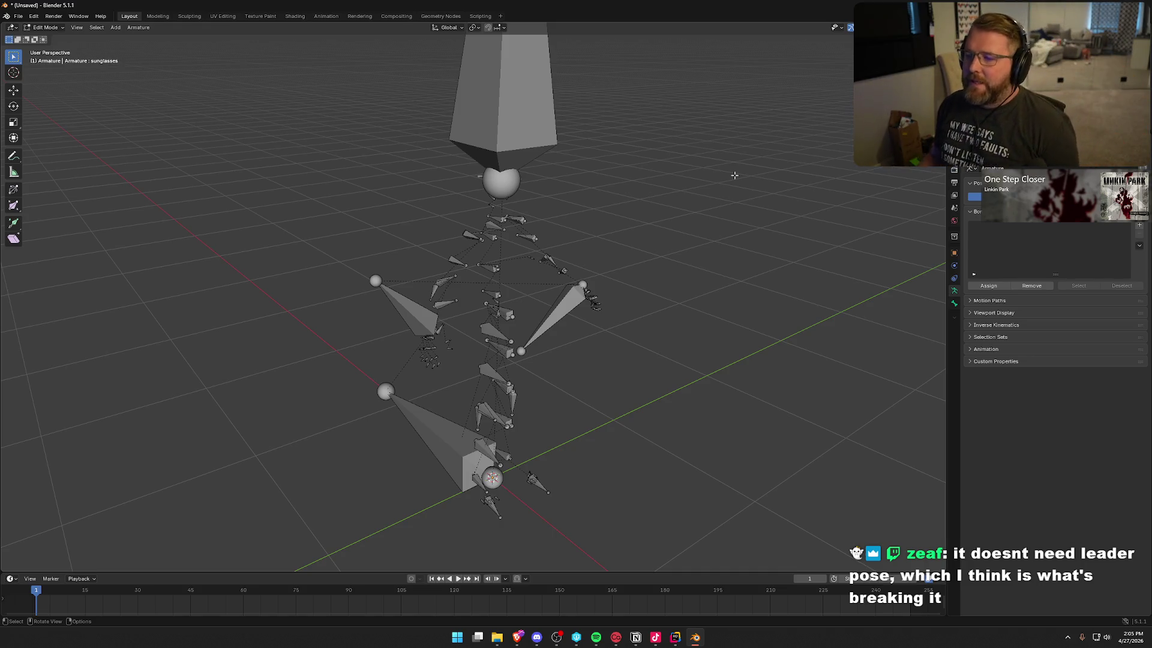
{"action": "mouse_move", "coordinate": [662, 265]}
{"action": "middle_mouse_down"}
{"action": "mouse_move", "coordinate": [707, 252]}
{"action": "mouse_move", "coordinate": [684, 237]}
{"action": "middle_mouse_up"}
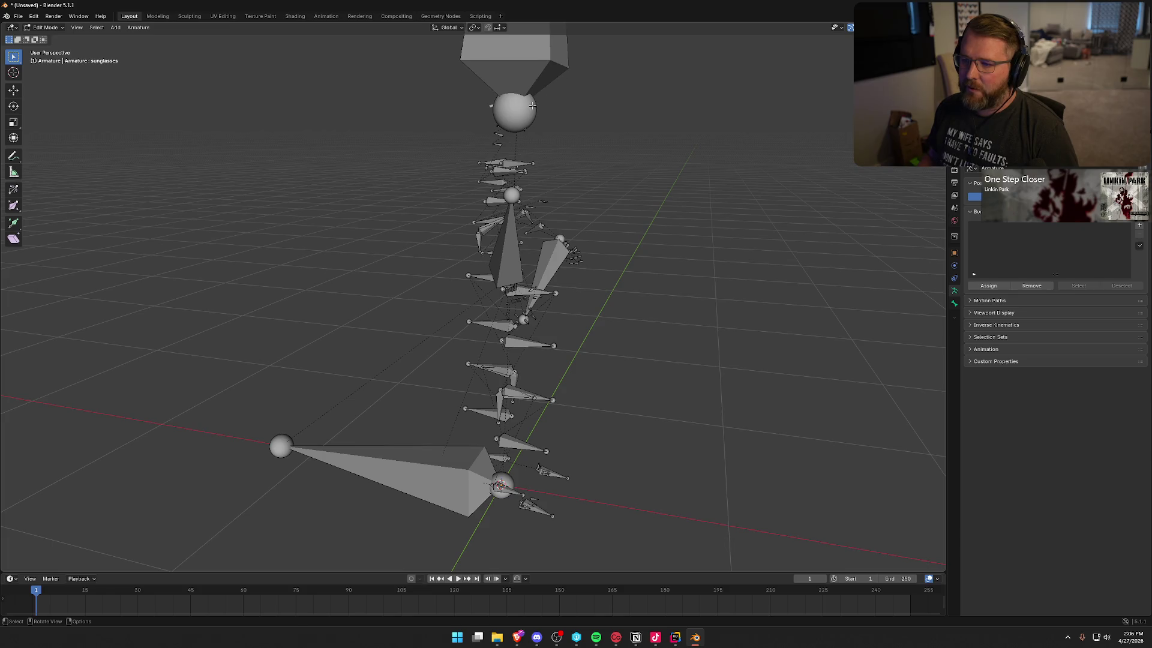
Step: Inspect the armature's top bone and joint from several angles, then bring Rider to the front
{"action": "left_click", "coordinate": [521, 92]}
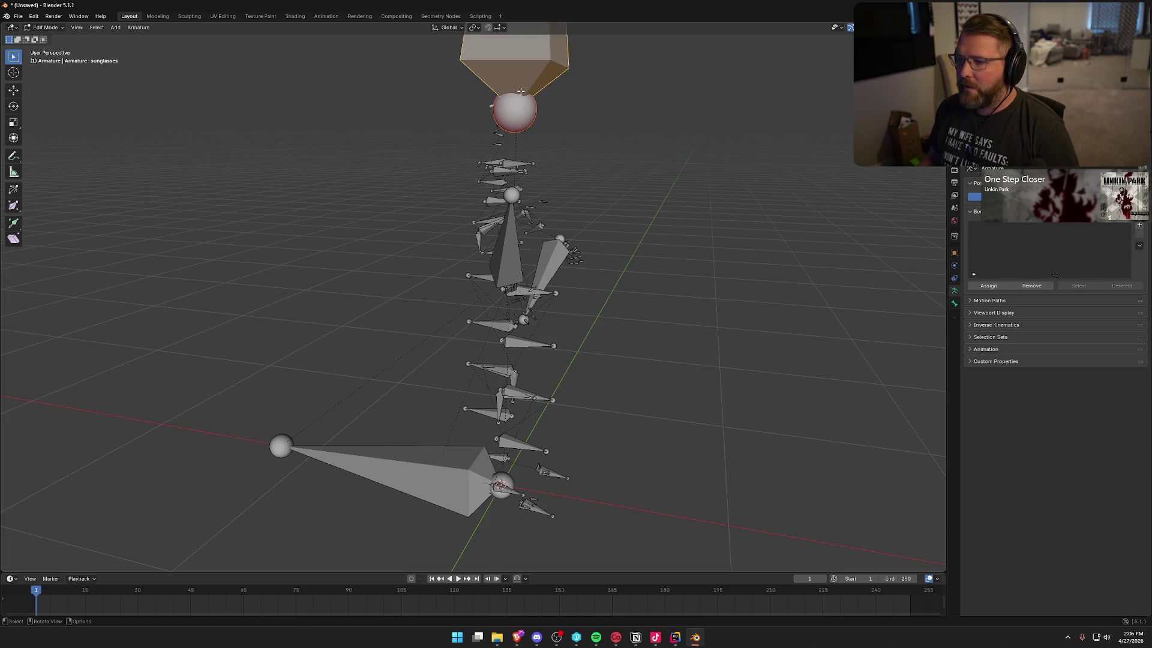
{"action": "left_click", "coordinate": [691, 177]}
{"action": "mouse_move", "coordinate": [669, 181]}
{"action": "middle_mouse_down"}
{"action": "mouse_move", "coordinate": [742, 182]}
{"action": "mouse_move", "coordinate": [473, 174]}
{"action": "mouse_move", "coordinate": [588, 195]}
{"action": "middle_mouse_up"}
{"action": "left_click", "coordinate": [456, 109]}
{"action": "left_click", "coordinate": [581, 146]}
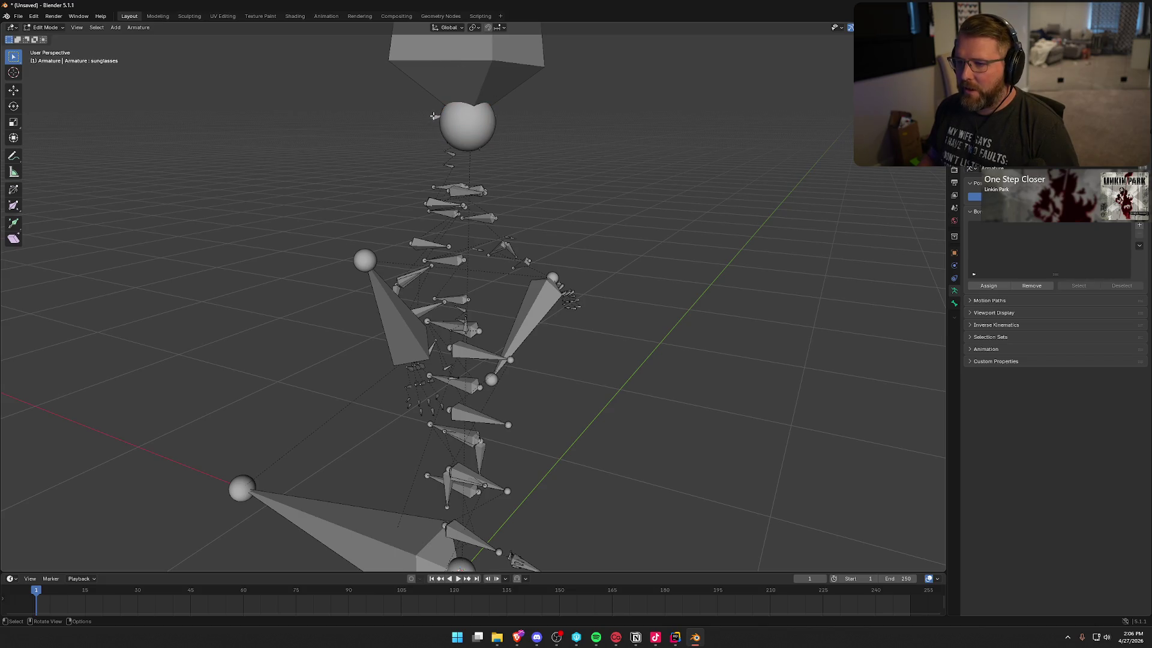
{"action": "left_click", "coordinate": [463, 91]}
{"action": "mouse_move", "coordinate": [646, 192]}
{"action": "middle_mouse_down"}
{"action": "mouse_move", "coordinate": [682, 198]}
{"action": "mouse_move", "coordinate": [554, 172]}
{"action": "middle_mouse_up"}
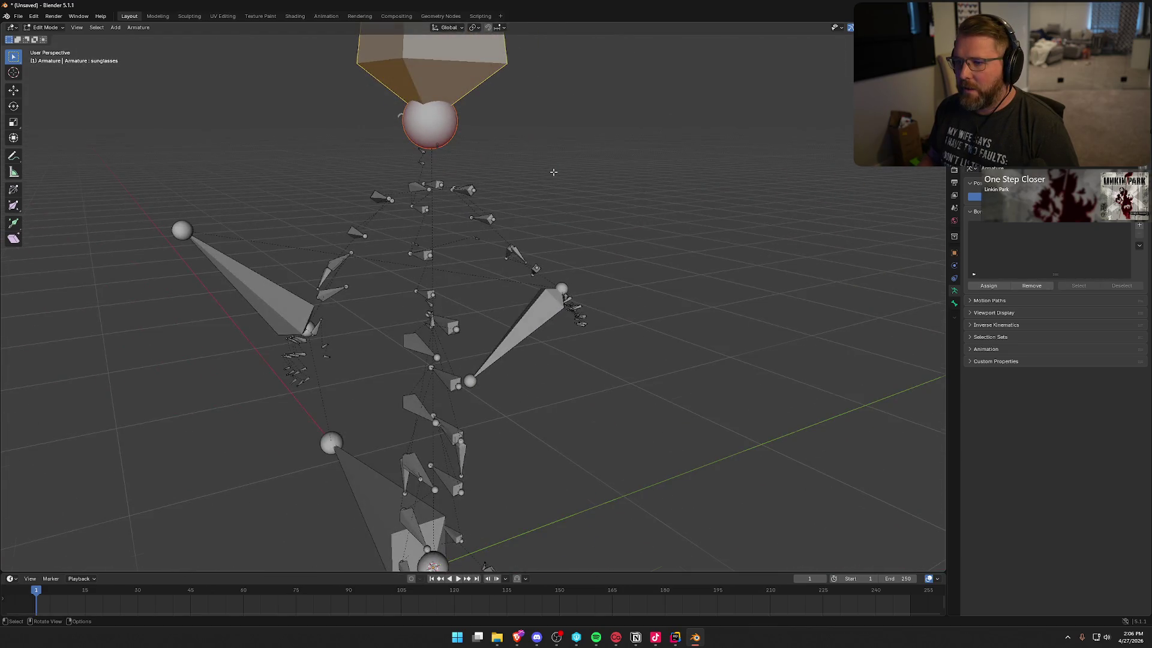
{"action": "scroll", "coordinate": [554, 173], "scroll_direction": "up", "scroll_amount": 3}
{"action": "scroll", "coordinate": [627, 396], "scroll_direction": "down", "scroll_amount": 2}
{"action": "middle_click_drag", "start_coordinate": [627, 397], "coordinate": [611, 192]}
{"action": "mouse_move", "coordinate": [620, 249]}
{"action": "middle_mouse_down"}
{"action": "mouse_move", "coordinate": [535, 115]}
{"action": "mouse_move", "coordinate": [570, 360]}
{"action": "middle_mouse_up"}
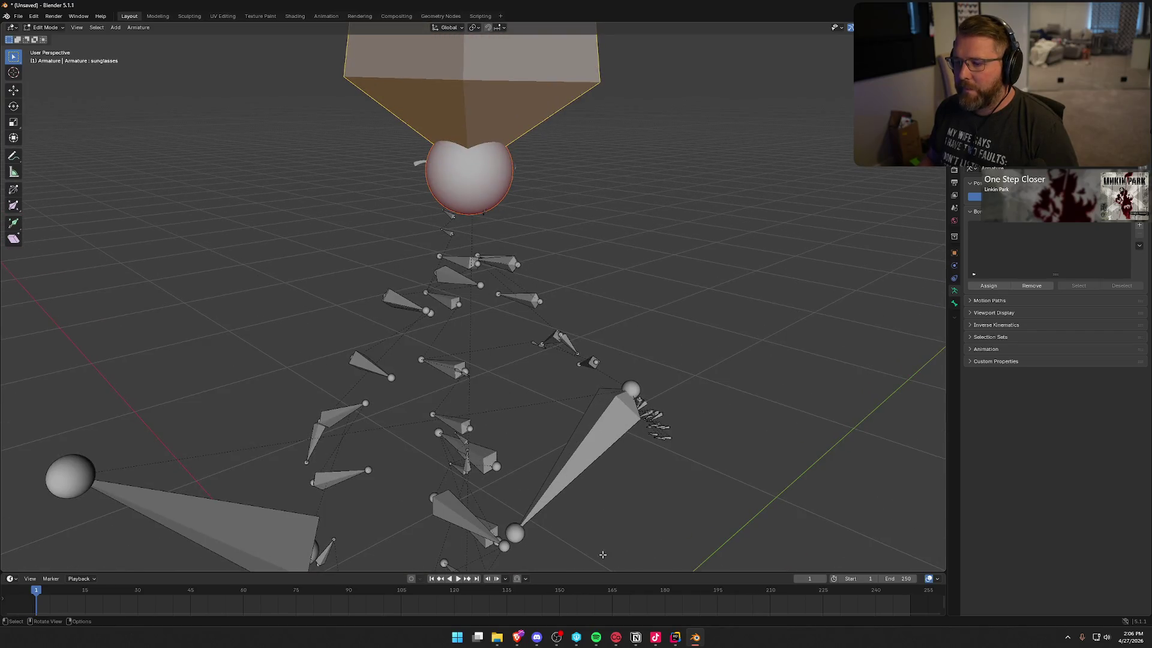
{"action": "left_click", "coordinate": [674, 641]}
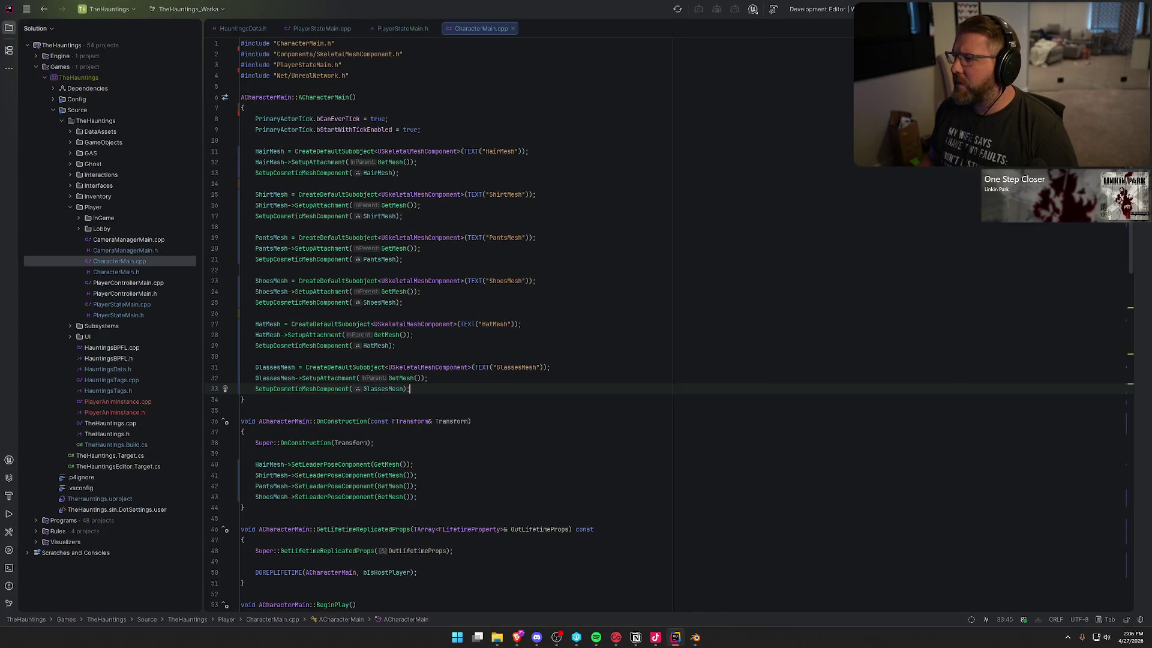
Step: Build the game project with Ctrl+Shift+B and return to the Unreal Editor
{"action": "key", "text": "ctrl+shift+b"}
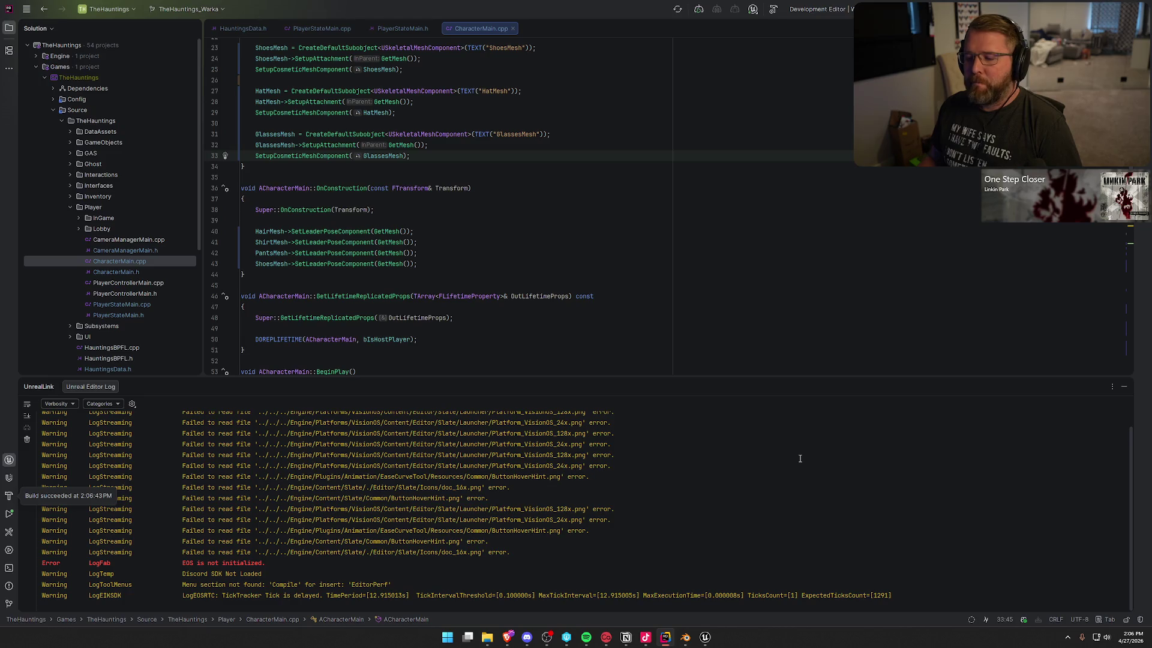
{"action": "left_click", "coordinate": [705, 636]}
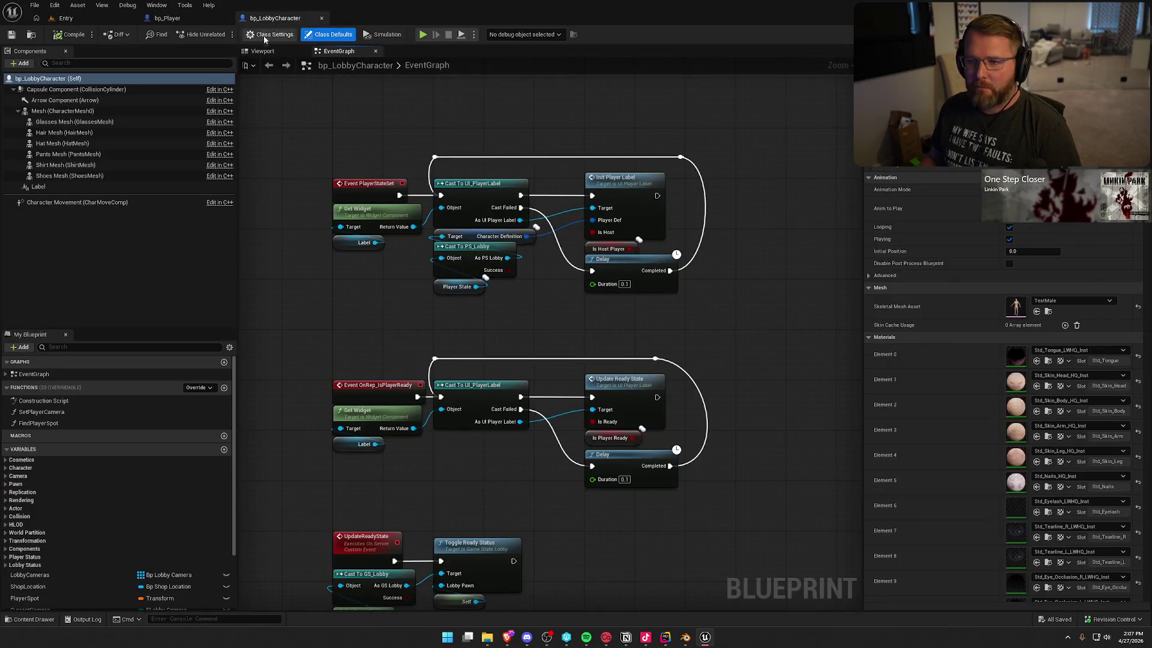
Step: Select the character's body Mesh component and collapse both clavicle branches in TestMale's Skeleton Tree
{"action": "left_click", "coordinate": [63, 111]}
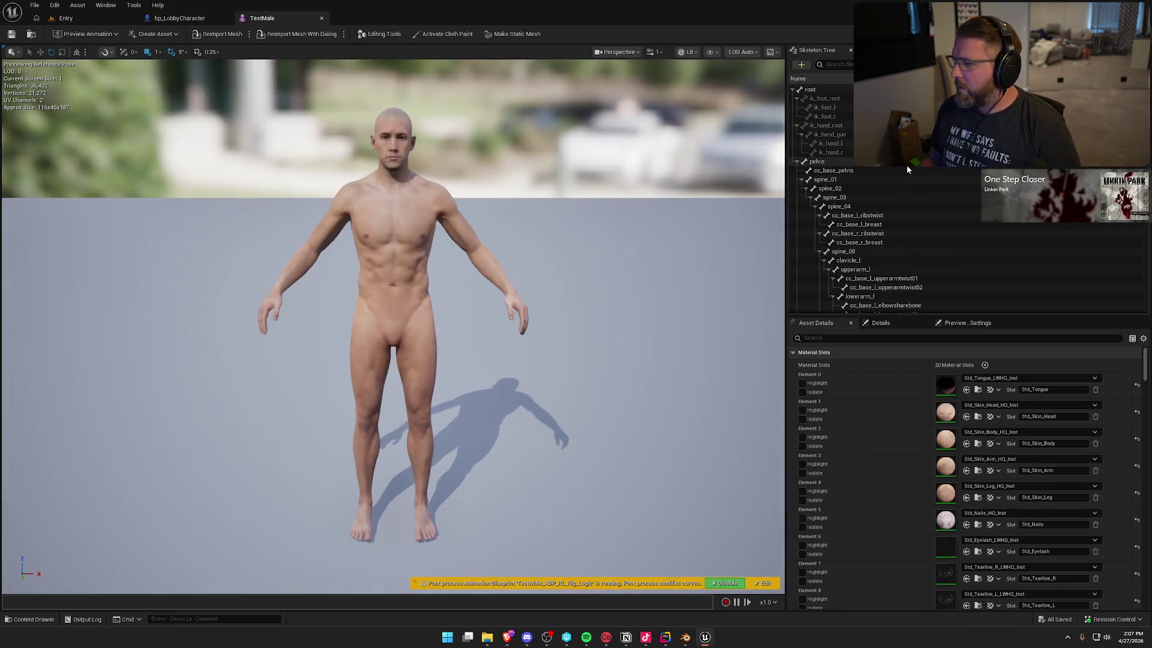
{"action": "scroll", "coordinate": [924, 258], "scroll_direction": "down", "scroll_amount": 5}
{"action": "scroll", "coordinate": [926, 259], "scroll_direction": "up", "scroll_amount": 2}
{"action": "left_click", "coordinate": [824, 174]}
{"action": "left_click", "coordinate": [824, 183]}
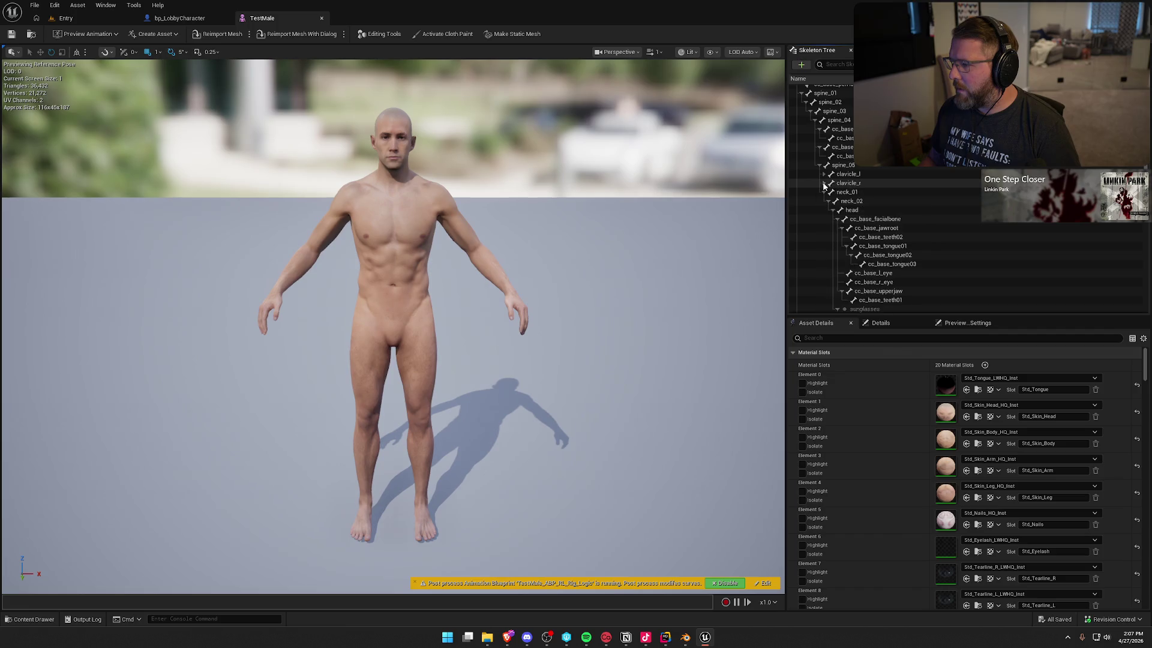
Step: Check the head and sunglasses bones in TestMale's skeleton, then return to Blender
{"action": "left_click", "coordinate": [858, 211]}
{"action": "scroll", "coordinate": [939, 244], "scroll_direction": "down", "scroll_amount": 2}
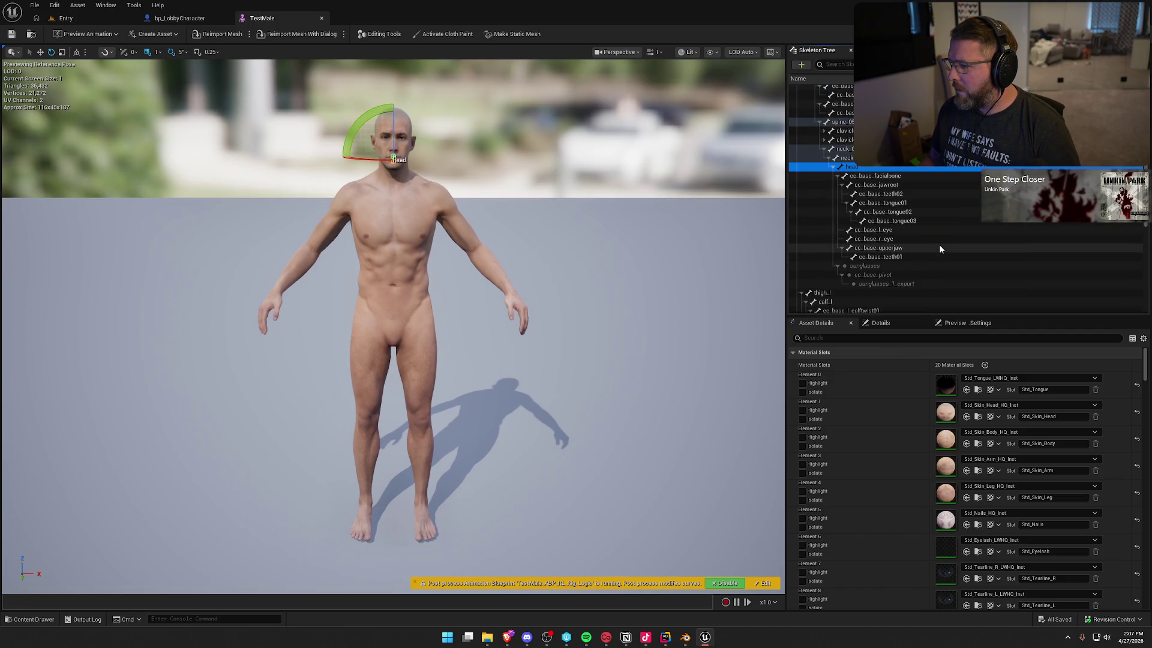
{"action": "left_click", "coordinate": [883, 266]}
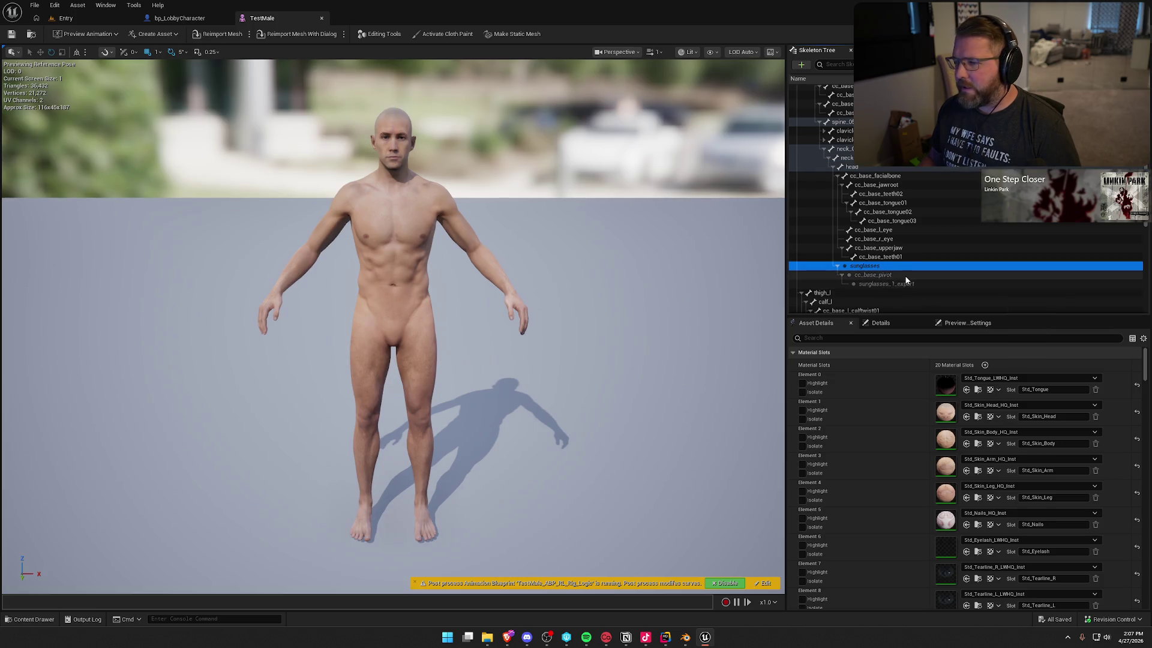
{"action": "scroll", "coordinate": [900, 264], "scroll_direction": "up", "scroll_amount": 1}
{"action": "left_click", "coordinate": [852, 195]}
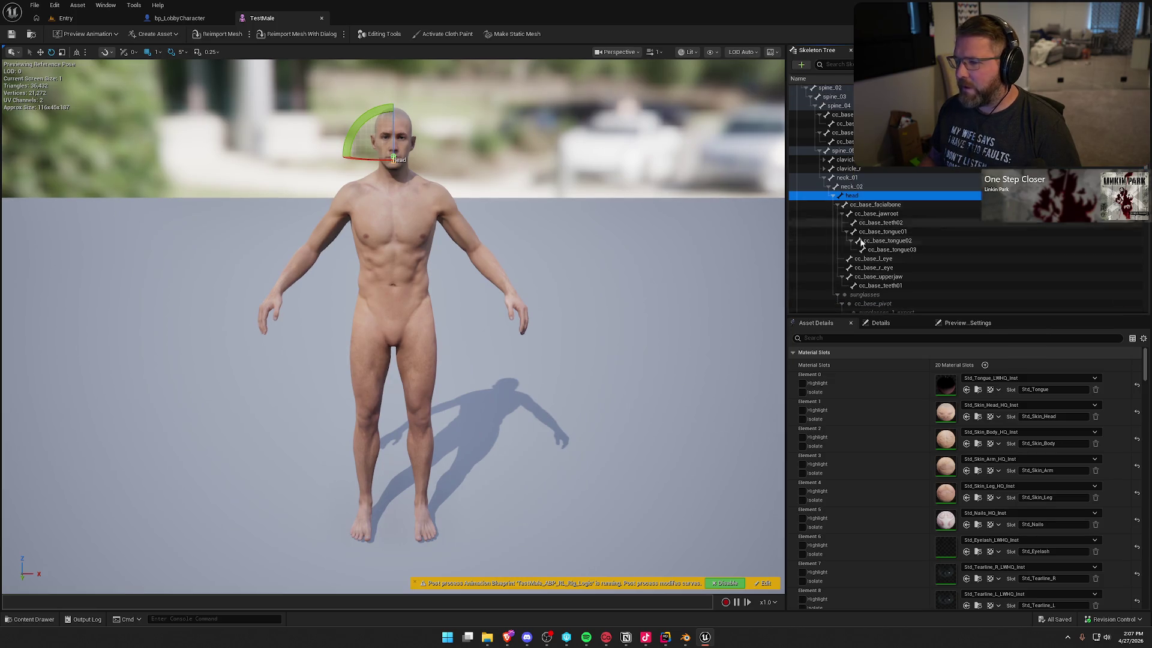
{"action": "scroll", "coordinate": [927, 262], "scroll_direction": "down", "scroll_amount": 1}
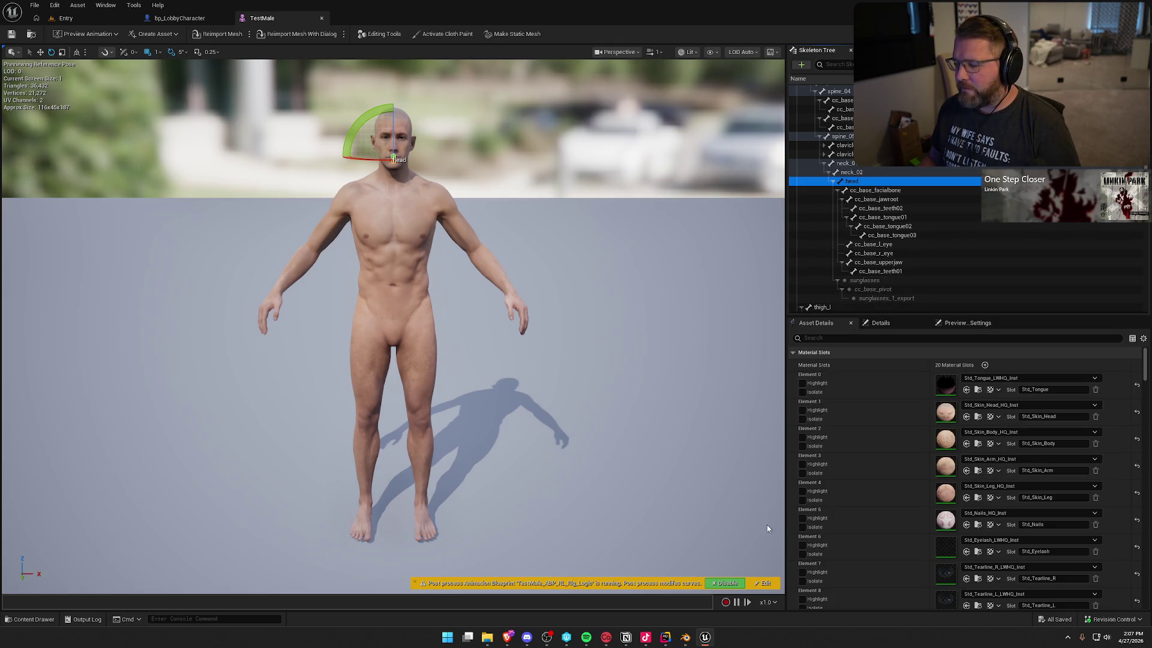
{"action": "left_click", "coordinate": [685, 637]}
{"action": "mouse_move", "coordinate": [523, 173]}
{"action": "middle_mouse_down"}
{"action": "mouse_move", "coordinate": [591, 242]}
{"action": "mouse_move", "coordinate": [622, 249]}
{"action": "mouse_move", "coordinate": [625, 237]}
{"action": "mouse_move", "coordinate": [615, 276]}
{"action": "mouse_move", "coordinate": [568, 170]}
{"action": "middle_mouse_up"}
Step: Delete the large sunglasses bone and return to Object Mode to view the glasses mesh
{"action": "left_click", "coordinate": [568, 170]}
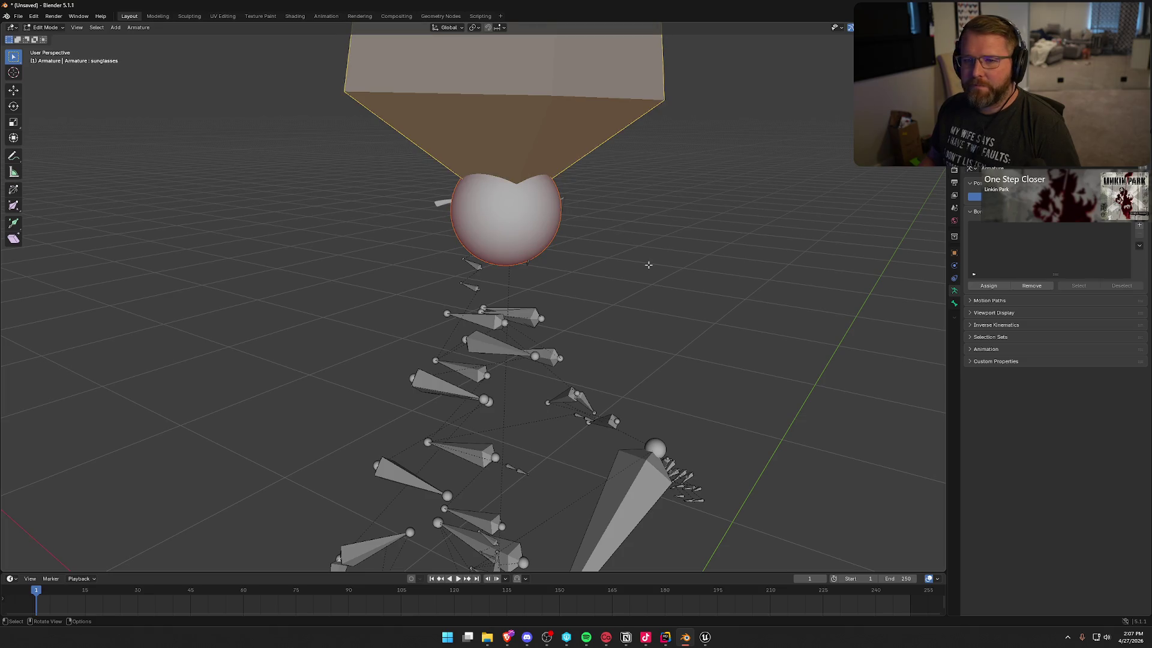
{"action": "key", "text": "x"}
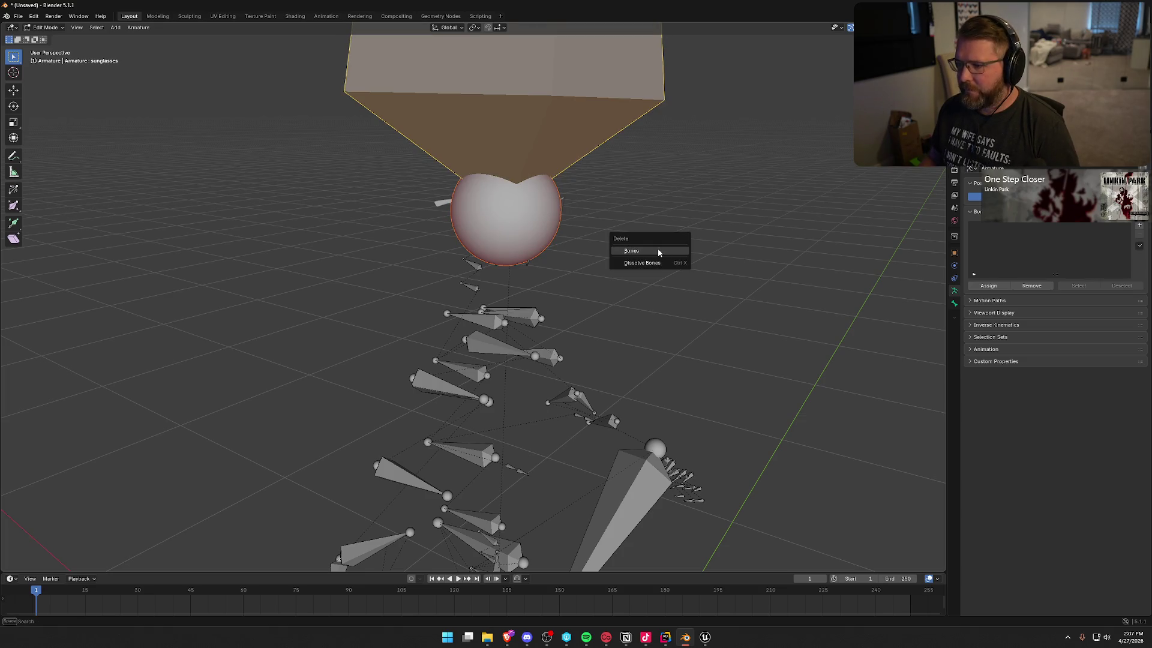
{"action": "left_click", "coordinate": [657, 249]}
{"action": "key", "text": "Tab"}
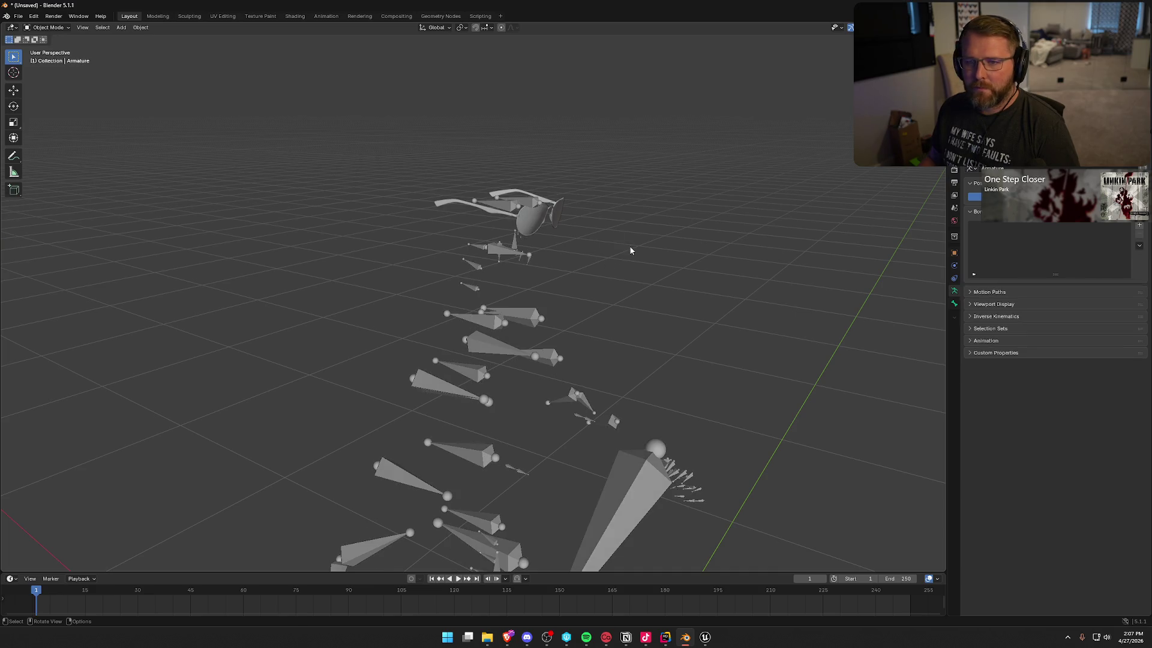
{"action": "left_click", "coordinate": [452, 204]}
{"action": "mouse_move", "coordinate": [613, 227]}
{"action": "middle_mouse_down"}
{"action": "mouse_move", "coordinate": [629, 240]}
{"action": "mouse_move", "coordinate": [586, 255]}
{"action": "mouse_move", "coordinate": [448, 220]}
{"action": "mouse_move", "coordinate": [517, 235]}
{"action": "middle_mouse_up"}
Step: Inspect the head bone in the armature's Edit Mode, then go back to Object Mode
{"action": "left_click", "coordinate": [461, 179]}
{"action": "key", "text": "Tab"}
{"action": "left_click", "coordinate": [470, 175]}
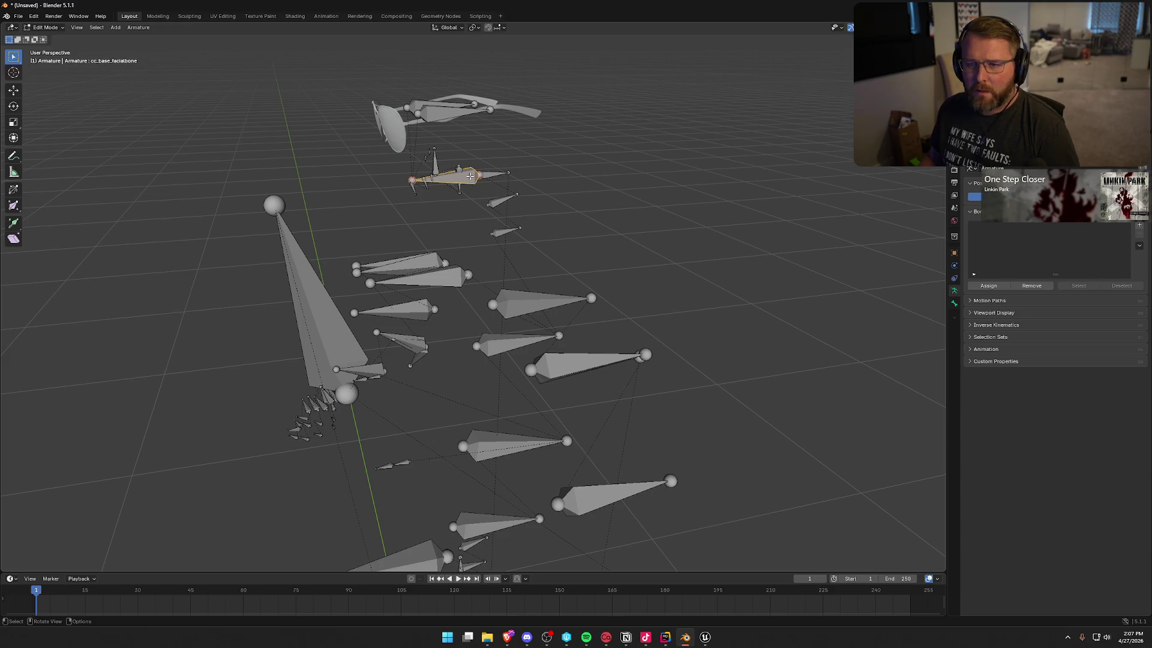
{"action": "left_click", "coordinate": [493, 175]}
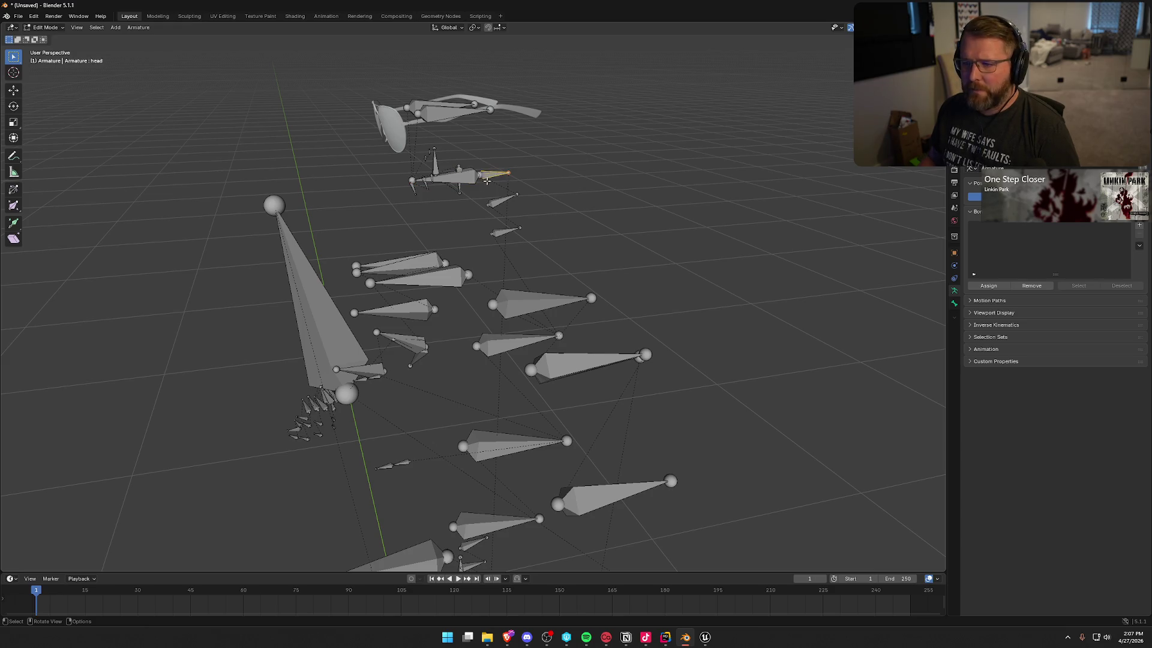
{"action": "mouse_move", "coordinate": [540, 178]}
{"action": "middle_mouse_down"}
{"action": "mouse_move", "coordinate": [610, 185]}
{"action": "mouse_move", "coordinate": [703, 300]}
{"action": "mouse_move", "coordinate": [674, 252]}
{"action": "mouse_move", "coordinate": [787, 218]}
{"action": "mouse_move", "coordinate": [670, 230]}
{"action": "mouse_move", "coordinate": [690, 242]}
{"action": "mouse_move", "coordinate": [690, 275]}
{"action": "middle_mouse_up"}
{"action": "key", "text": "Tab"}
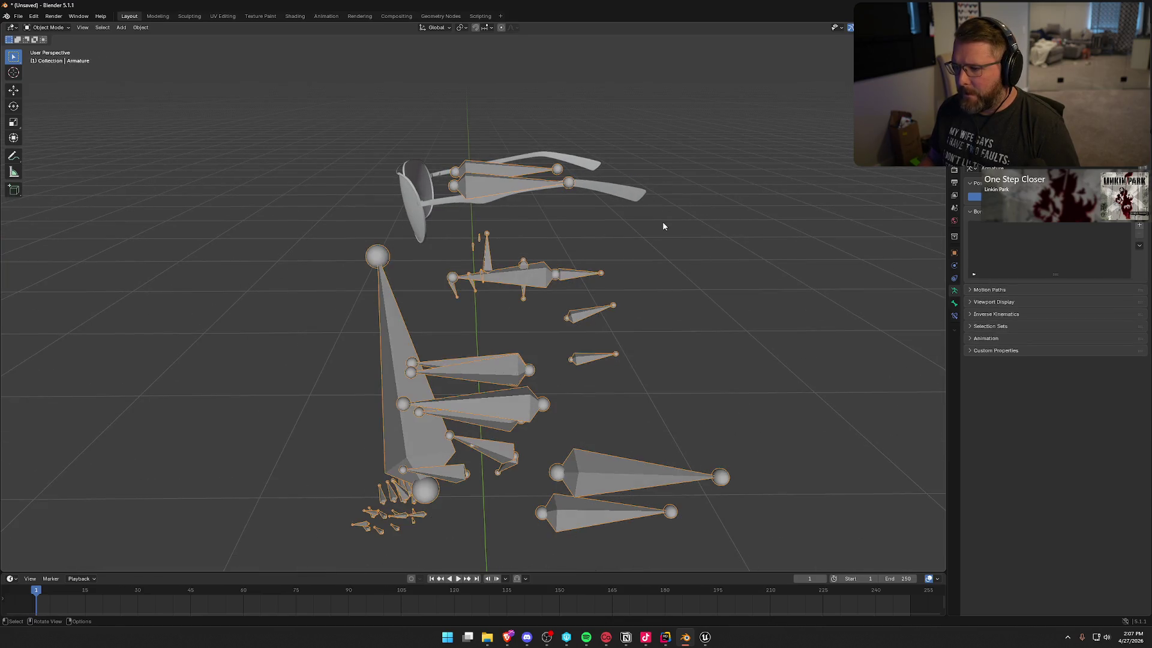
Step: Put the sunglasses mesh into Weight Paint mode
{"action": "left_click", "coordinate": [624, 191]}
{"action": "key", "text": "Tab"}
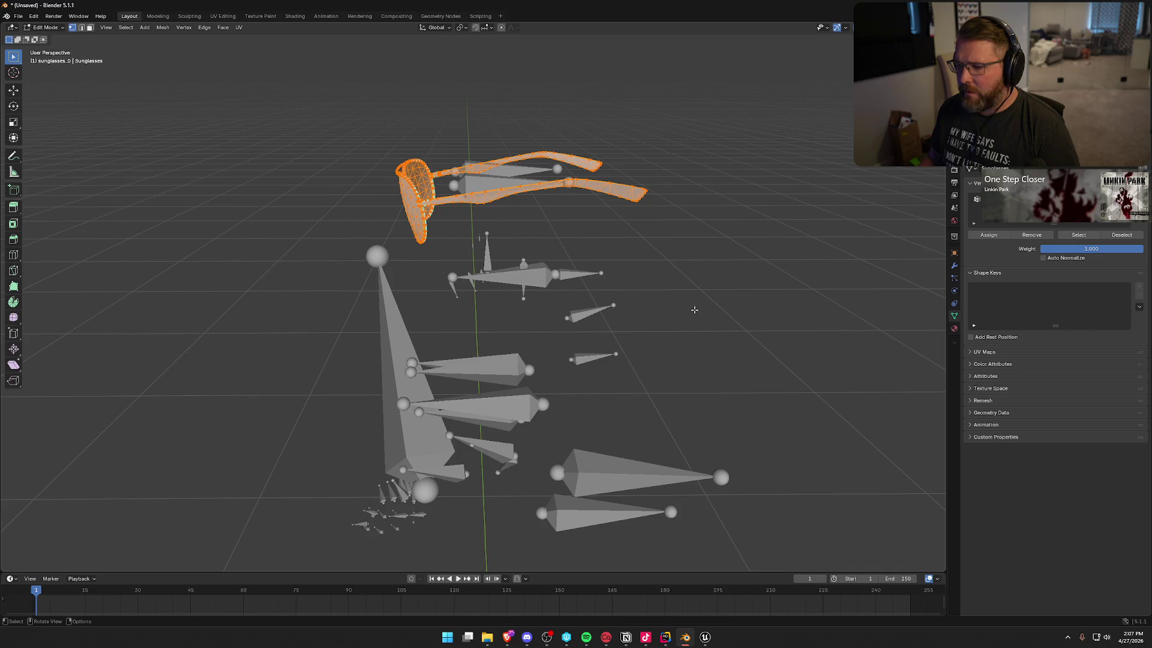
{"action": "left_click", "coordinate": [43, 27]}
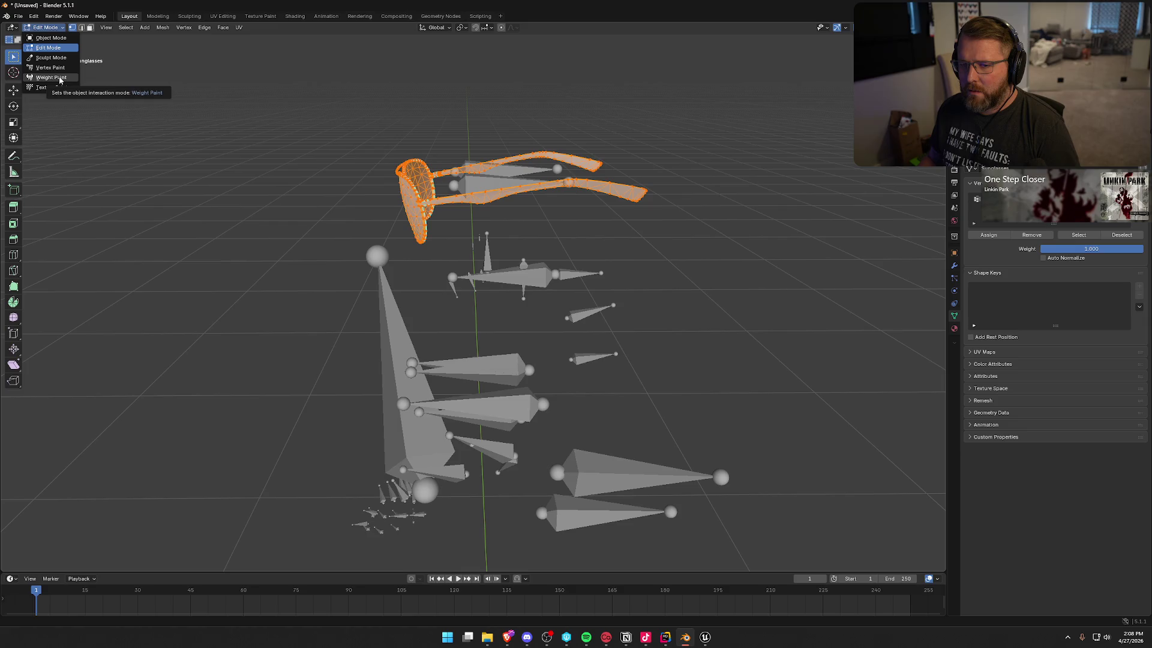
{"action": "left_click", "coordinate": [60, 79]}
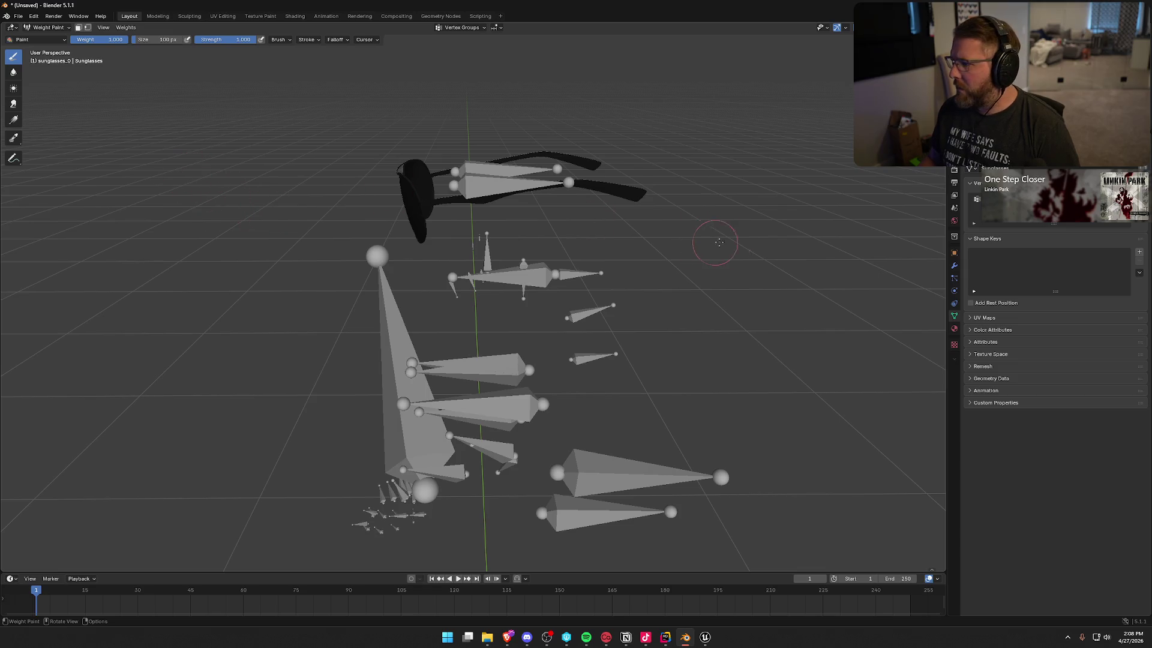
Step: Replace the sunglasses vertex group with a new vertex group named 'head'
{"action": "left_click", "coordinate": [1009, 199]}
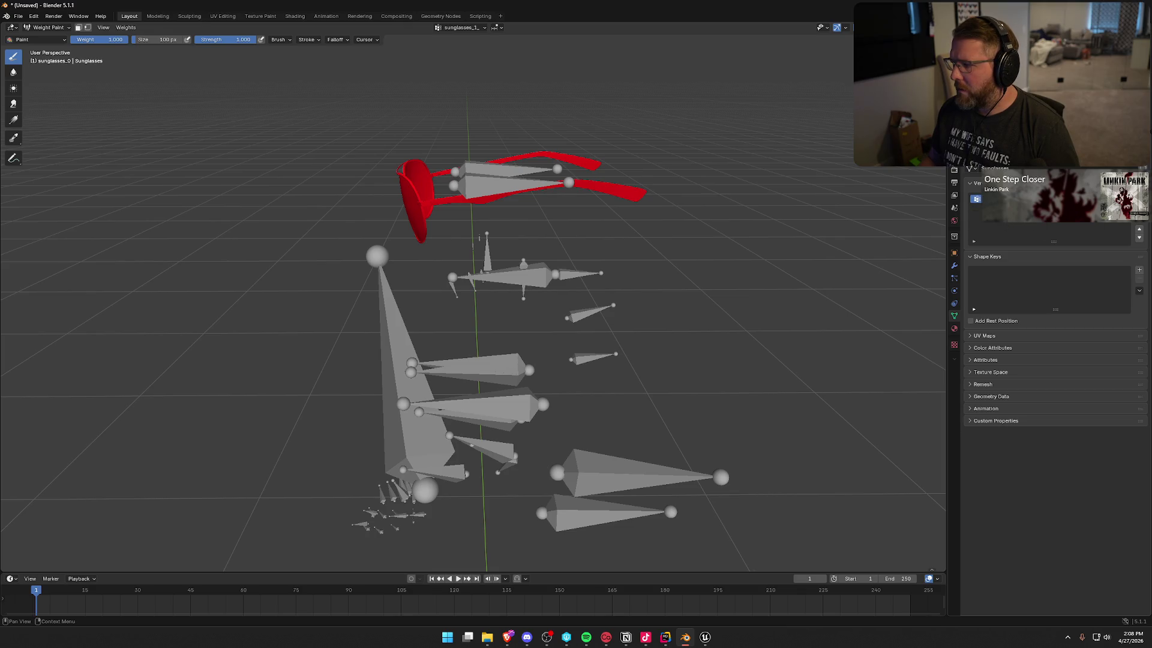
{"action": "left_click", "coordinate": [1139, 200]}
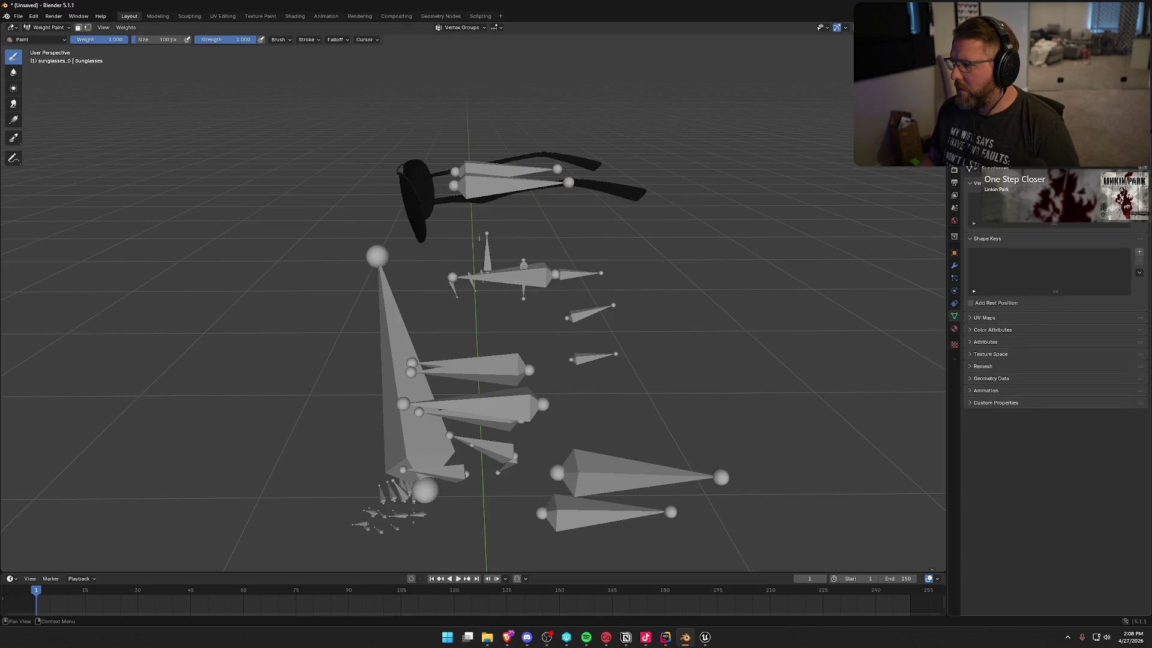
{"action": "left_click", "coordinate": [1139, 189]}
{"action": "double_click", "coordinate": [1020, 198]}
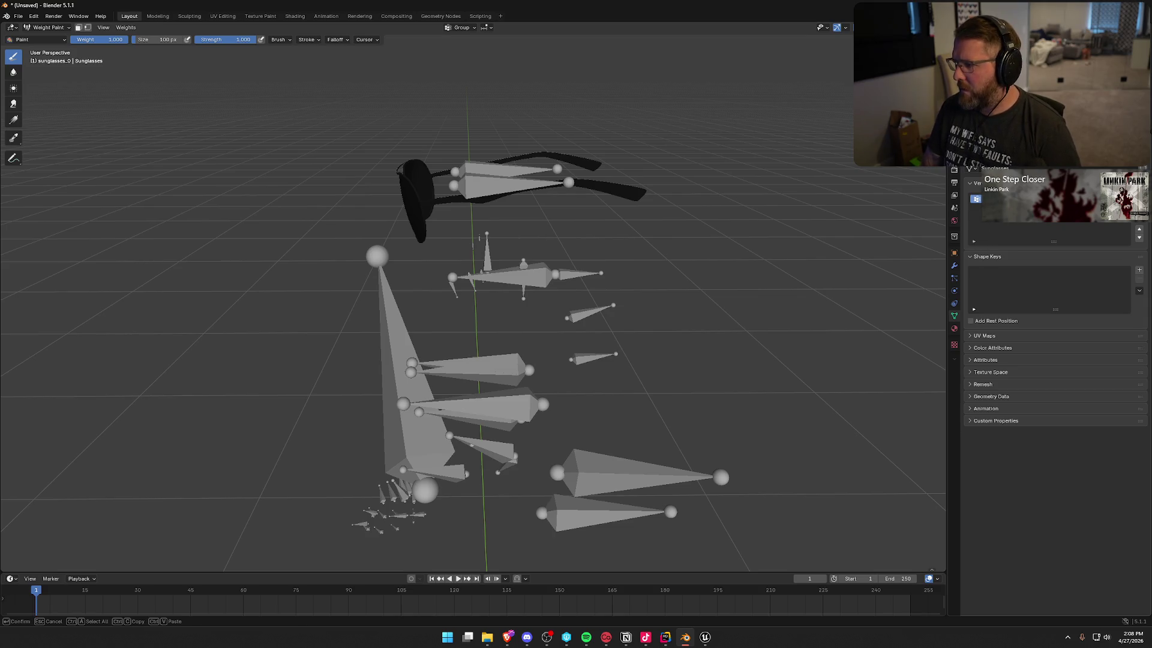
{"action": "key", "text": "Return"}
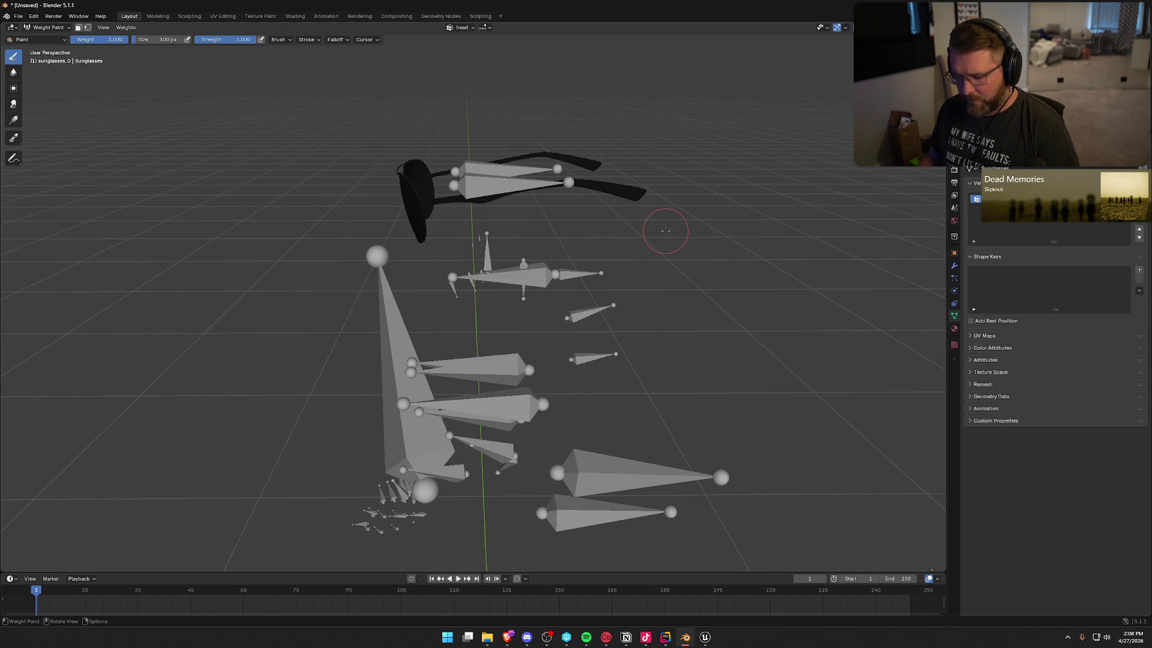
{"action": "key", "text": "Tab"}
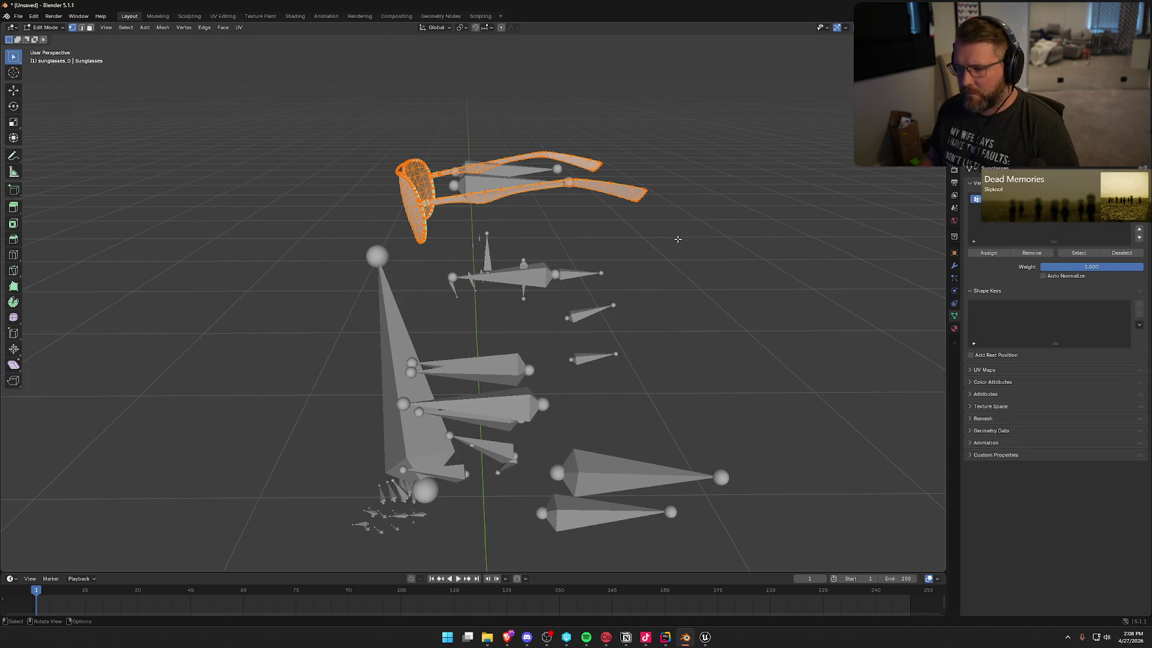
{"action": "key", "text": "Tab"}
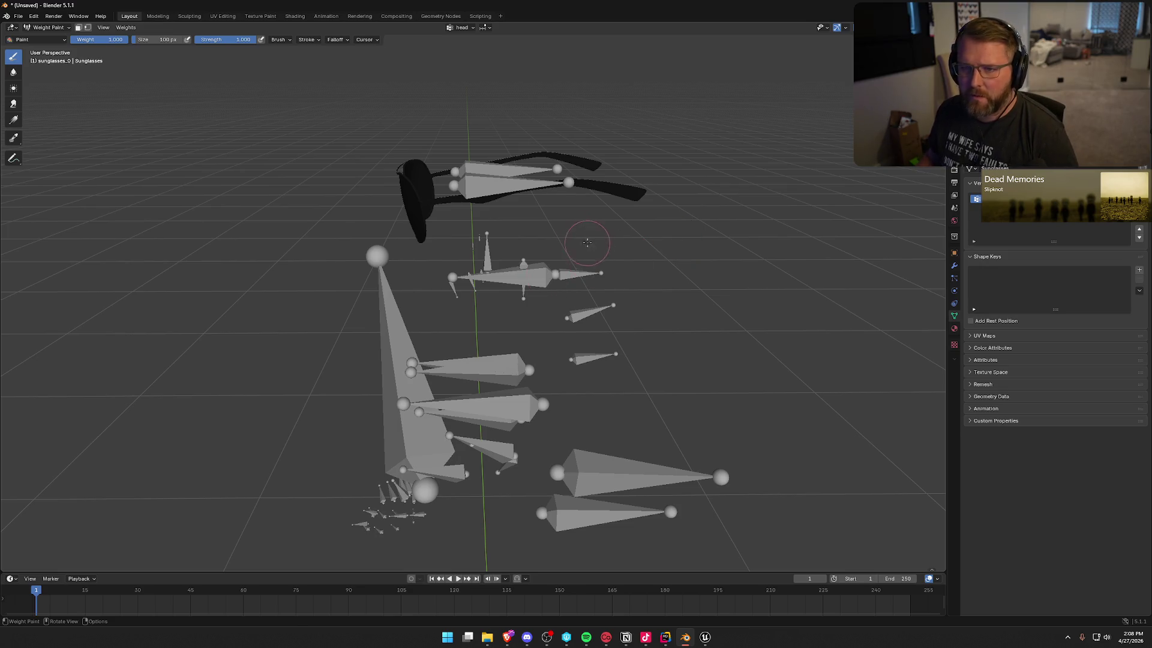
Step: Check the weight brushes and paint modes, then test a weight stroke and undo it
{"action": "left_click", "coordinate": [48, 37]}
{"action": "key", "text": "Escape"}
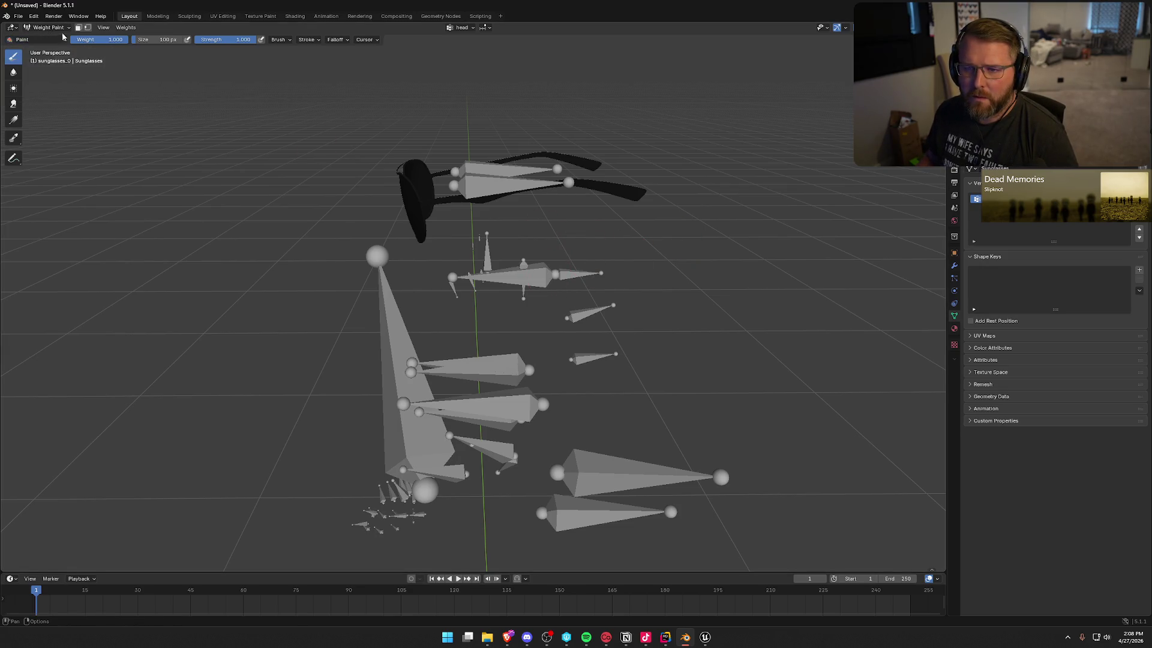
{"action": "left_click", "coordinate": [48, 28]}
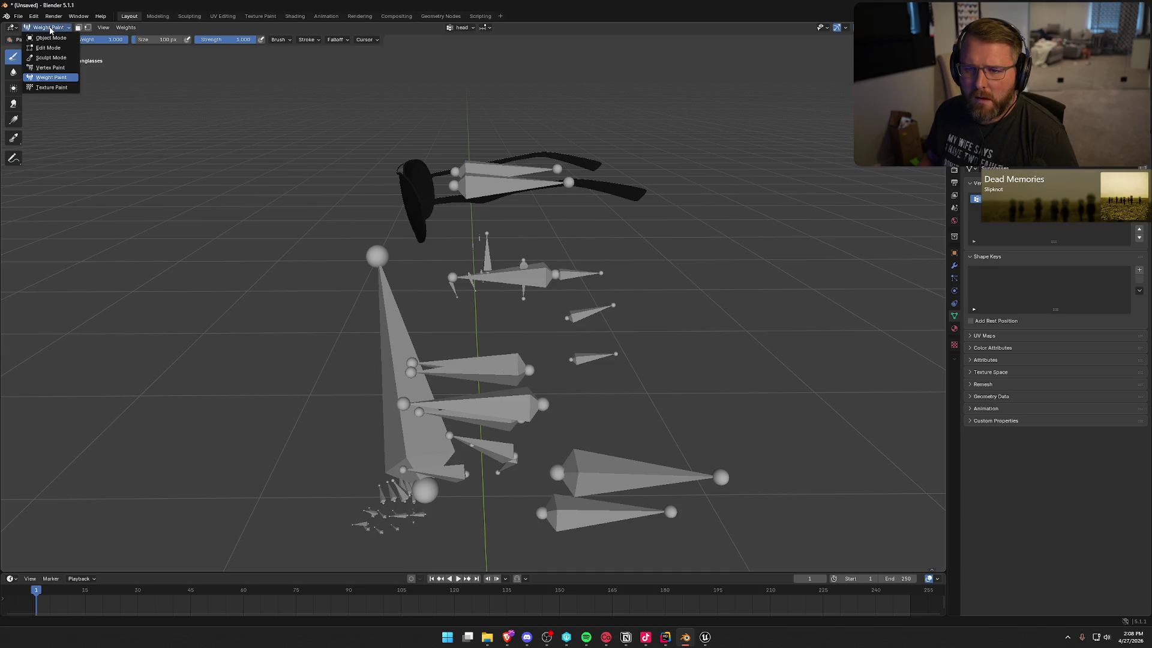
{"action": "left_click", "coordinate": [49, 67]}
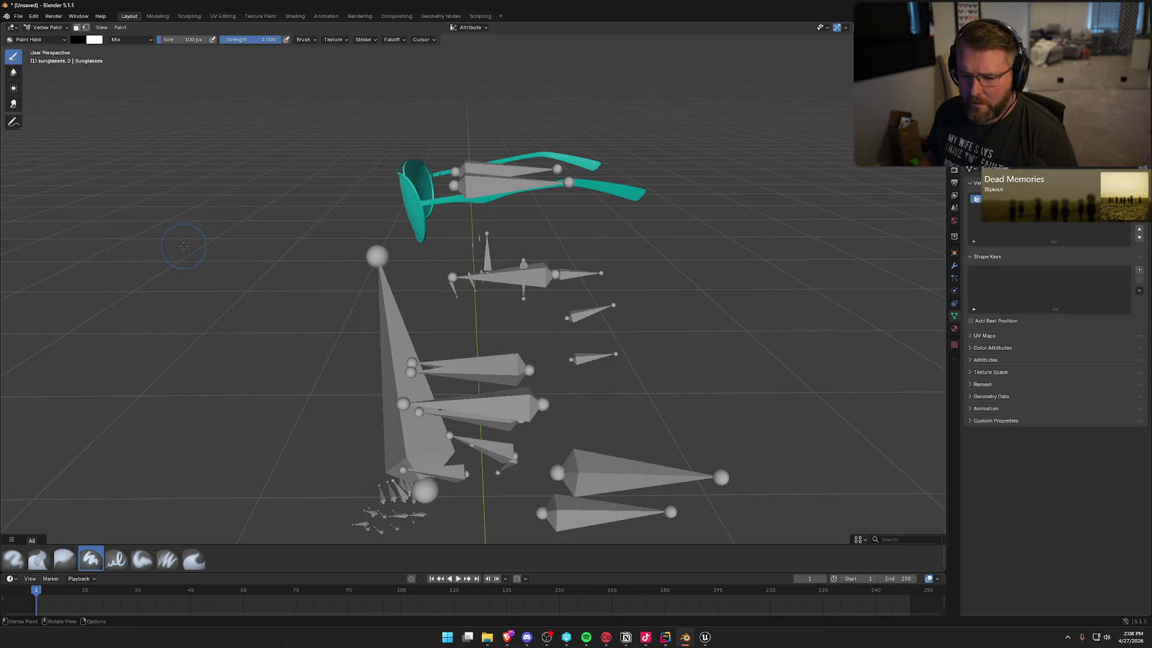
{"action": "middle_click_drag", "start_coordinate": [203, 234], "coordinate": [208, 241]}
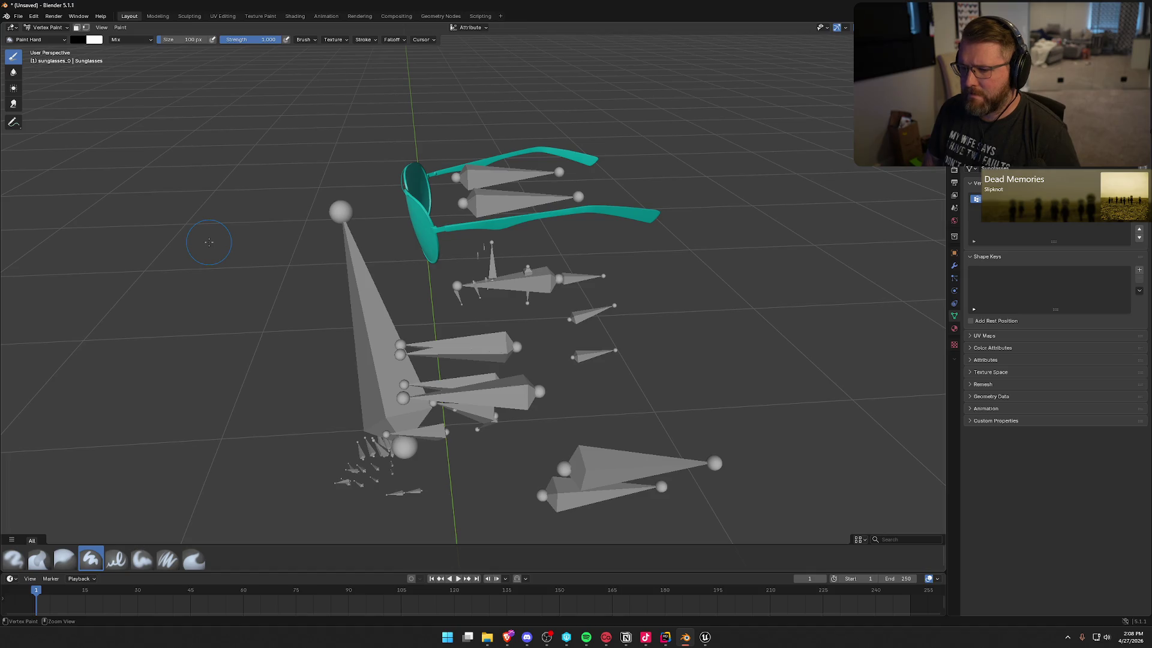
{"action": "left_click", "coordinate": [45, 27]}
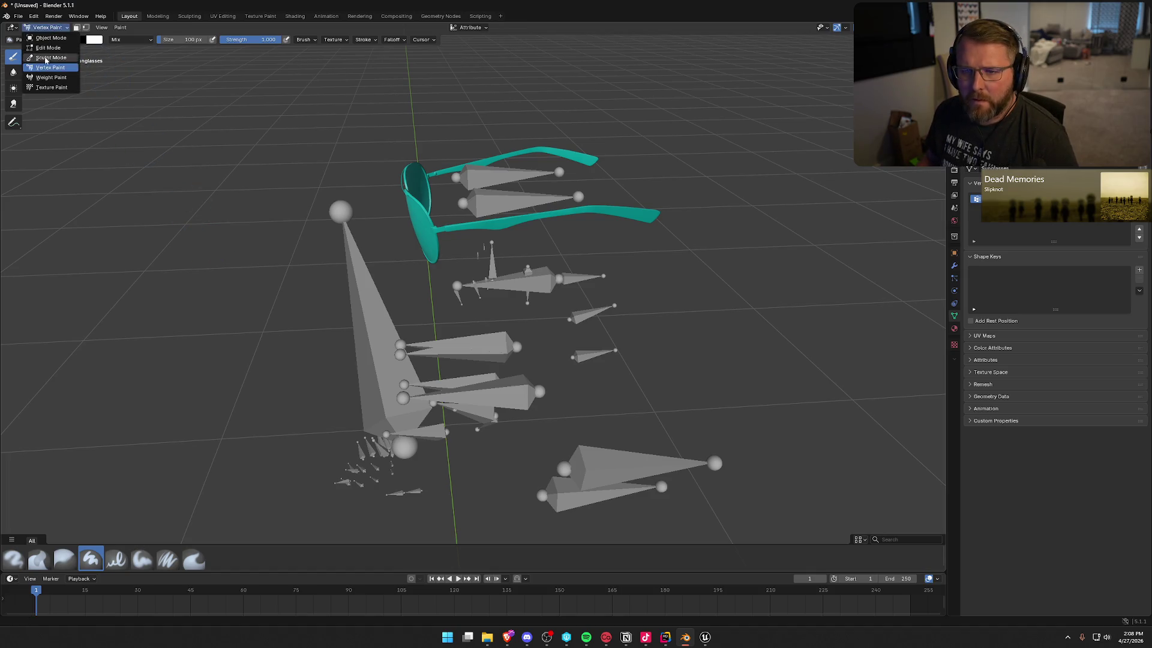
{"action": "left_click", "coordinate": [48, 78]}
{"action": "mouse_move", "coordinate": [411, 180]}
{"action": "left_mouse_down"}
{"action": "mouse_move", "coordinate": [469, 225]}
{"action": "mouse_move", "coordinate": [677, 221]}
{"action": "mouse_move", "coordinate": [537, 219]}
{"action": "mouse_move", "coordinate": [408, 249]}
{"action": "mouse_move", "coordinate": [396, 273]}
{"action": "left_mouse_up"}
{"action": "key", "text": "ctrl+z"}
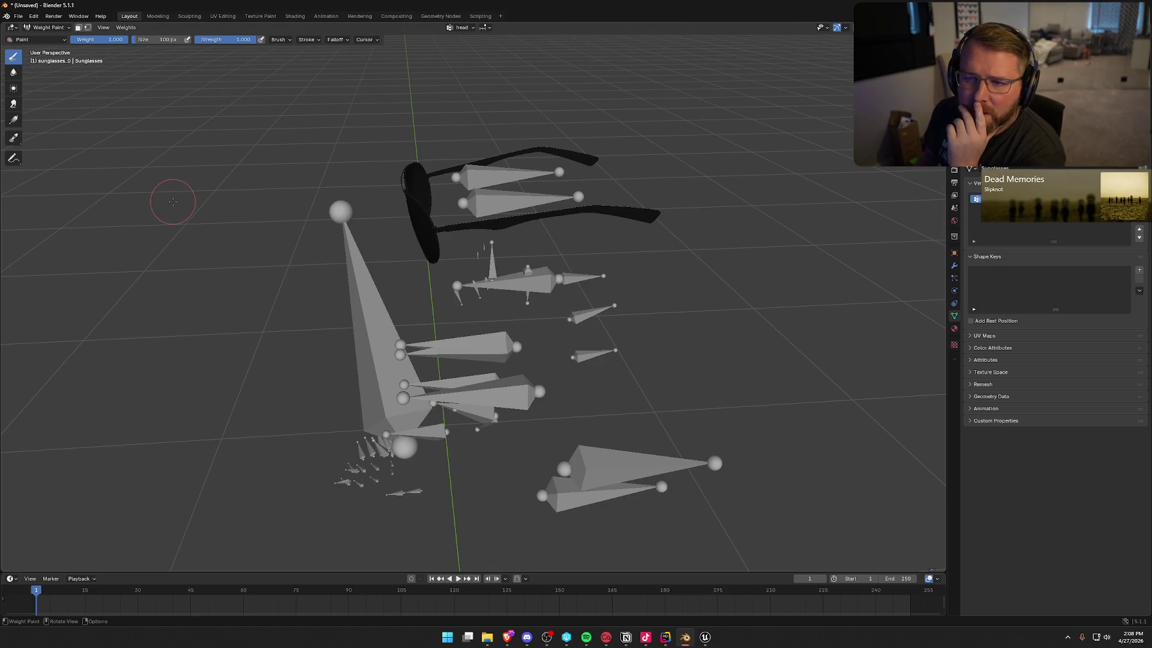
{"action": "middle_click_drag", "start_coordinate": [173, 201], "coordinate": [327, 209]}
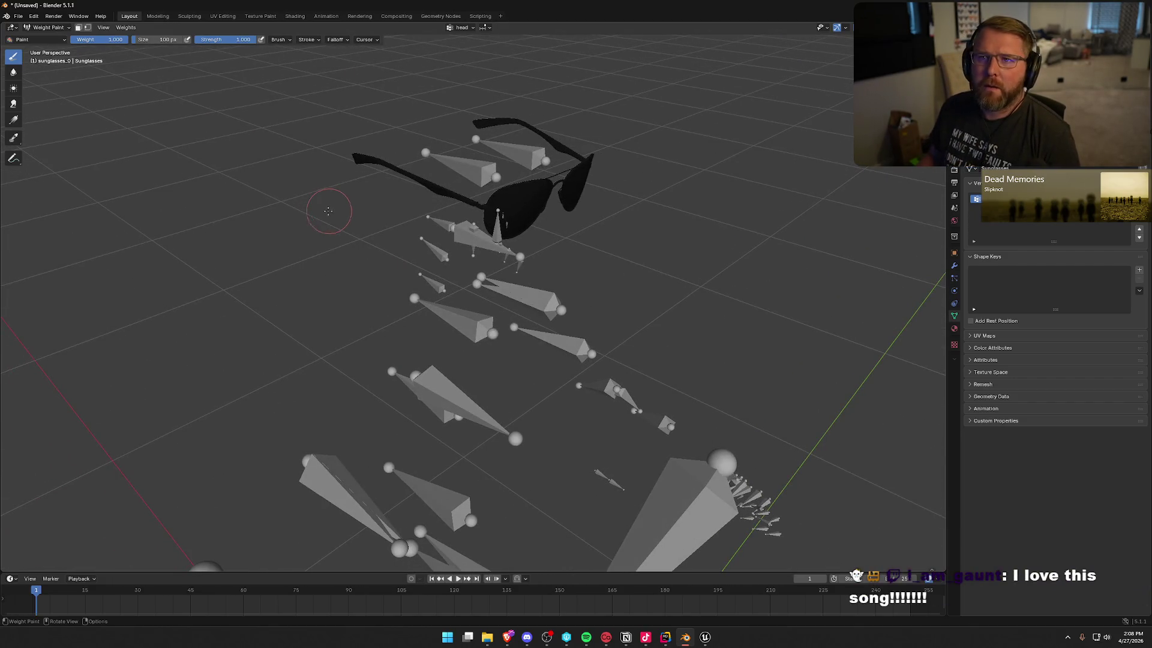
Step: Toggle Edit Mode and back, then check the weight brush list and brush blend settings
{"action": "key", "text": "Tab"}
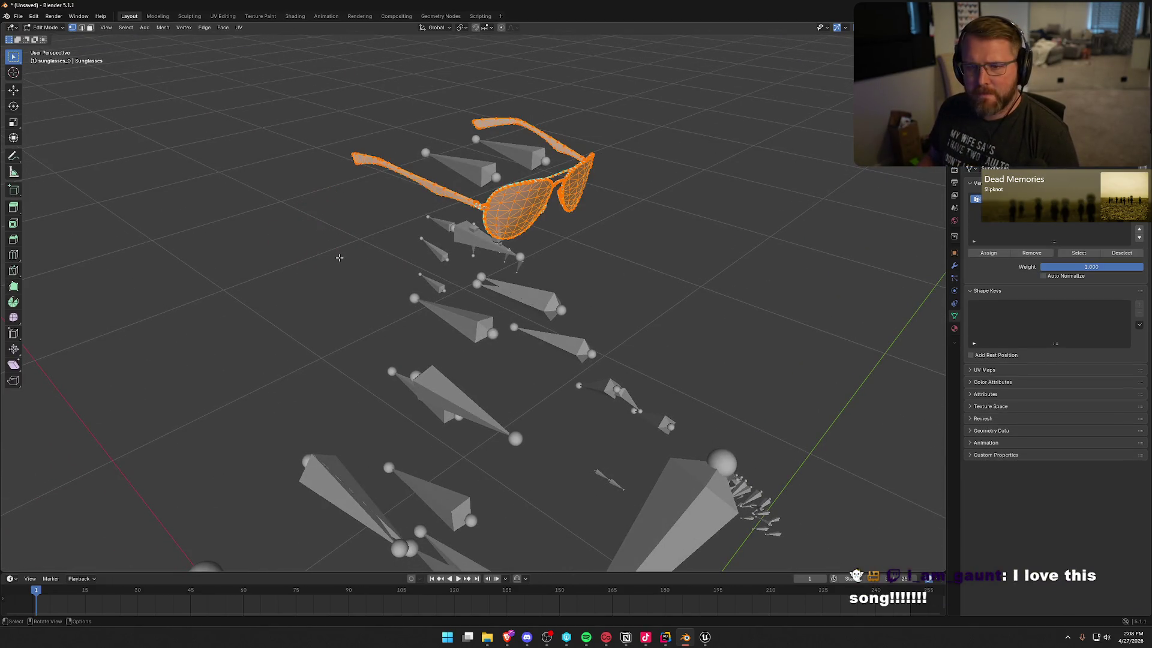
{"action": "key", "text": "Tab"}
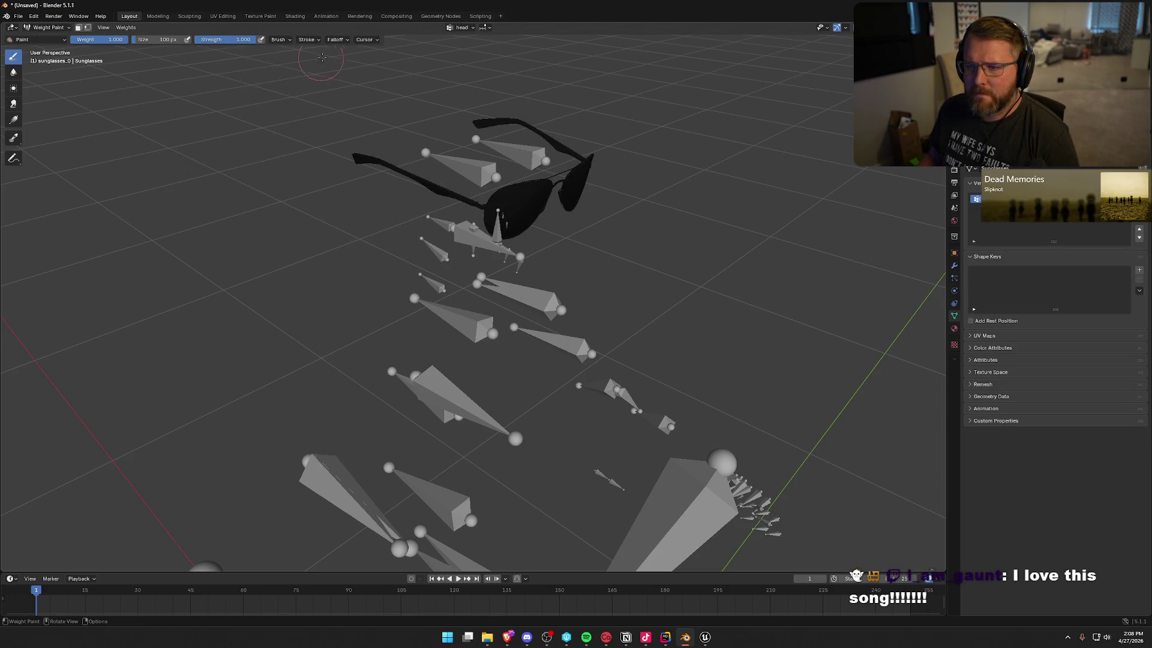
{"action": "left_click", "coordinate": [58, 38]}
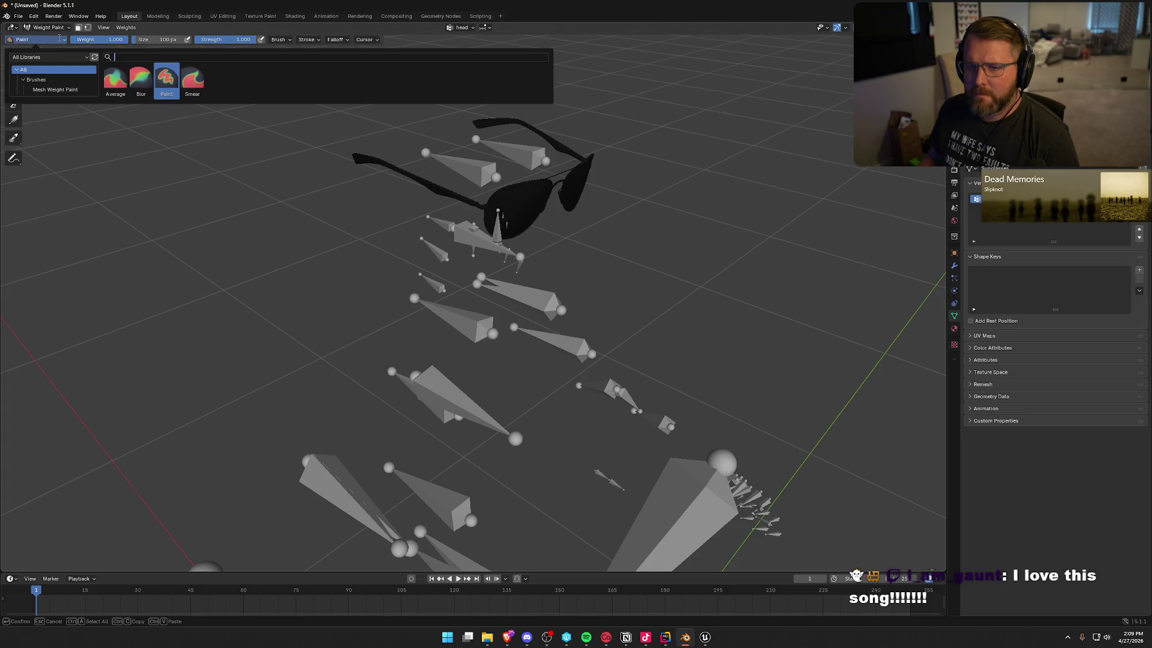
{"action": "left_click", "coordinate": [58, 39]}
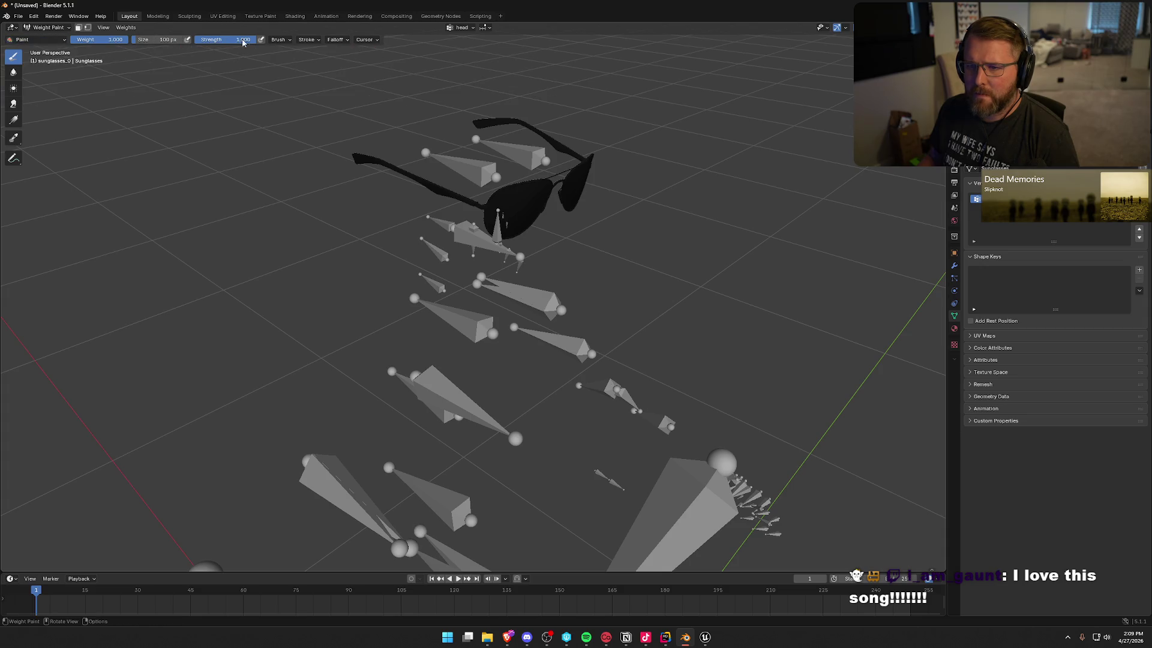
{"action": "left_click", "coordinate": [291, 42]}
{"action": "left_click", "coordinate": [291, 42]}
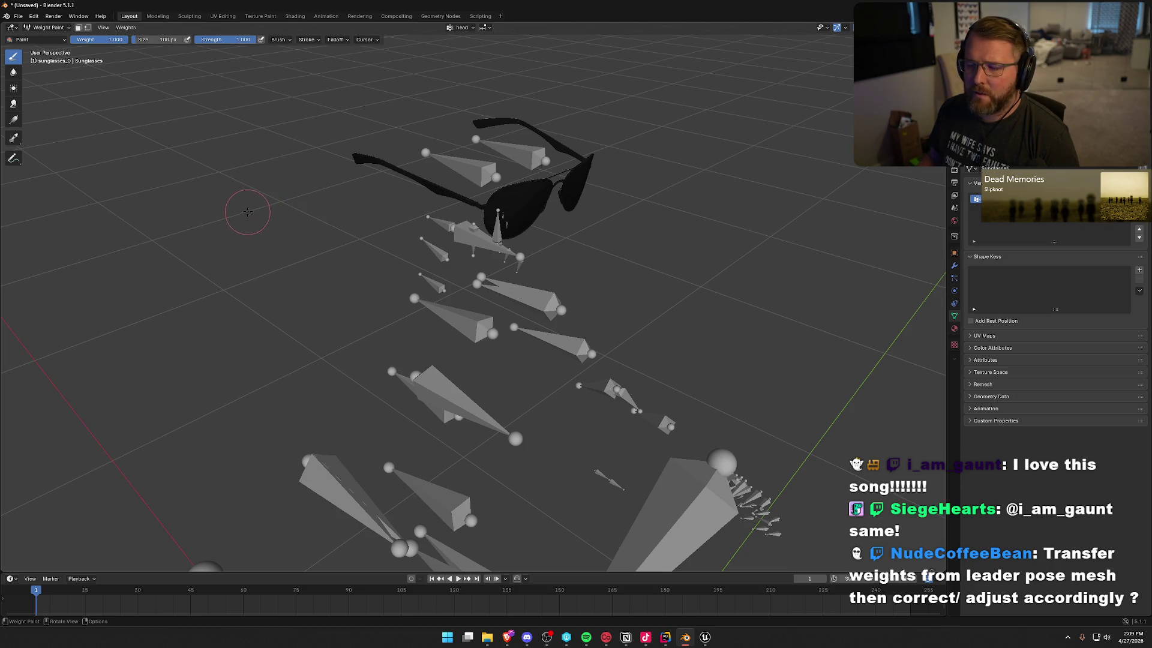
Step: Orbit around the glasses and bones, then put the sunglasses mesh in Edit Mode
{"action": "mouse_move", "coordinate": [250, 211]}
{"action": "middle_mouse_down"}
{"action": "mouse_move", "coordinate": [327, 202]}
{"action": "mouse_move", "coordinate": [309, 223]}
{"action": "mouse_move", "coordinate": [256, 206]}
{"action": "middle_mouse_up"}
{"action": "key", "text": "alt+Tab"}
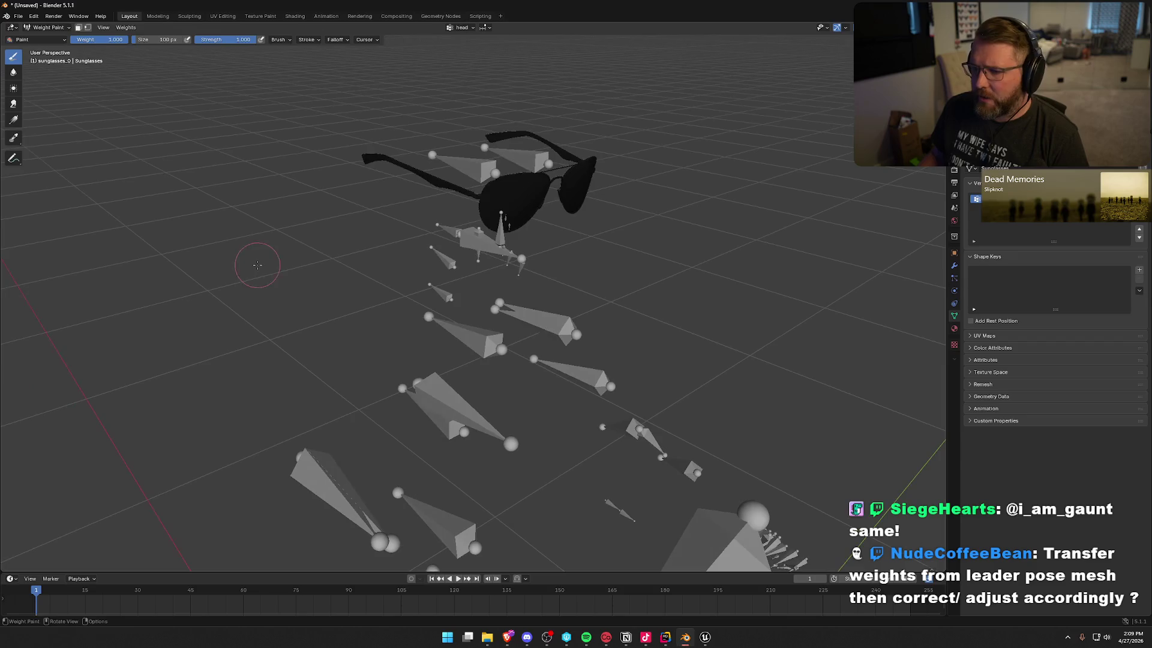
{"action": "key", "text": "Tab"}
{"action": "left_click", "coordinate": [45, 27]}
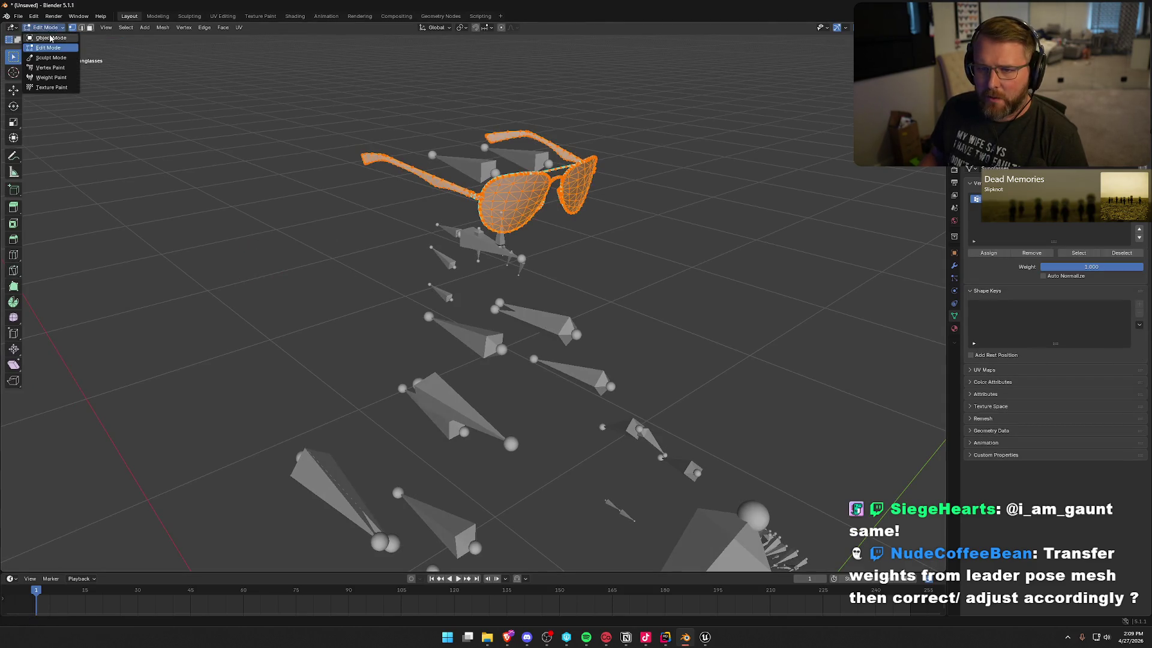
Step: Return to Object Mode and put the sunglasses plus armature into Weight Paint mode
{"action": "left_click", "coordinate": [45, 37]}
{"action": "left_click", "coordinate": [480, 244]}
{"action": "left_click", "coordinate": [512, 189], "text": "shift"}
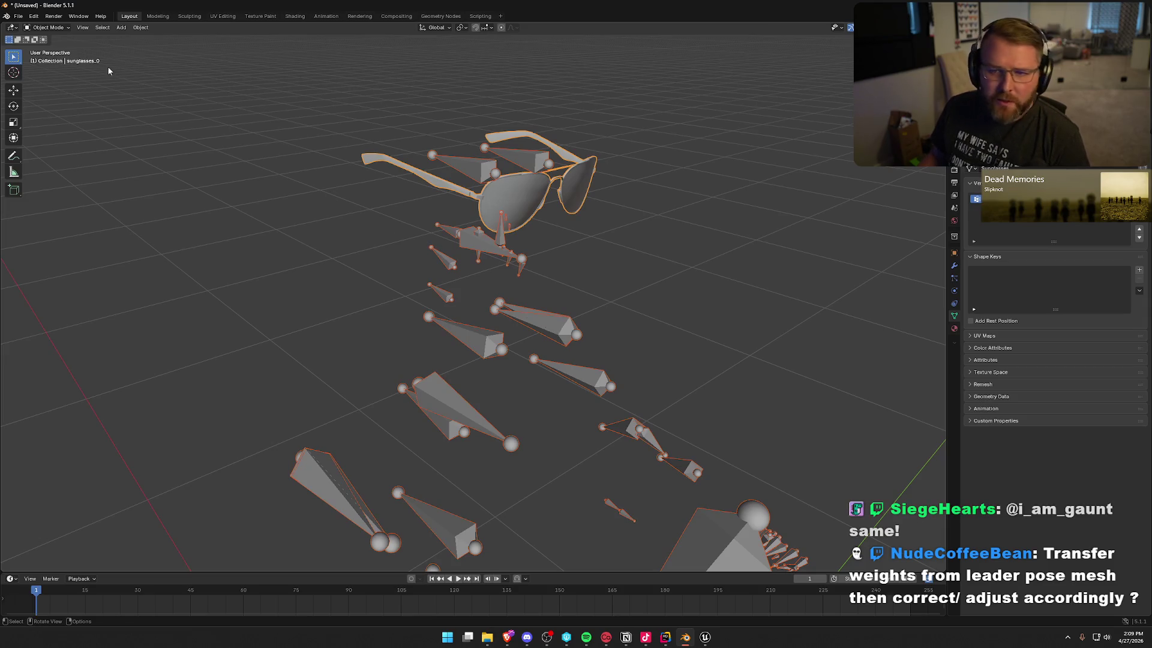
{"action": "left_click", "coordinate": [47, 27]}
{"action": "left_click", "coordinate": [51, 77]}
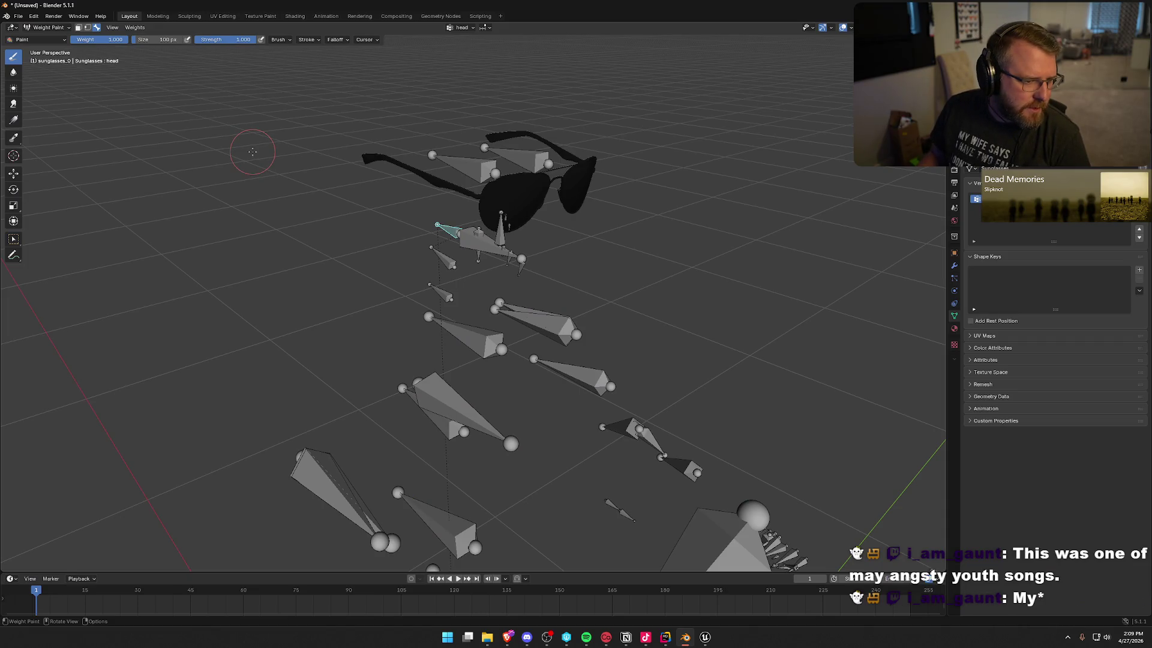
Step: Pick the head bone as the paint target, orbiting the view around the rig
{"action": "middle_click_drag", "start_coordinate": [255, 154], "coordinate": [295, 170]}
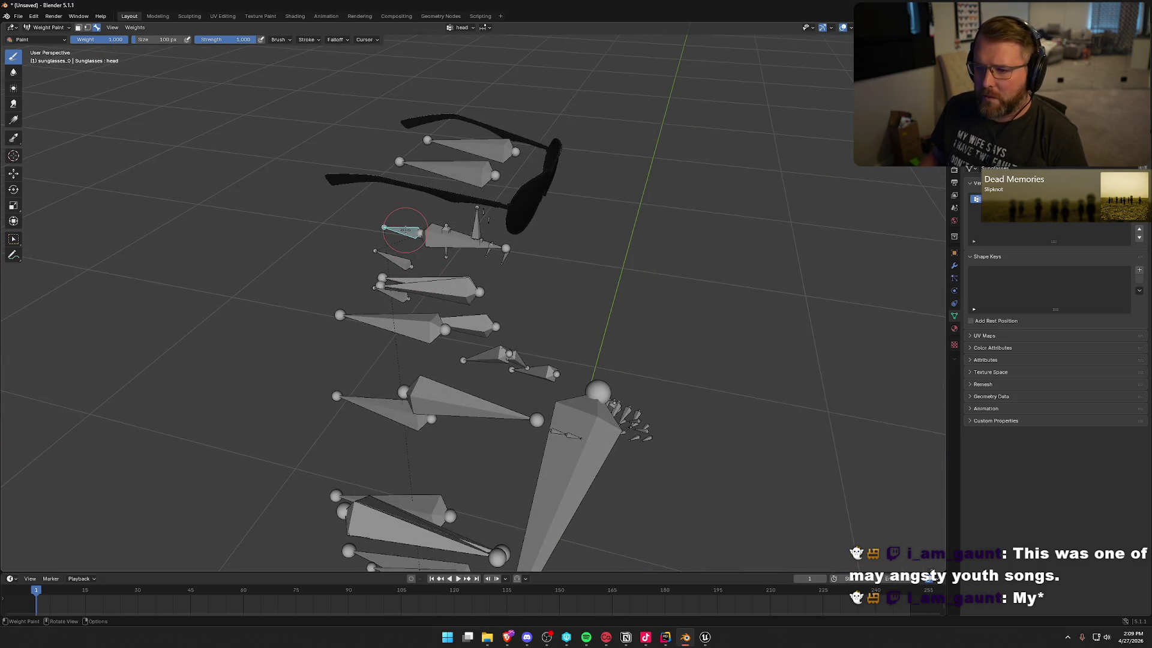
{"action": "key", "text": "ctrl"}
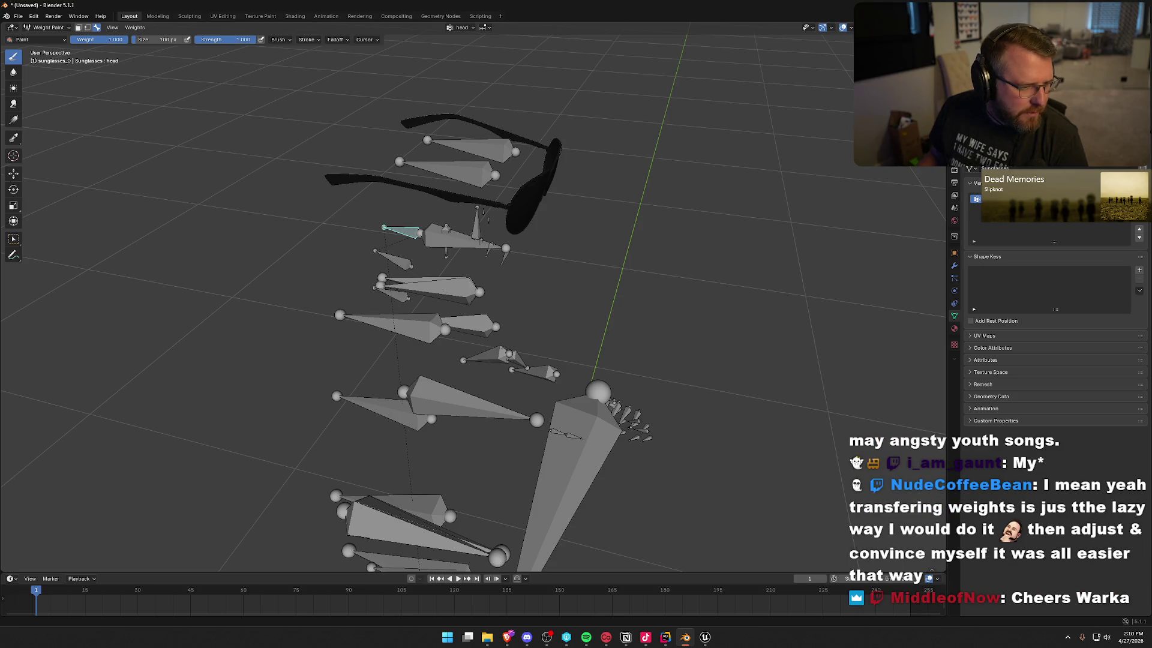
{"action": "key", "text": "alt+Tab"}
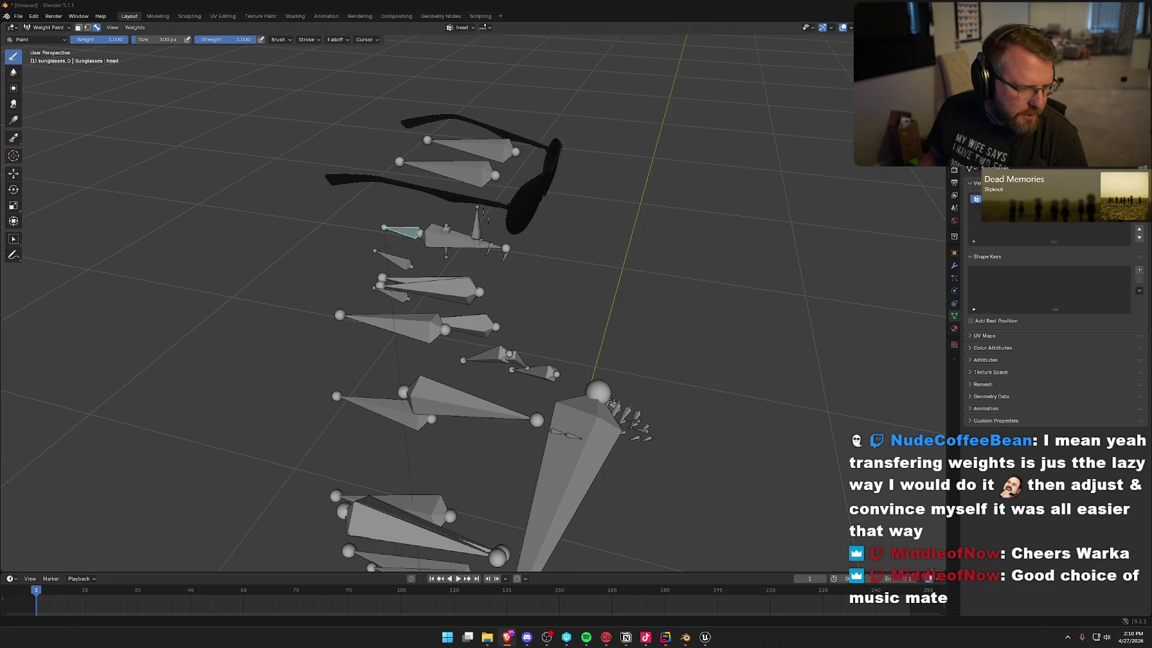
{"action": "middle_click_drag", "start_coordinate": [226, 329], "coordinate": [257, 329]}
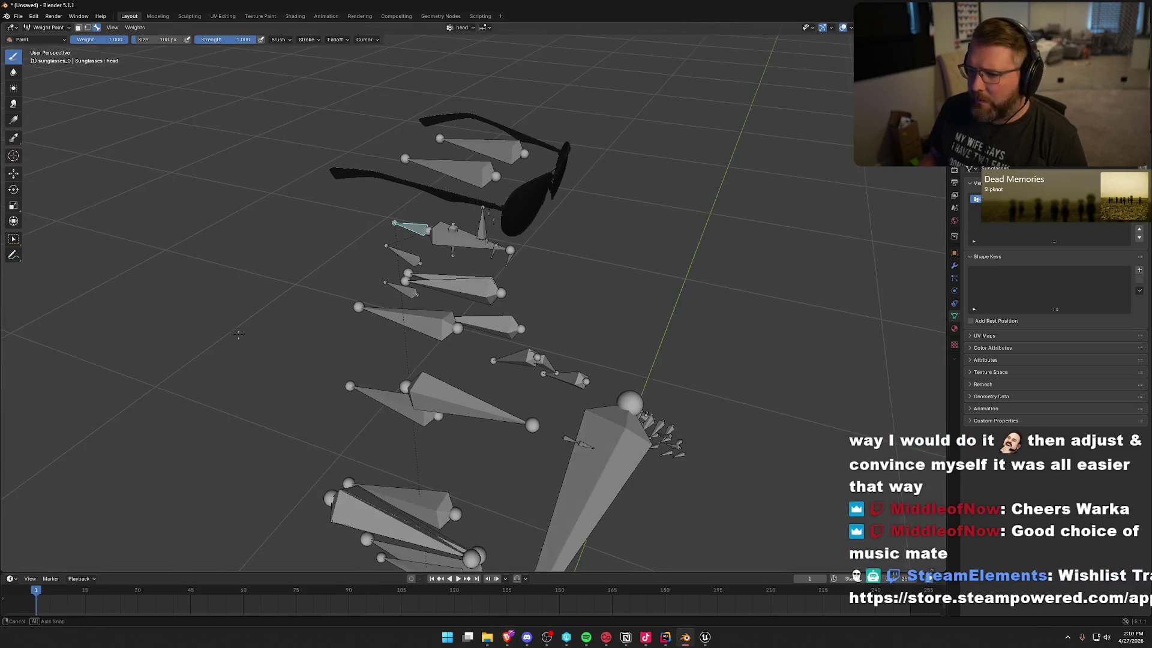